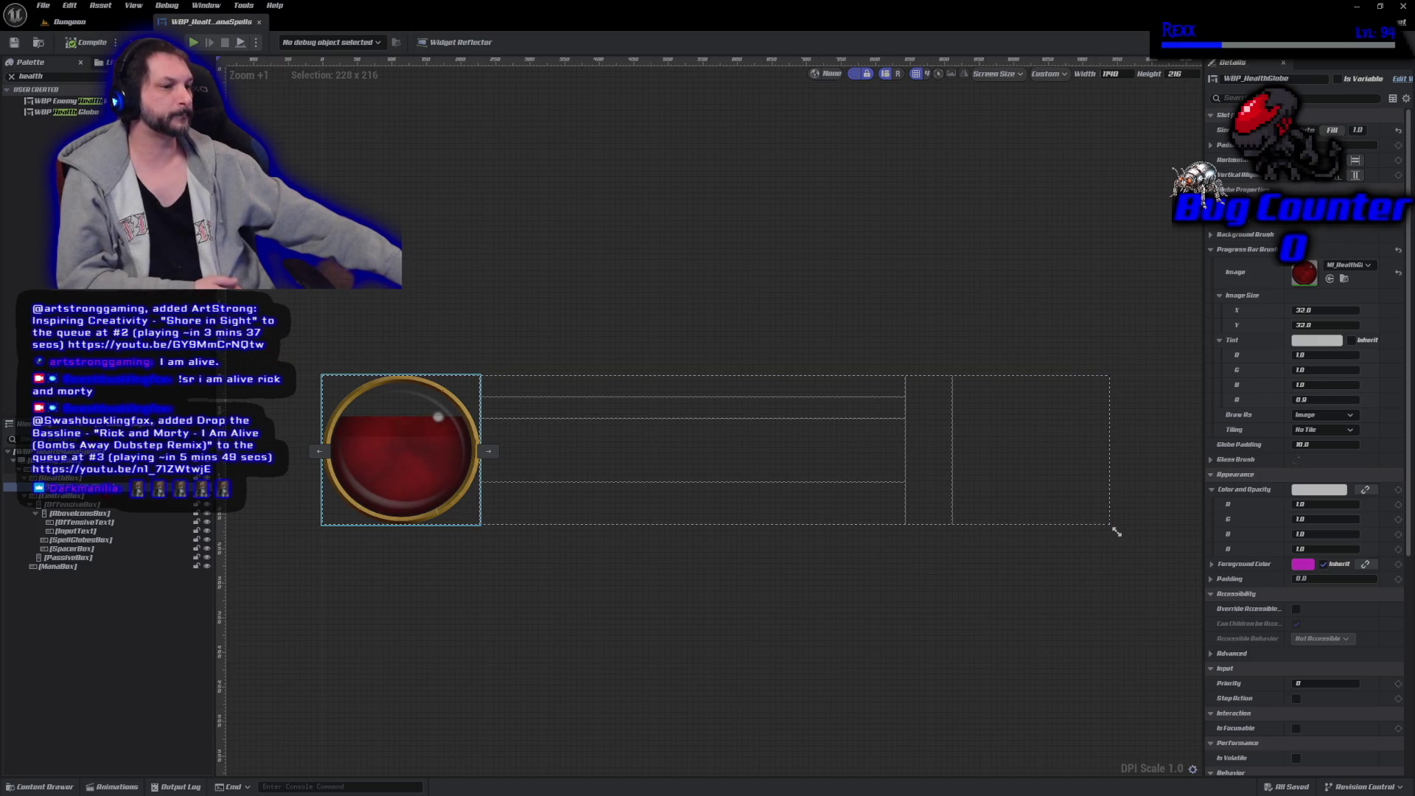
Open the health globe widget for editing and select its root widget.
{"action": "right_click", "coordinate": [102, 496]}
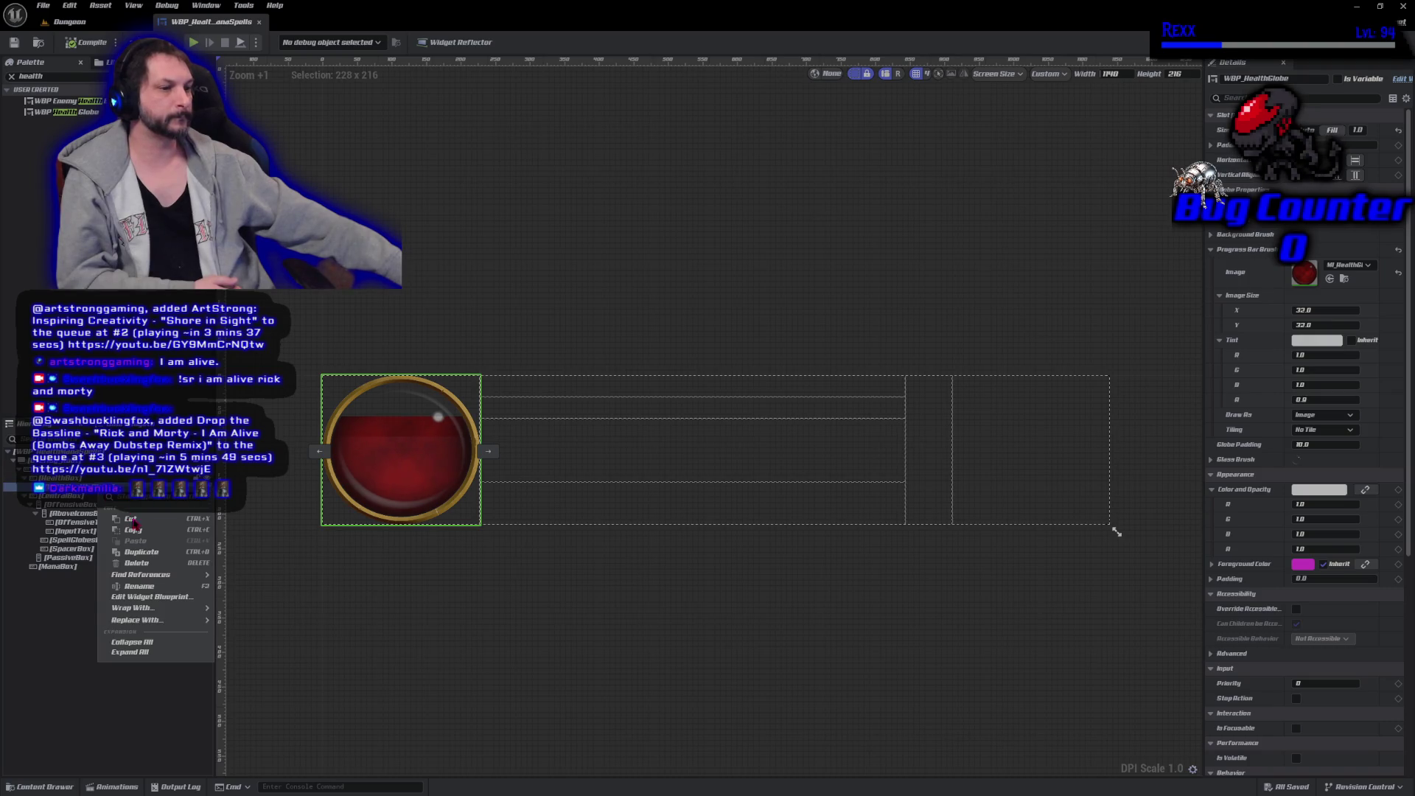
{"action": "left_click", "coordinate": [151, 596]}
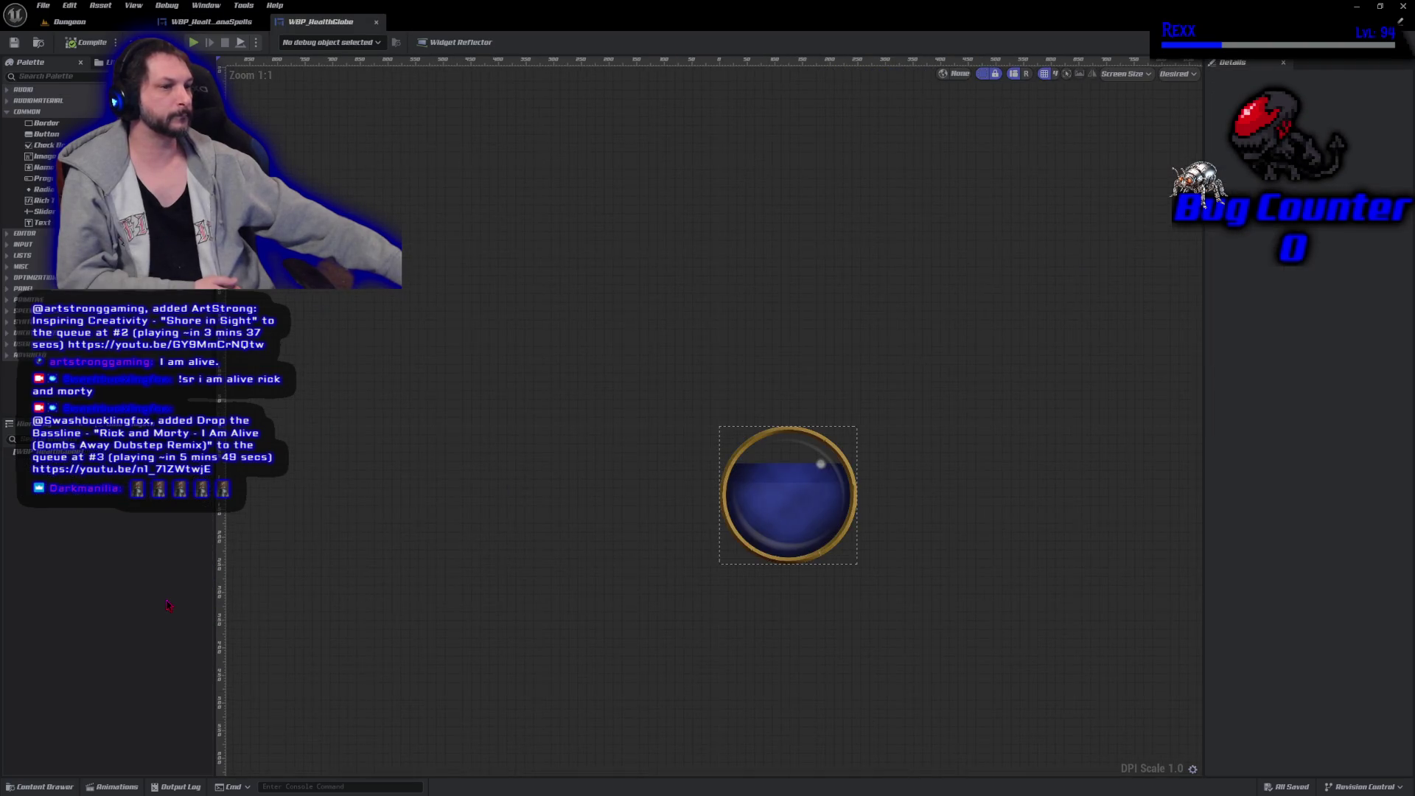
{"action": "left_click", "coordinate": [45, 451]}
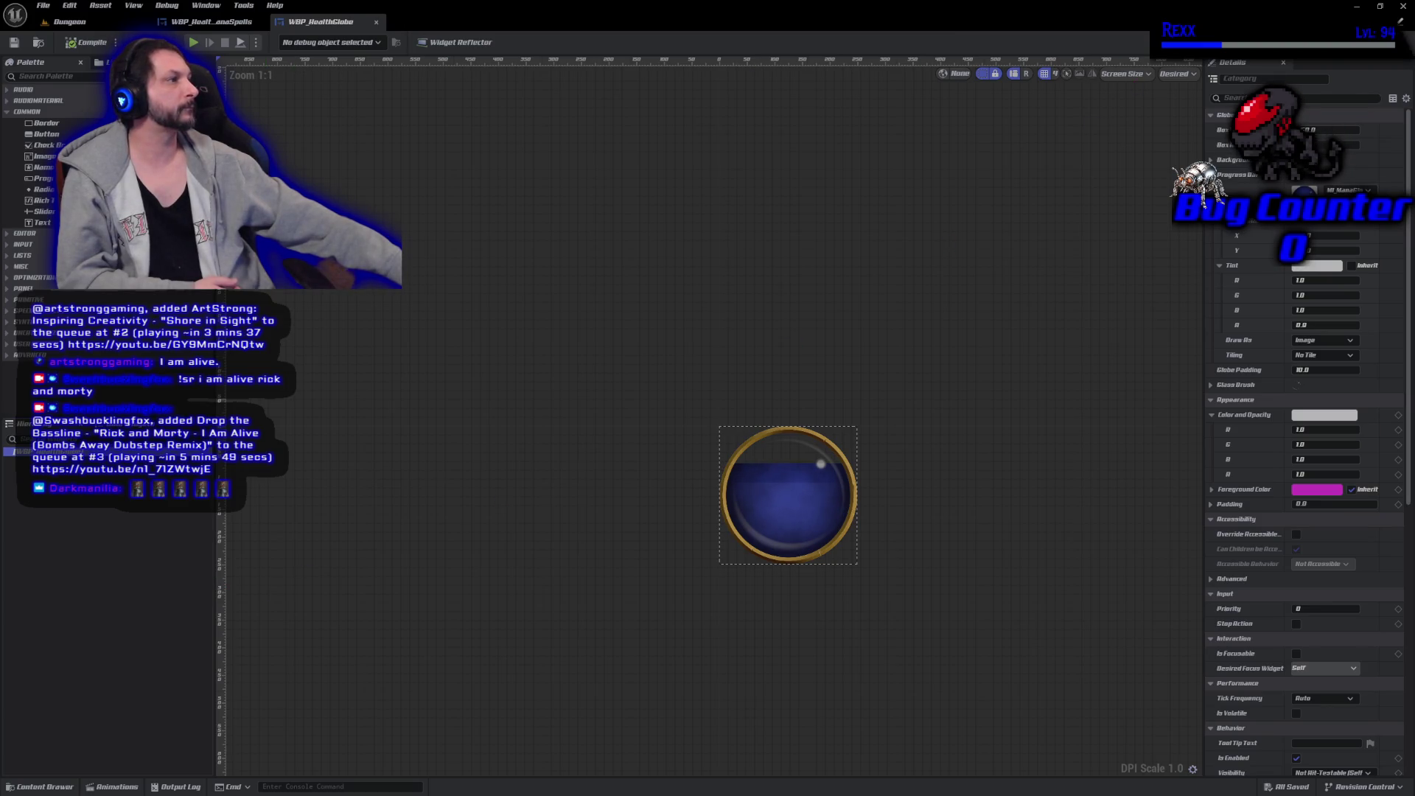
Open WBP_Globe_ProgressBar and make the Progress Bar Ghost show a full fill.
{"action": "key", "text": "ctrl+space"}
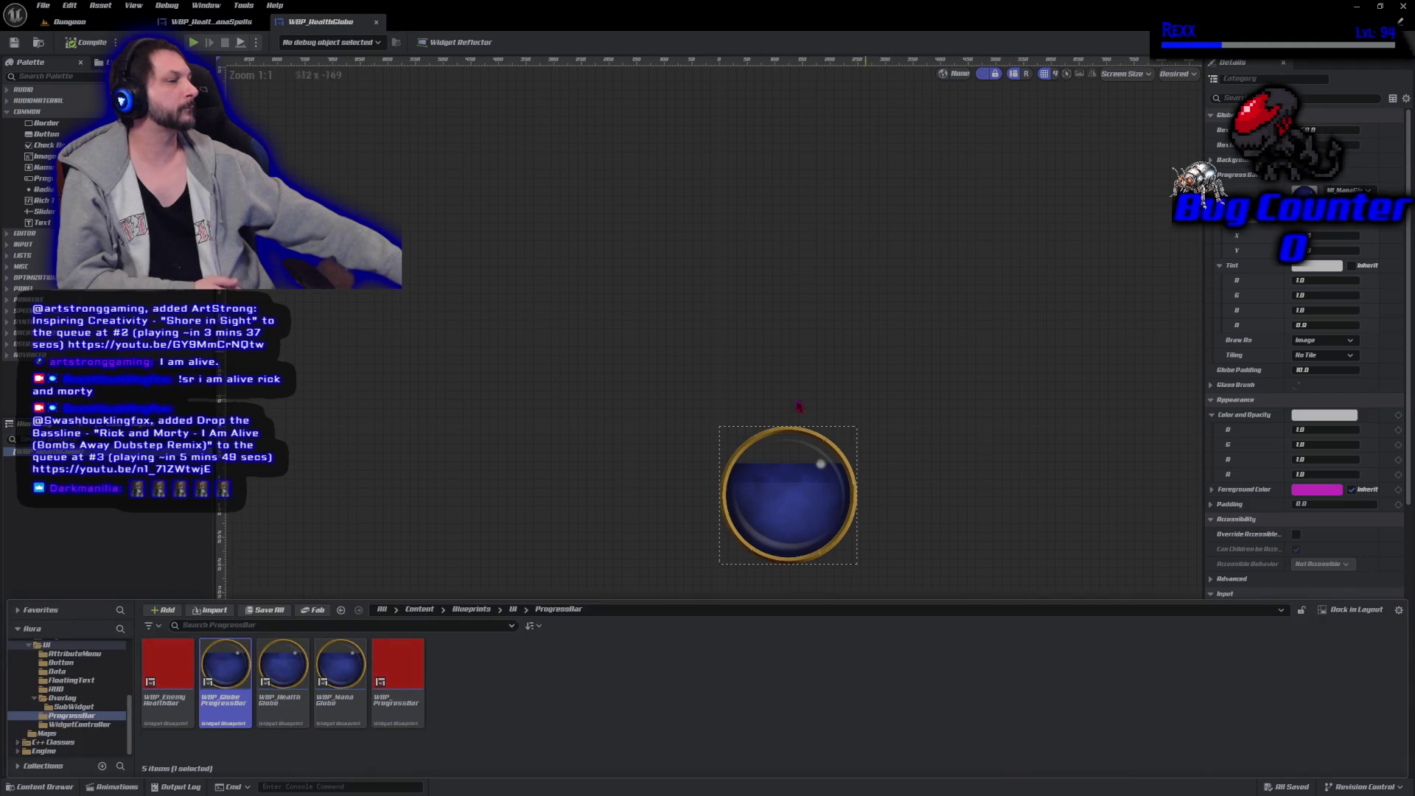
{"action": "double_click", "coordinate": [227, 691]}
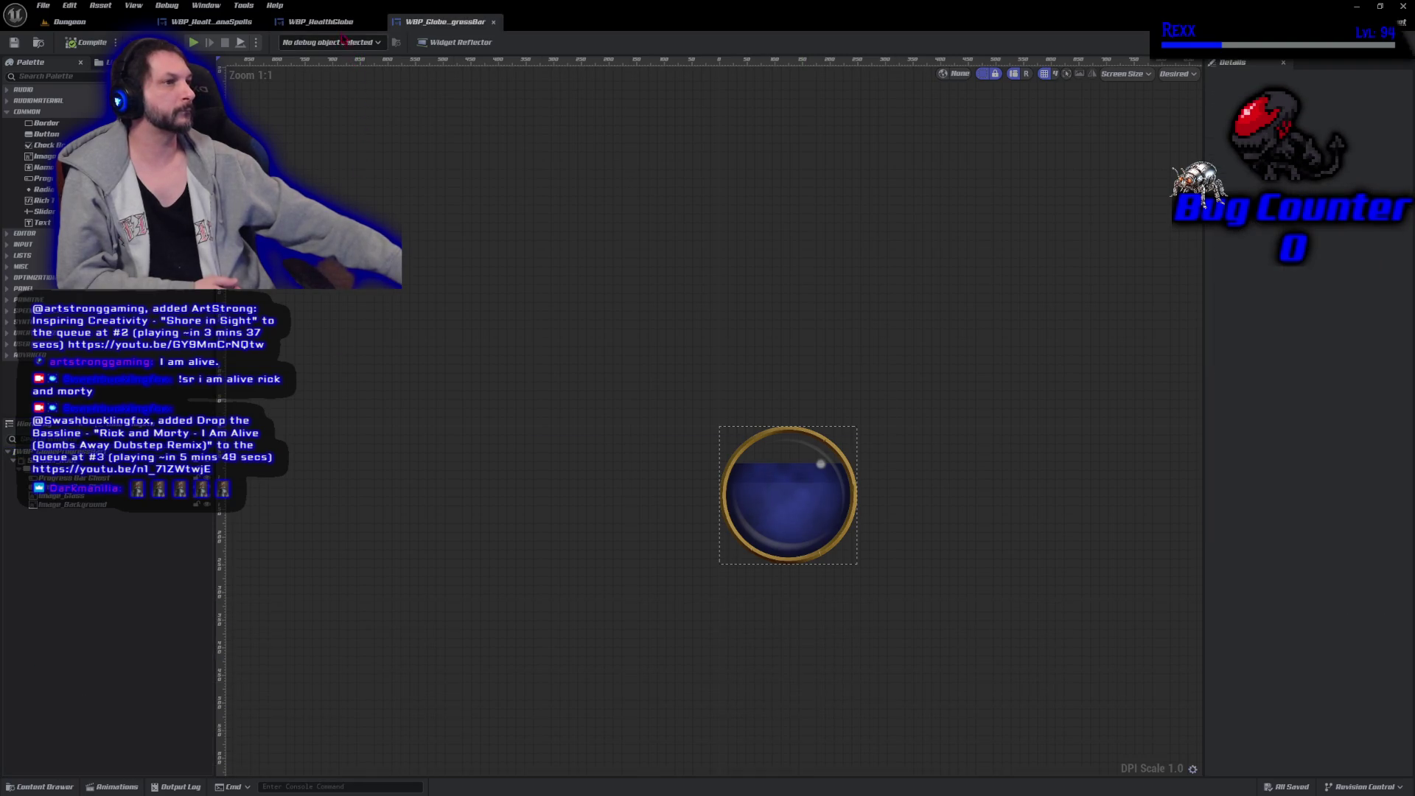
{"action": "left_click", "coordinate": [766, 527]}
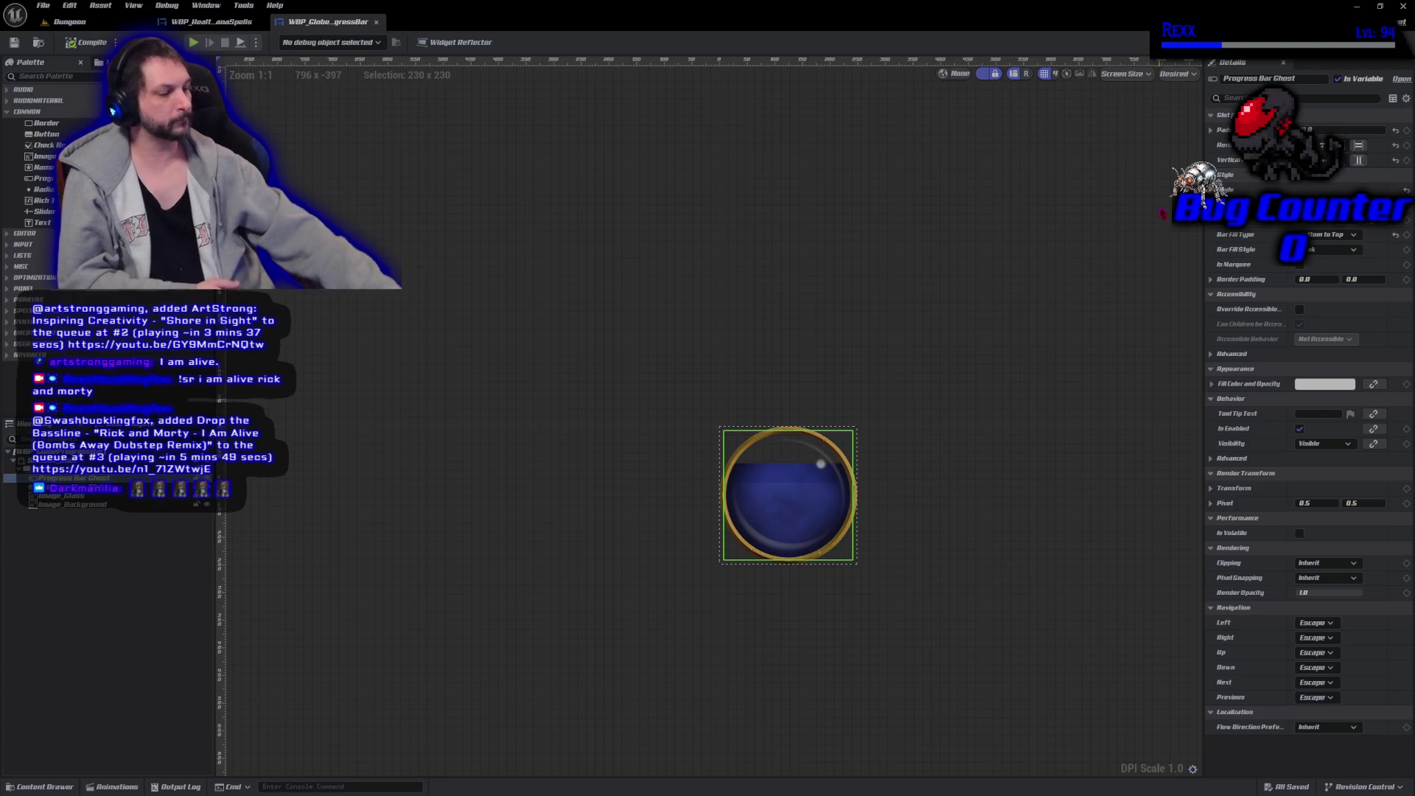
{"action": "left_click_drag", "start_coordinate": [1327, 219], "coordinate": [1163, 213]}
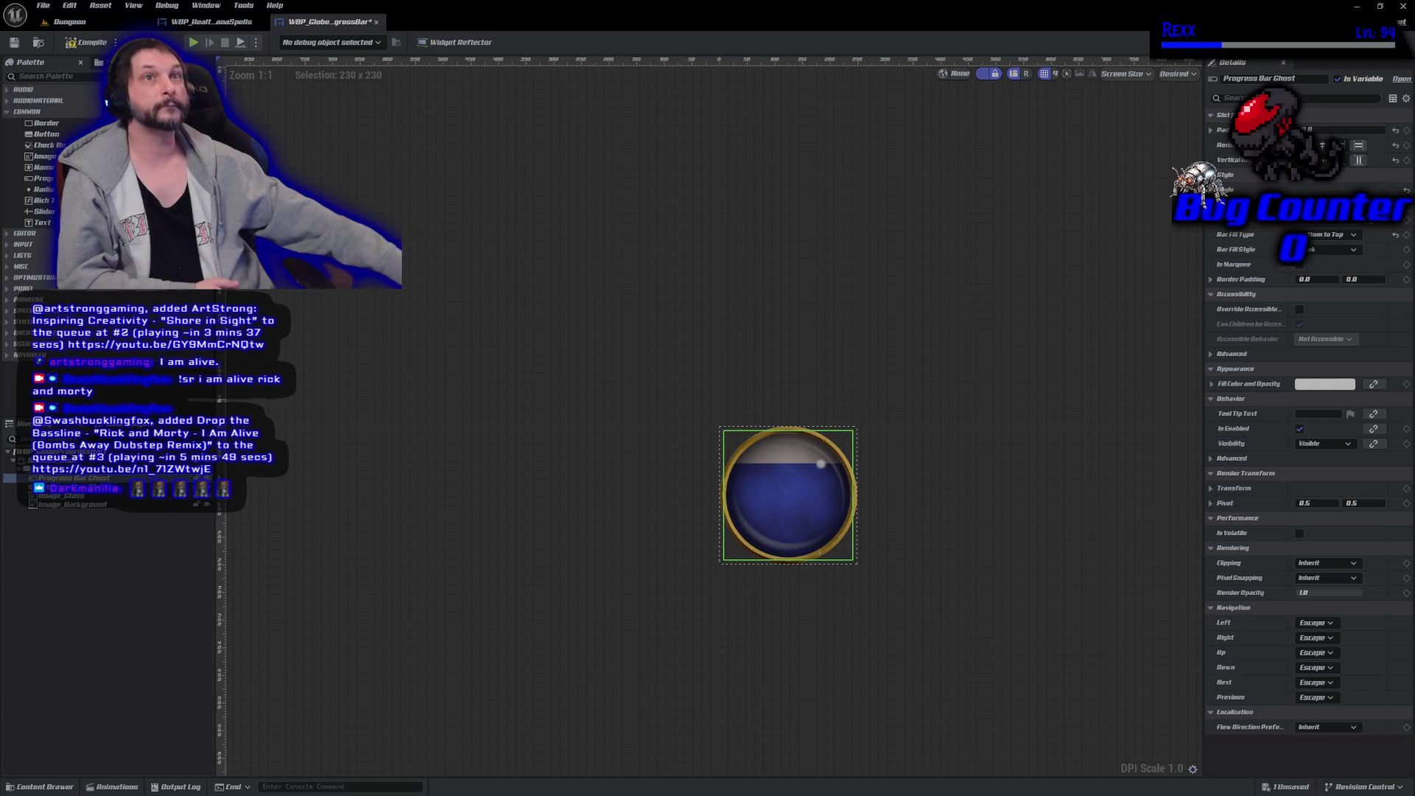
Select ProgressBar_Globe, compile and save, then return to WBP_HealthManaSpells.
{"action": "left_click", "coordinate": [73, 487]}
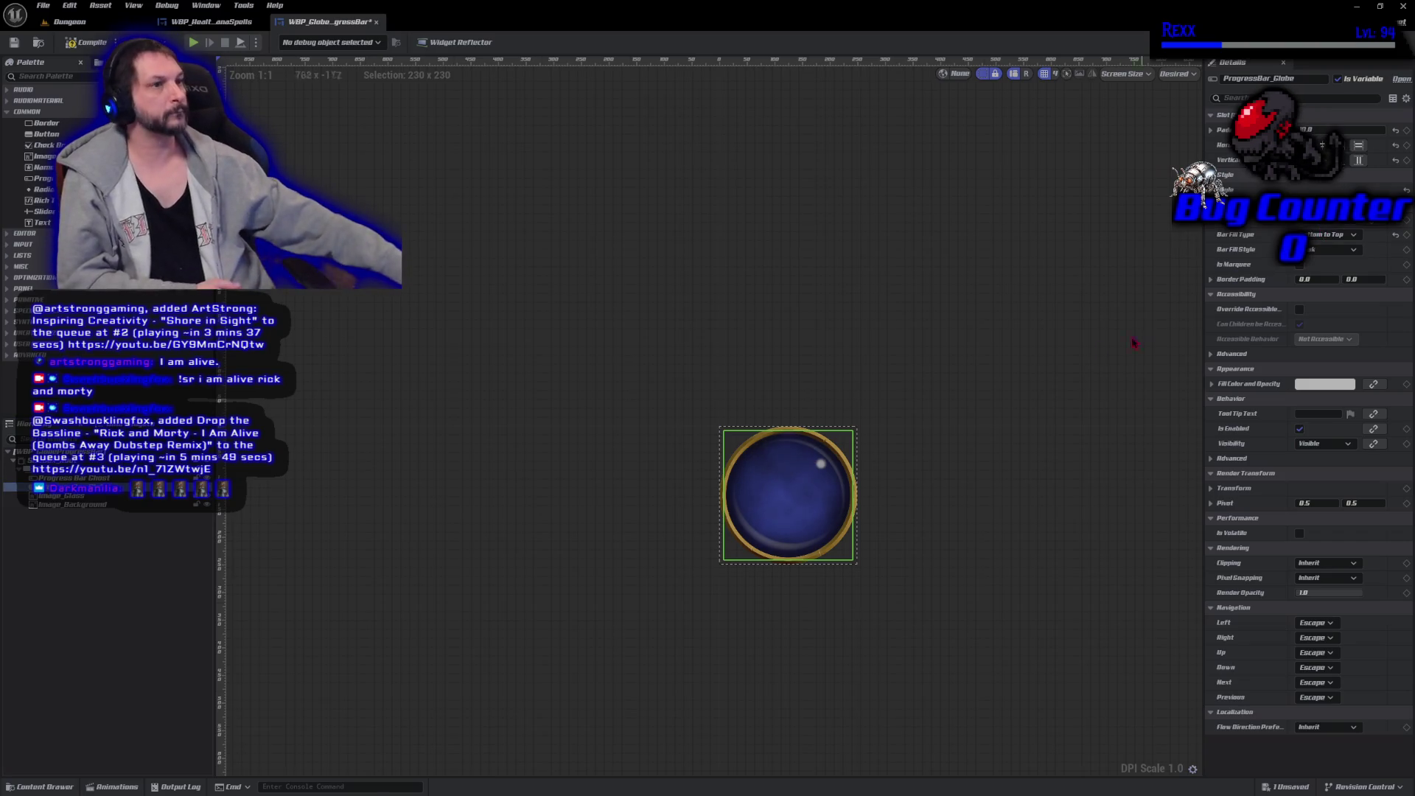
{"action": "left_click", "coordinate": [101, 45]}
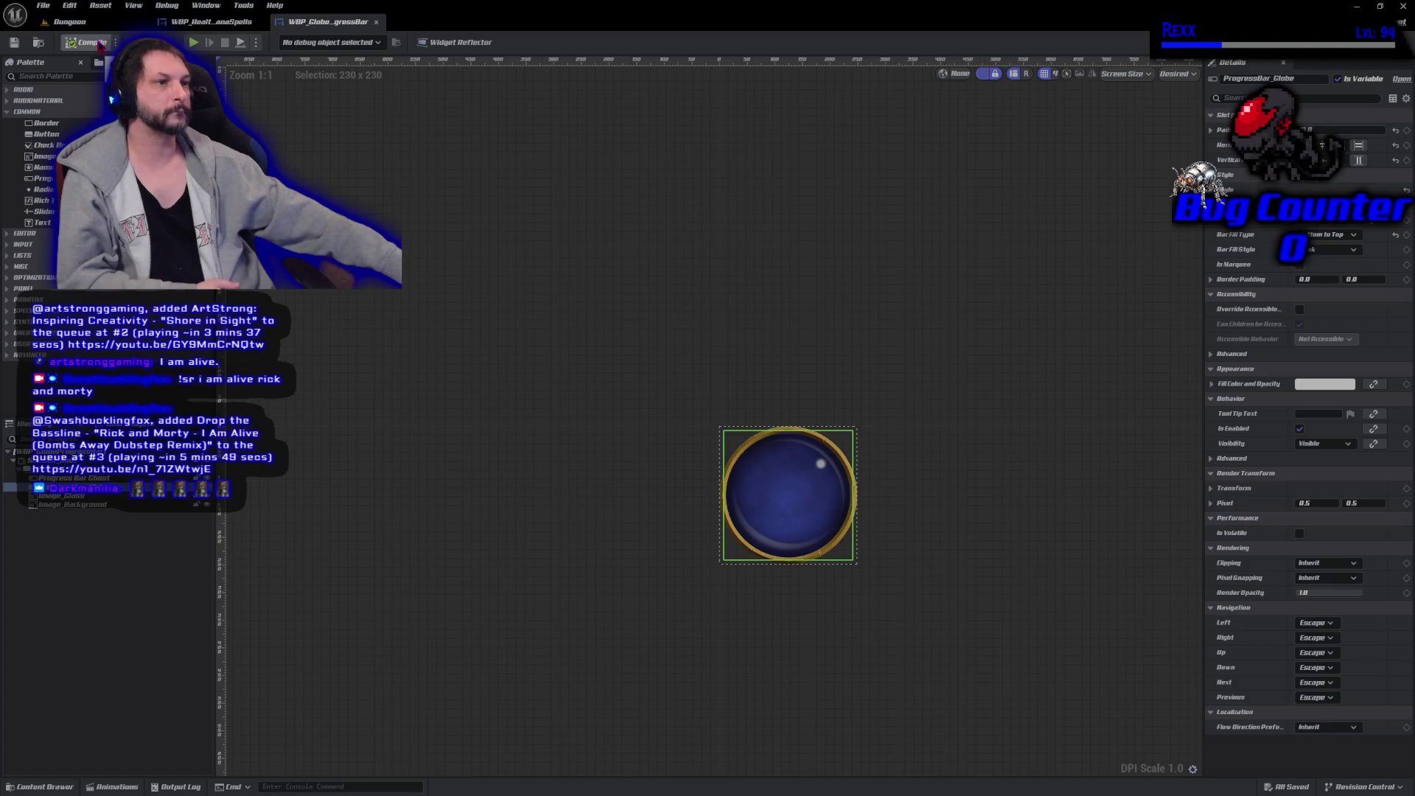
{"action": "left_click", "coordinate": [214, 23]}
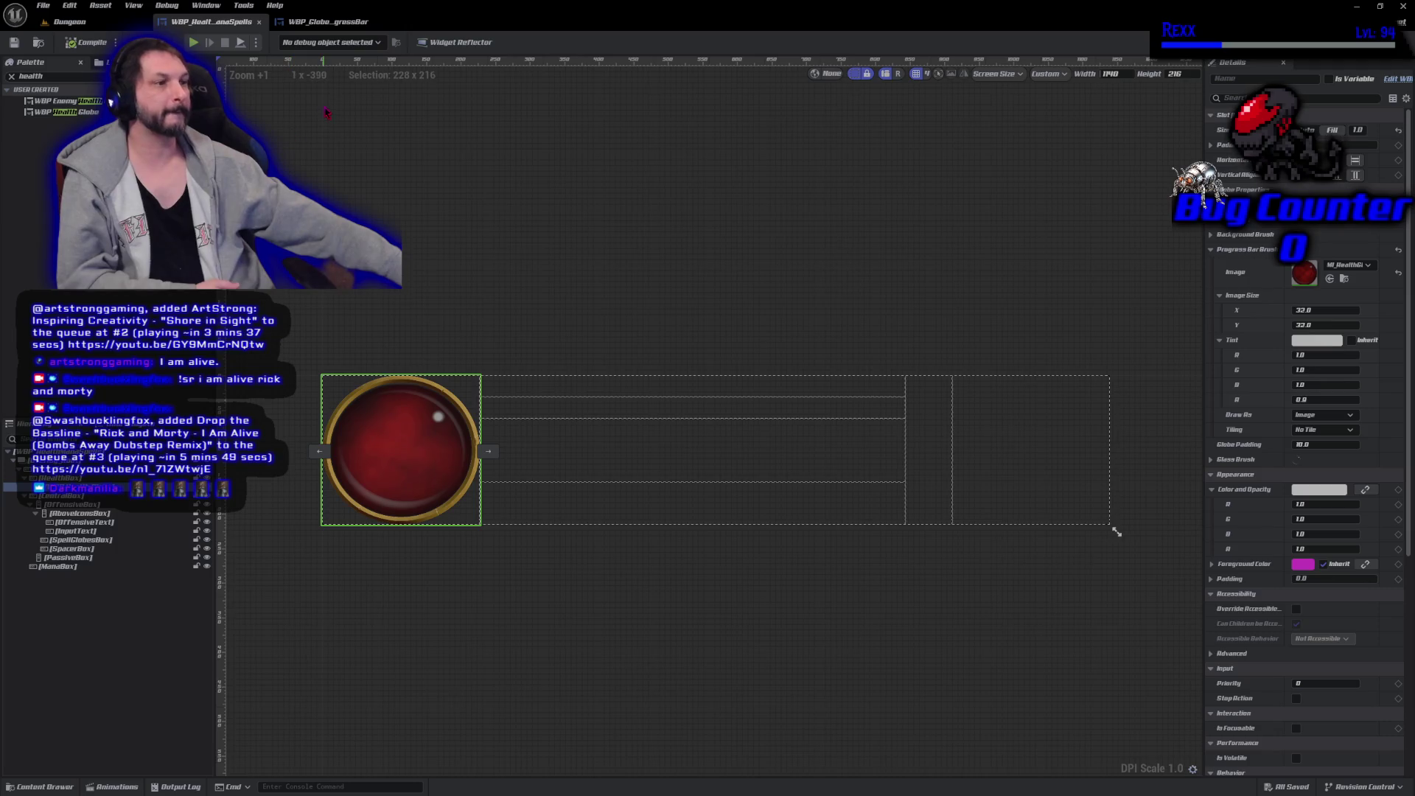
Close the progress bar editor, place WBP Mana Globe in the right-hand slot, and save.
{"action": "key", "text": "ctrl+w"}
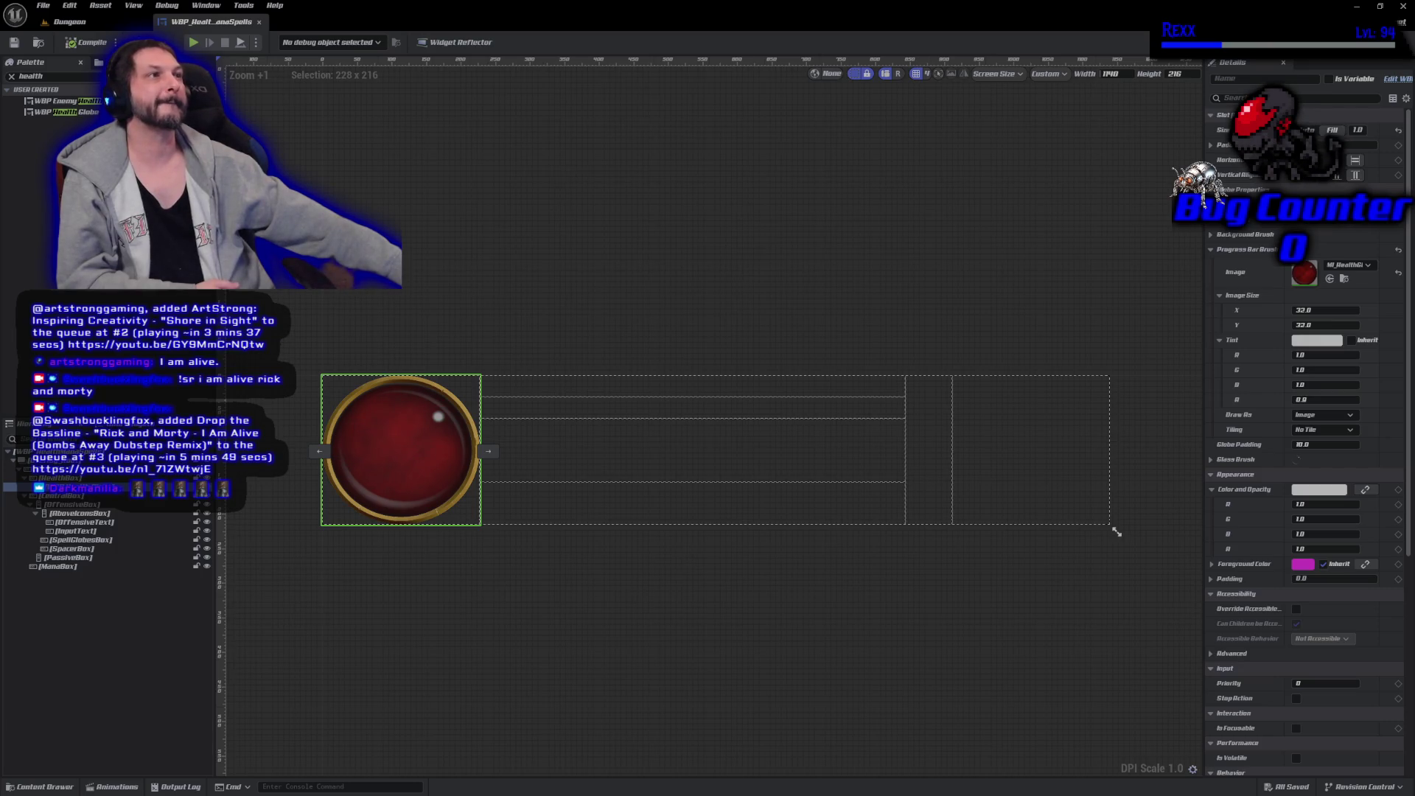
{"action": "left_click", "coordinate": [50, 76]}
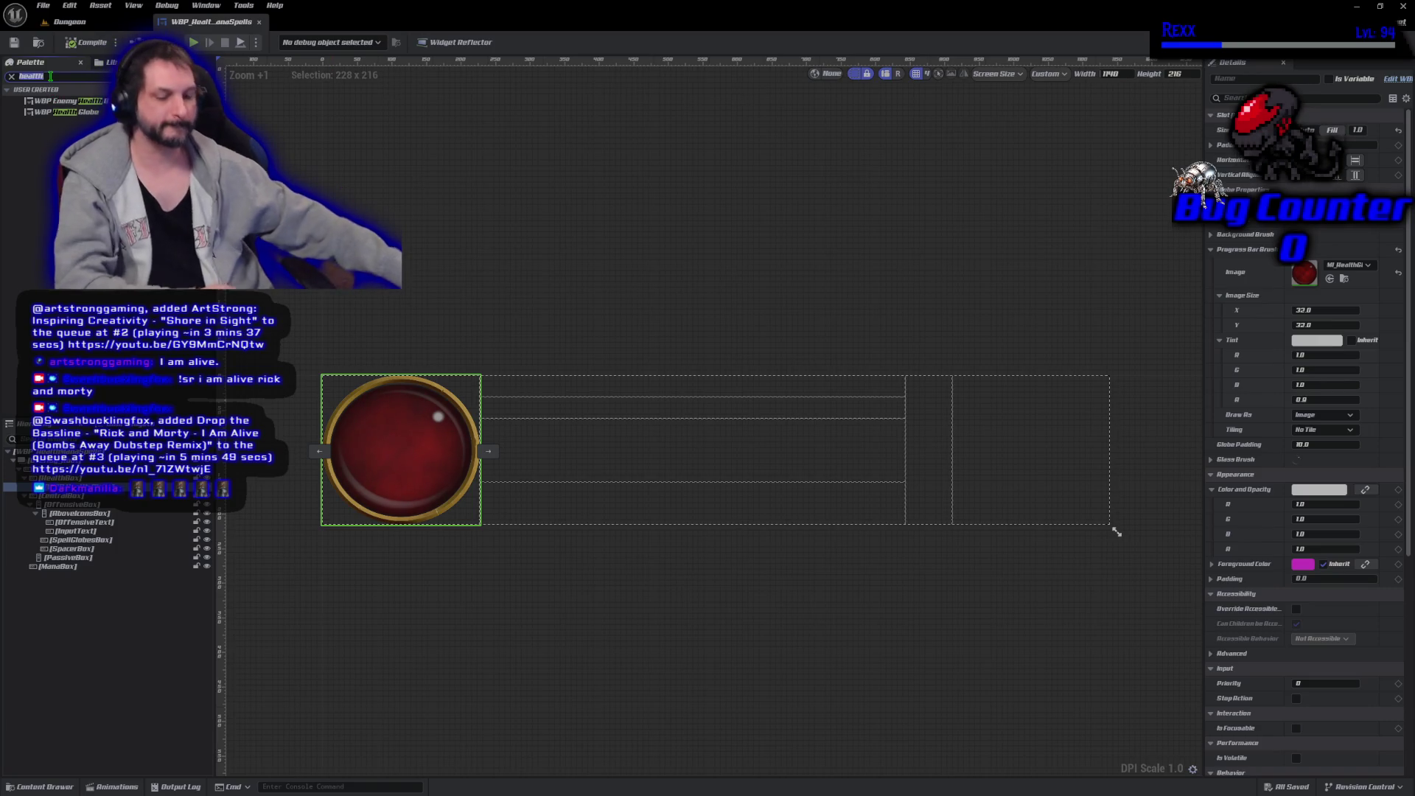
{"action": "type", "text": "mana"}
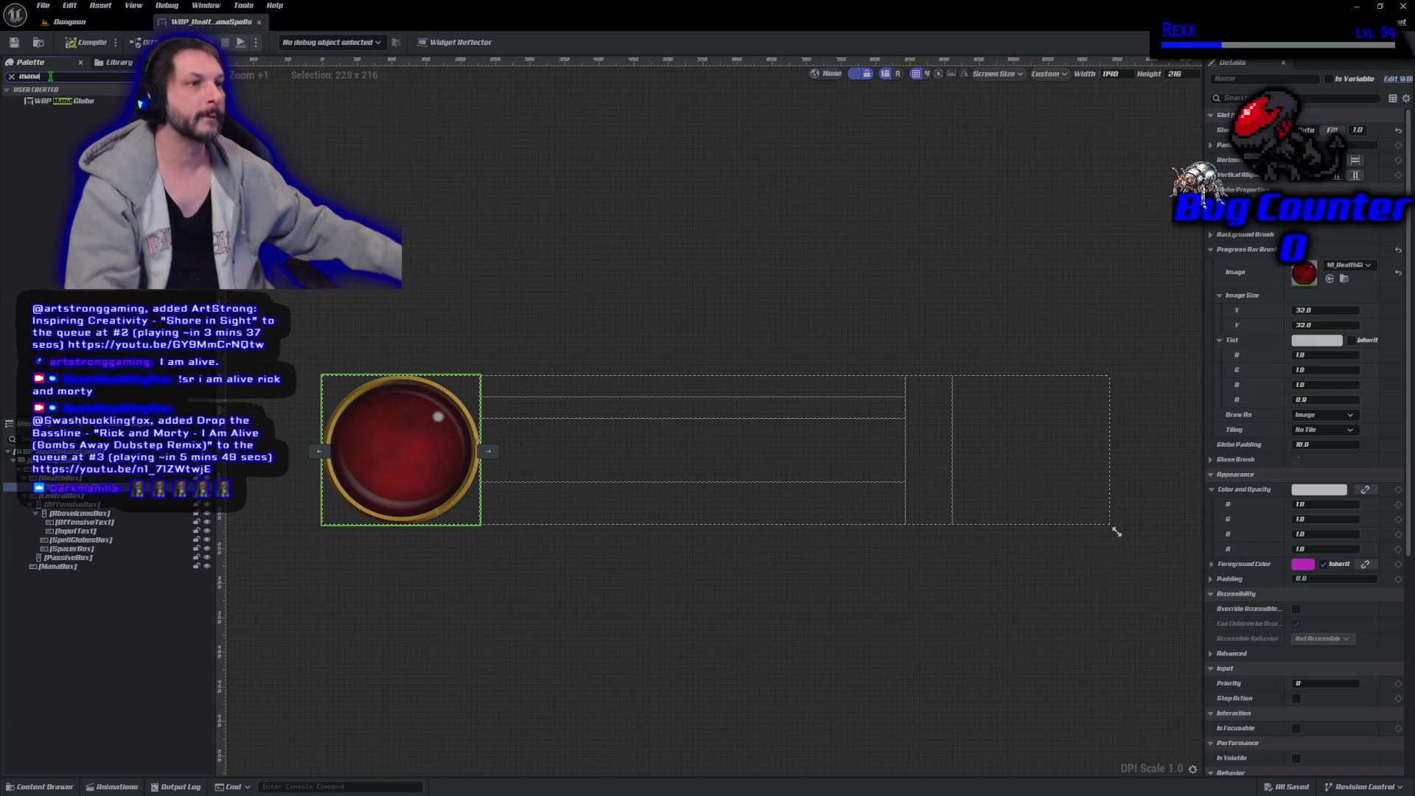
{"action": "mouse_move", "coordinate": [65, 101]}
{"action": "left_mouse_down"}
{"action": "mouse_move", "coordinate": [465, 299]}
{"action": "mouse_move", "coordinate": [1039, 450]}
{"action": "left_mouse_up"}
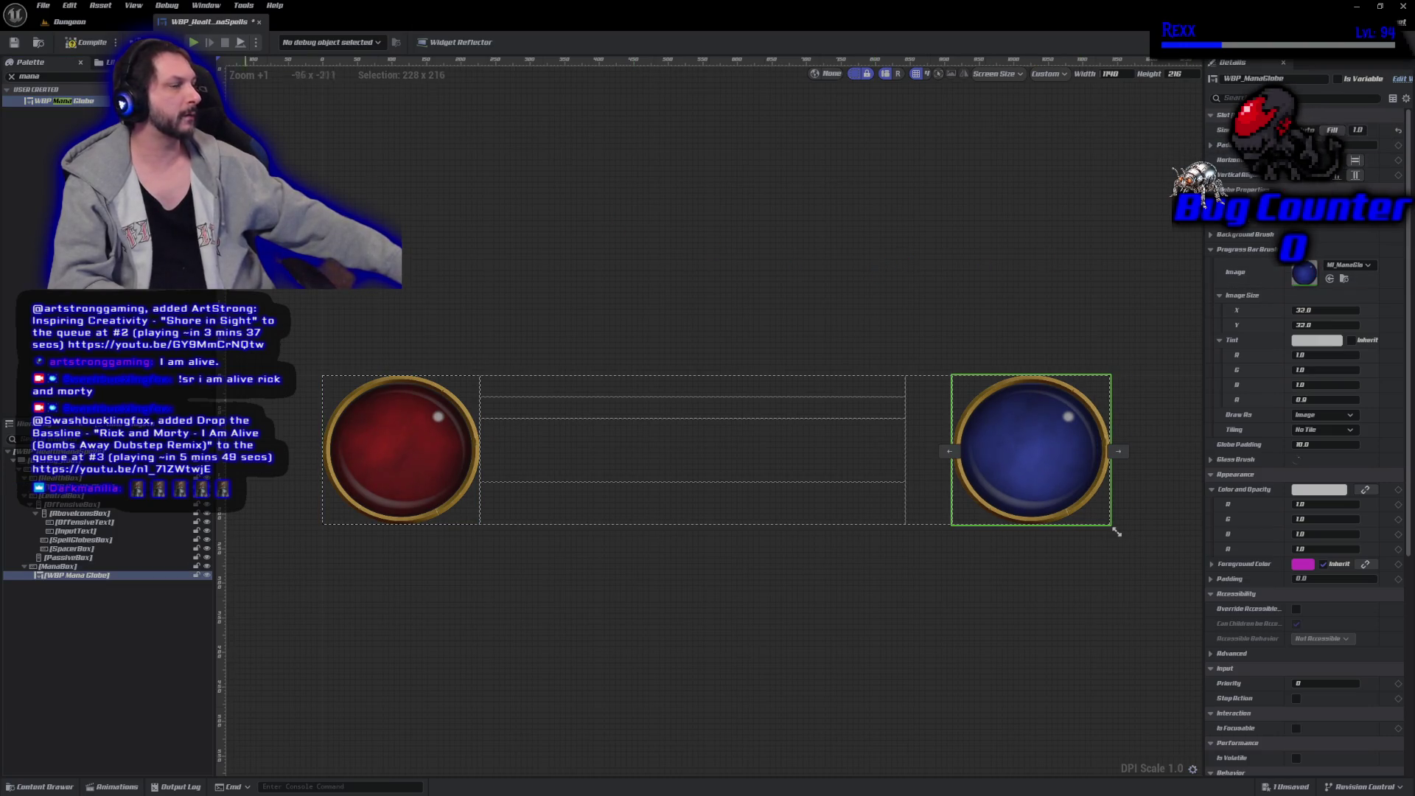
{"action": "key", "text": "ctrl+s"}
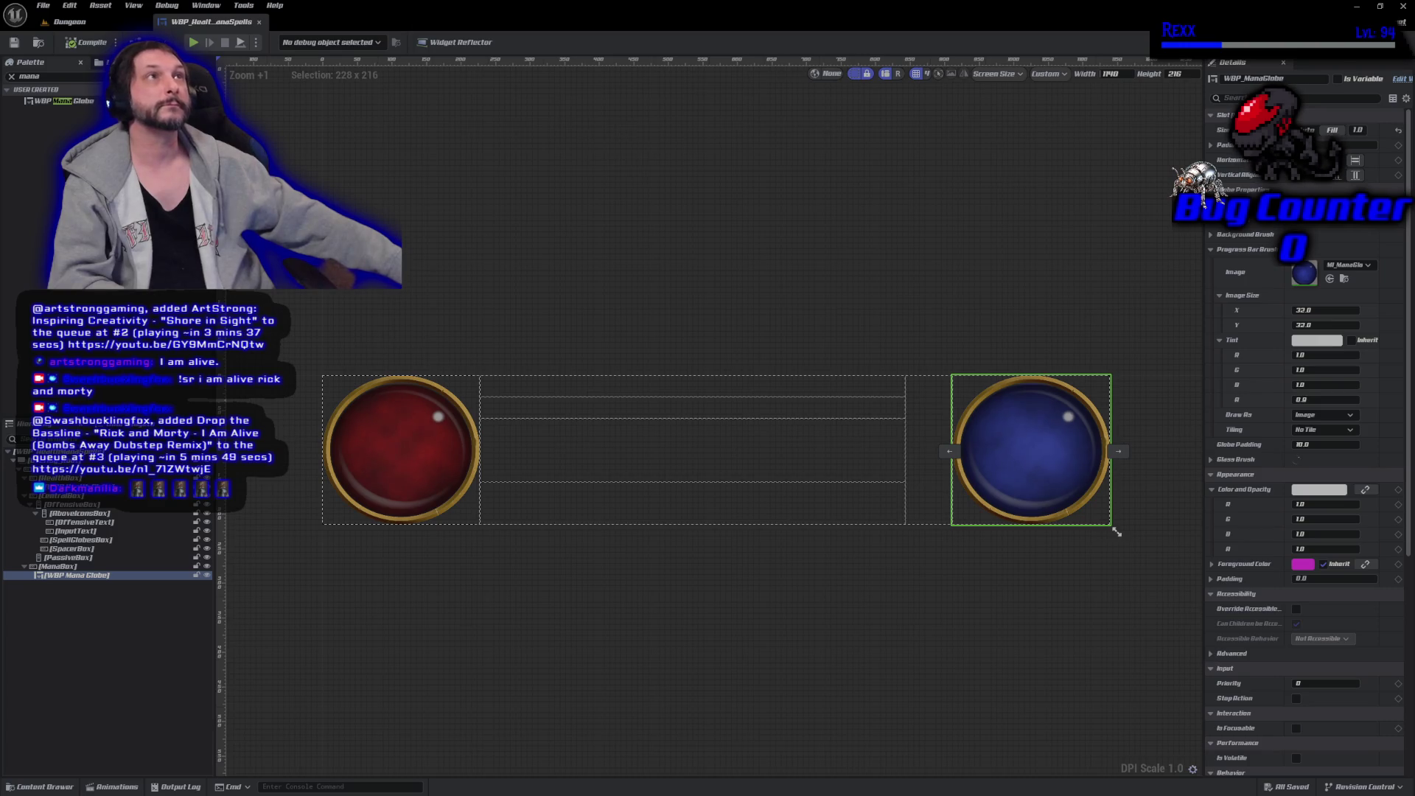
Add a Text block to the OffensiveText row, filling and centred in its slot.
{"action": "left_click", "coordinate": [88, 522]}
{"action": "double_click", "coordinate": [50, 76]}
{"action": "type", "text": "text"}
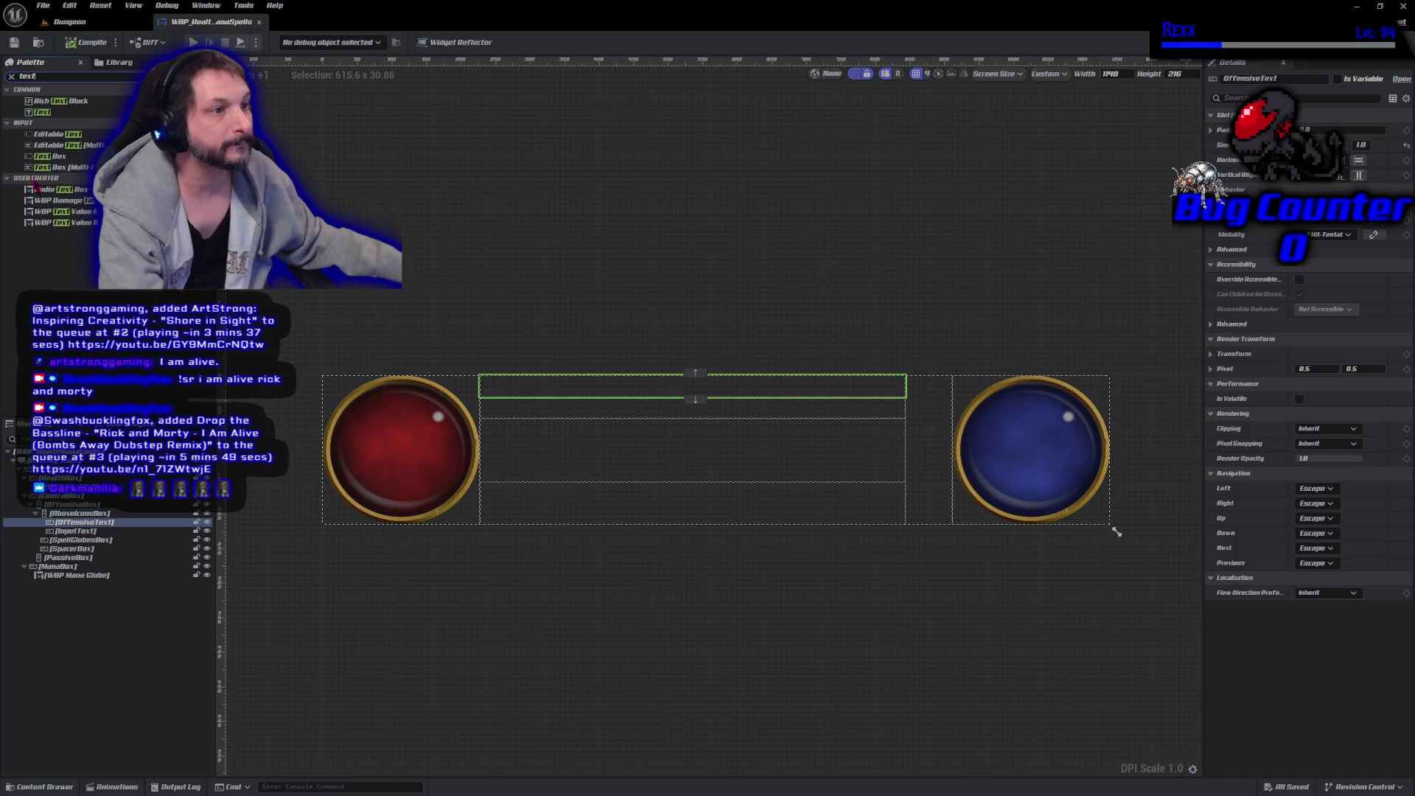
{"action": "mouse_move", "coordinate": [53, 111]}
{"action": "left_mouse_down"}
{"action": "mouse_move", "coordinate": [531, 324]}
{"action": "mouse_move", "coordinate": [568, 395]}
{"action": "left_mouse_up"}
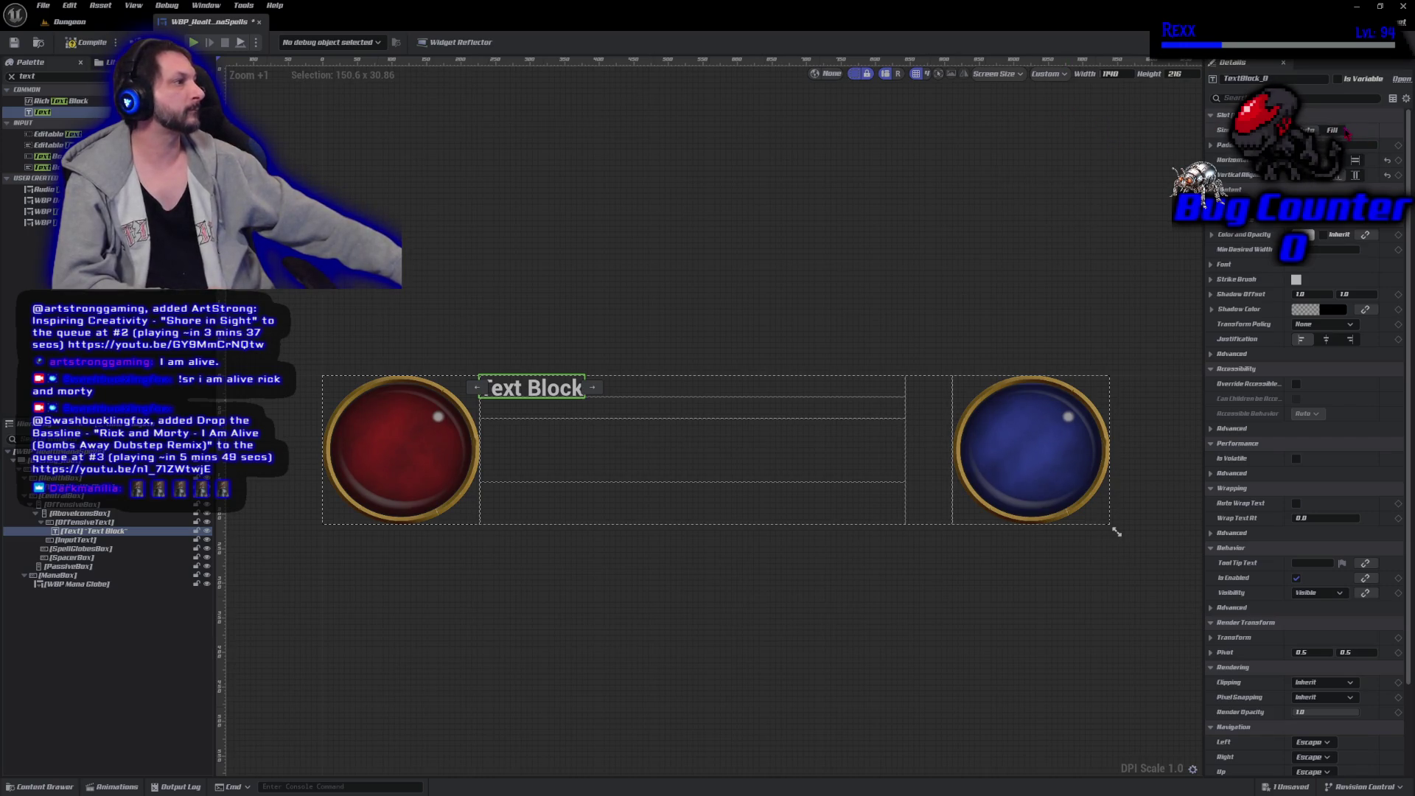
{"action": "left_click", "coordinate": [1332, 130]}
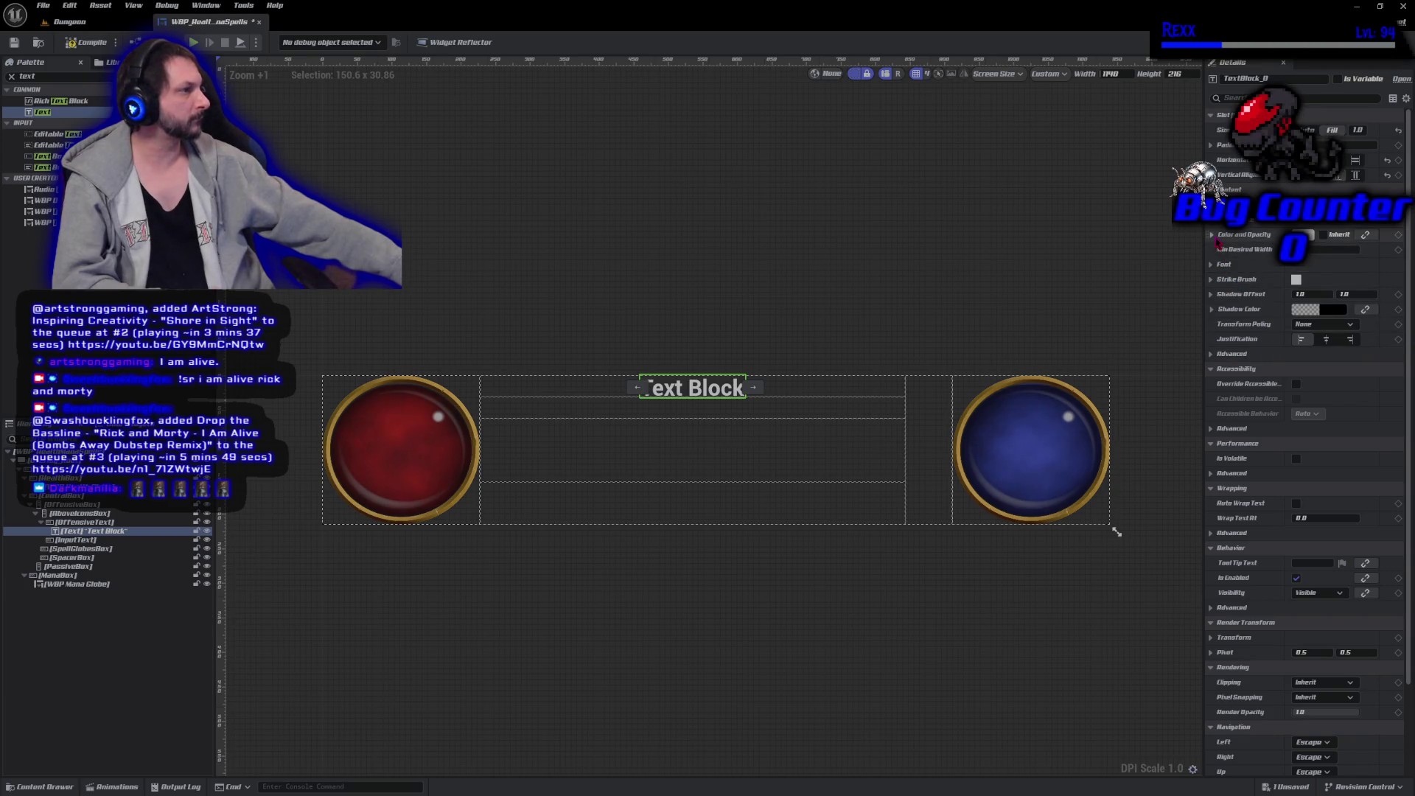
Set the text to Amarante font at size 12 and expand its Color and Opacity settings.
{"action": "left_click", "coordinate": [1223, 264]}
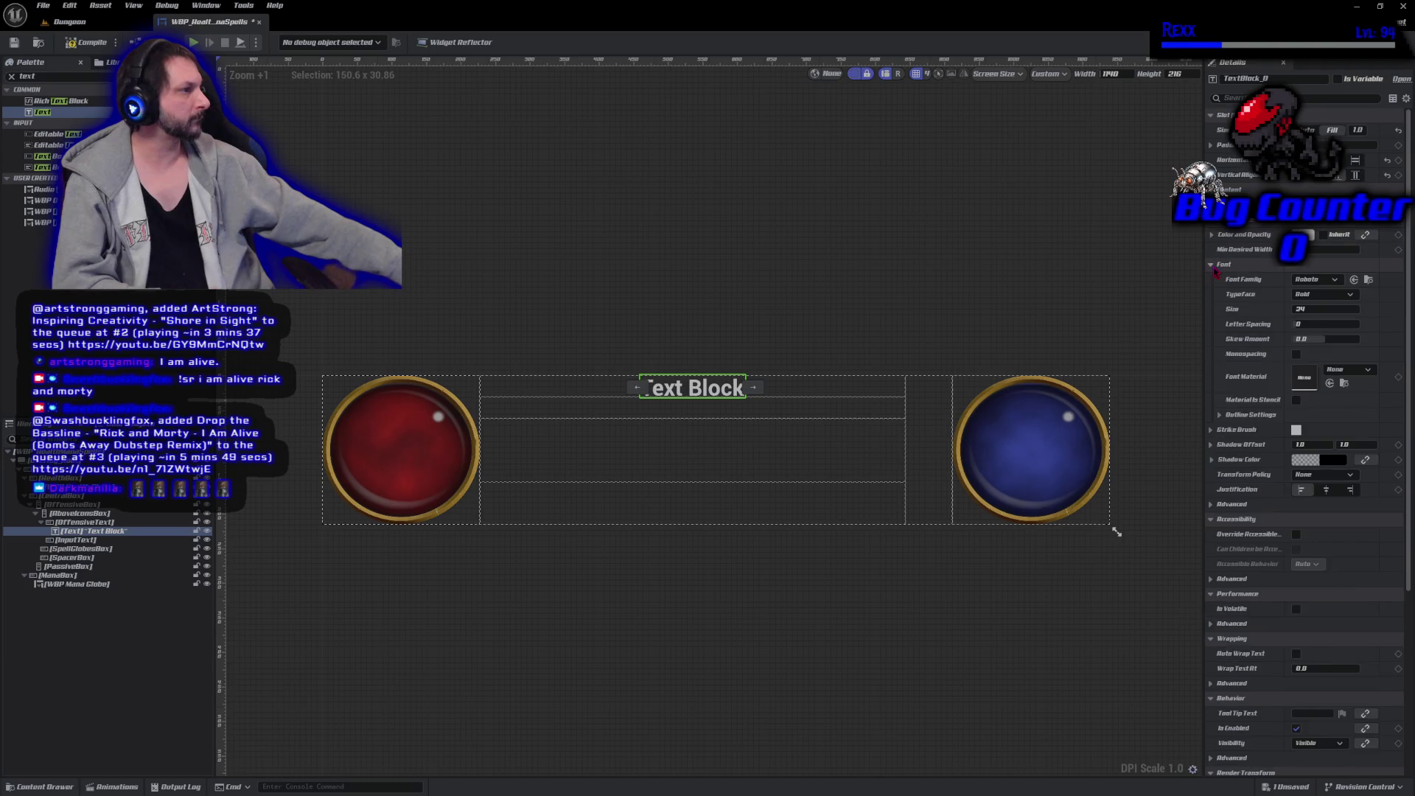
{"action": "left_click", "coordinate": [1311, 280]}
{"action": "scroll", "coordinate": [1323, 426], "scroll_direction": "up", "scroll_amount": 3}
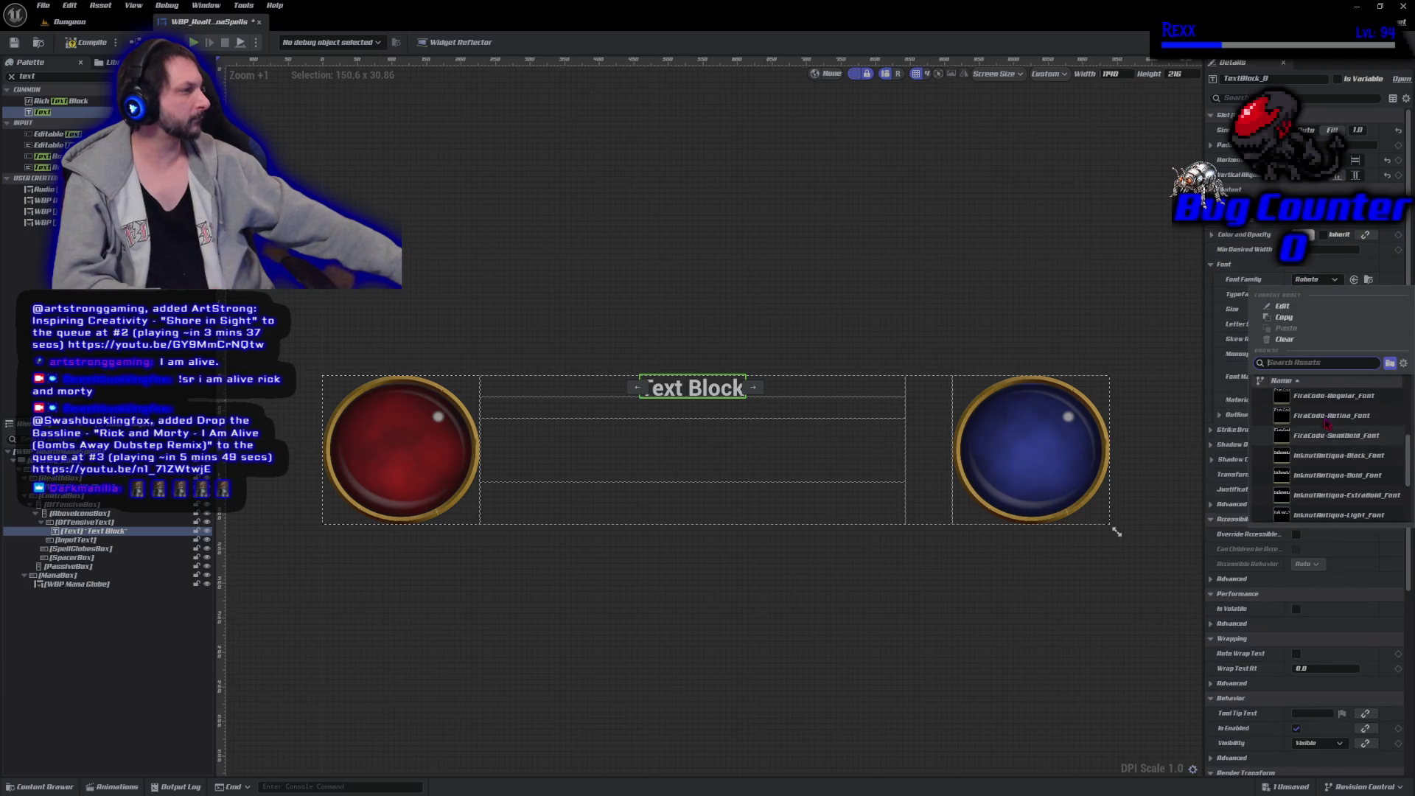
{"action": "scroll", "coordinate": [1324, 427], "scroll_direction": "up", "scroll_amount": 2}
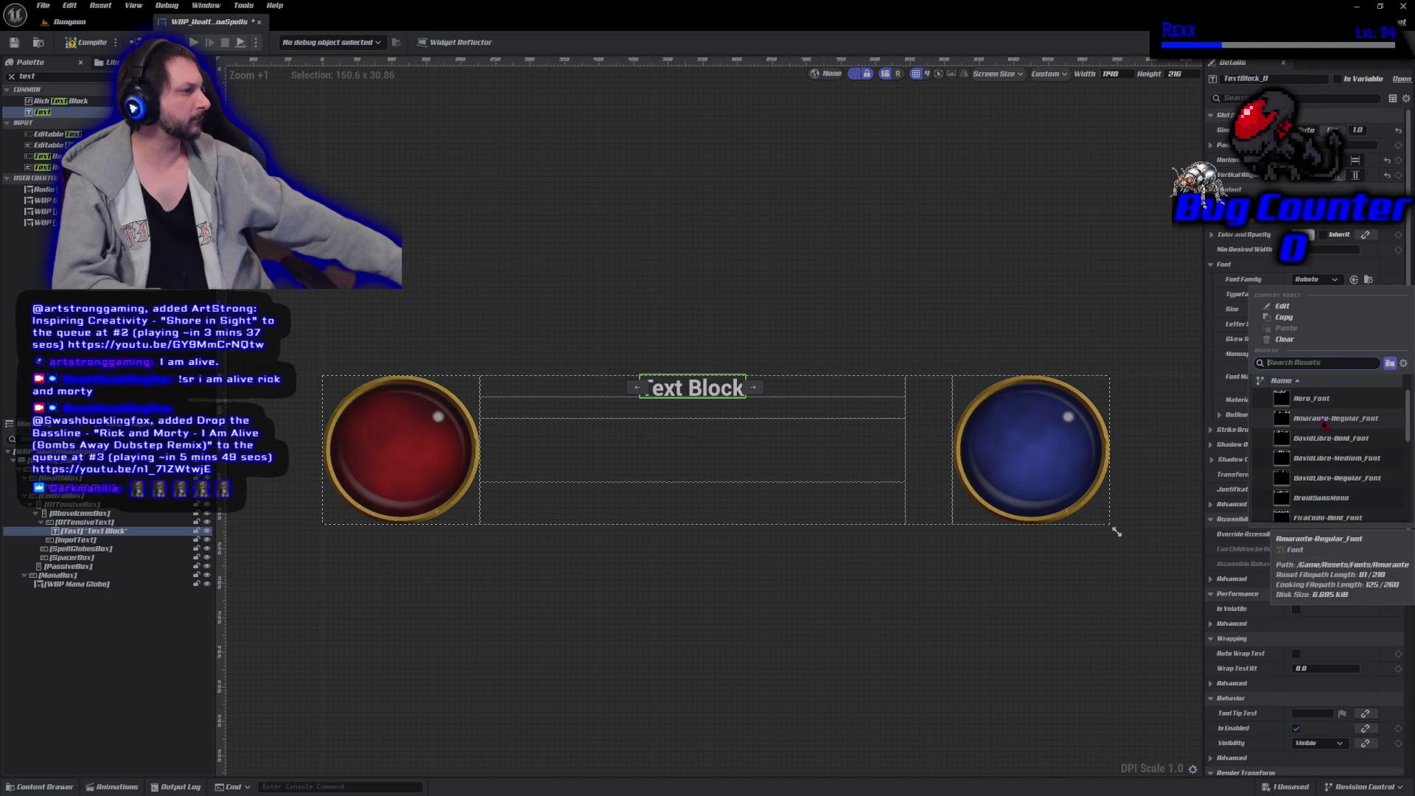
{"action": "left_click", "coordinate": [1324, 419]}
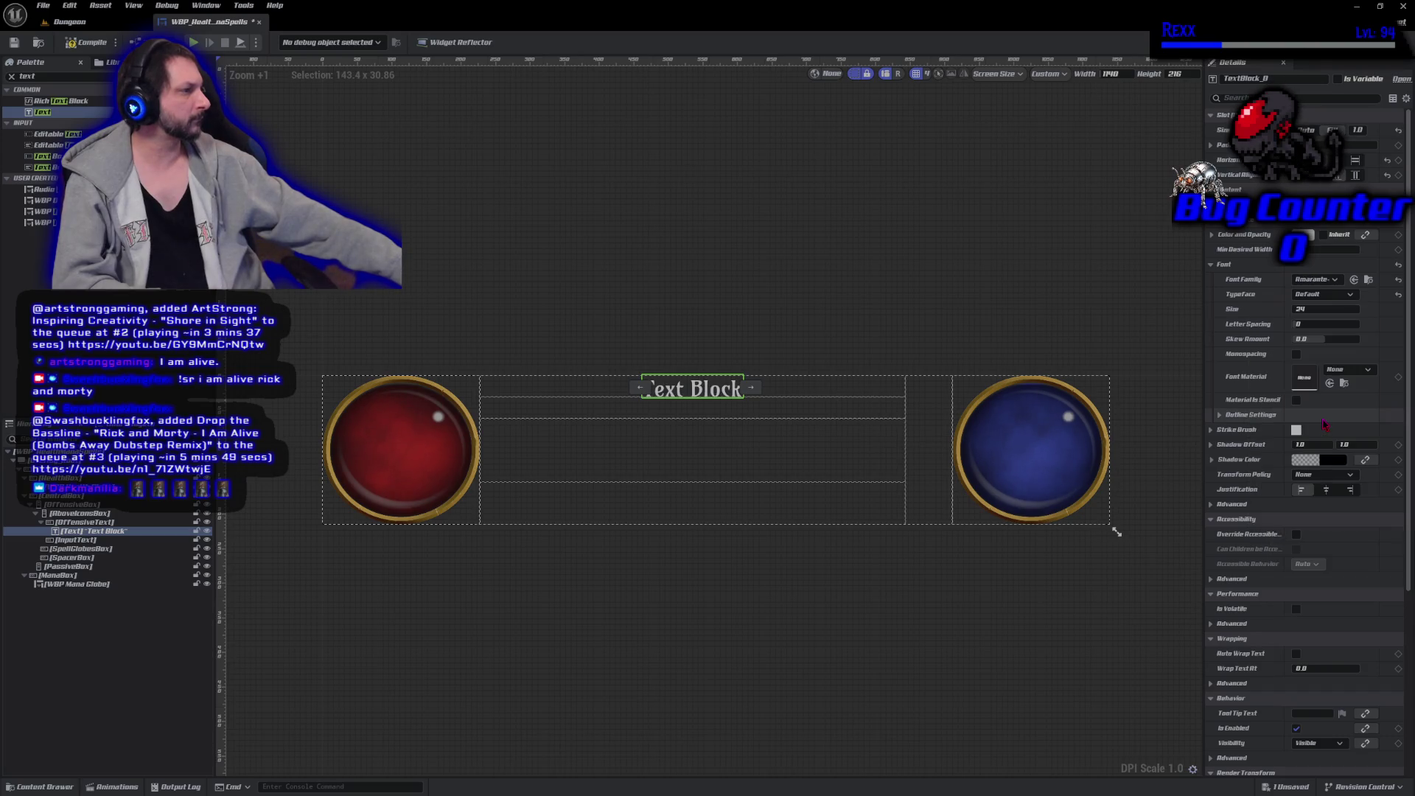
{"action": "left_click", "coordinate": [1315, 310]}
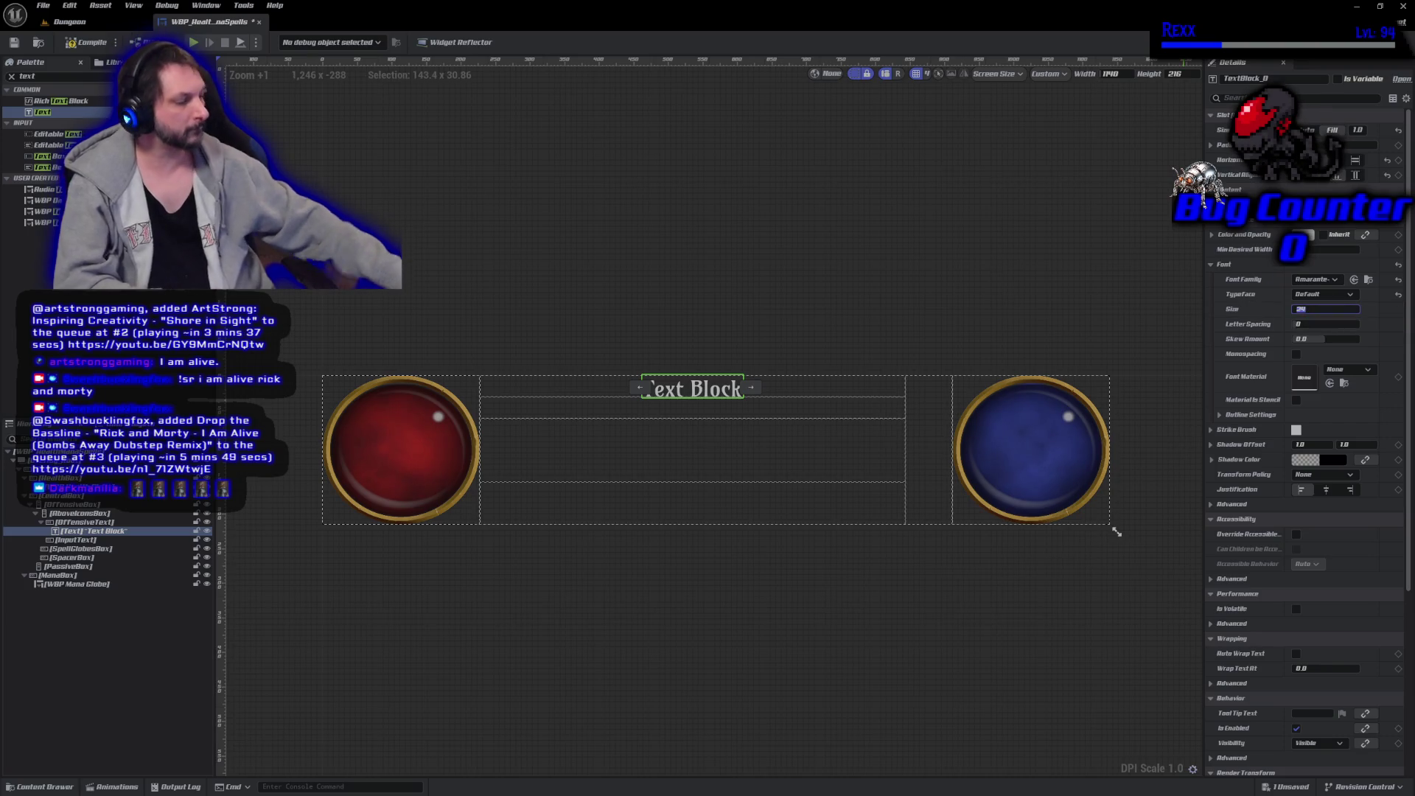
{"action": "type", "text": "12"}
{"action": "key", "text": "Return"}
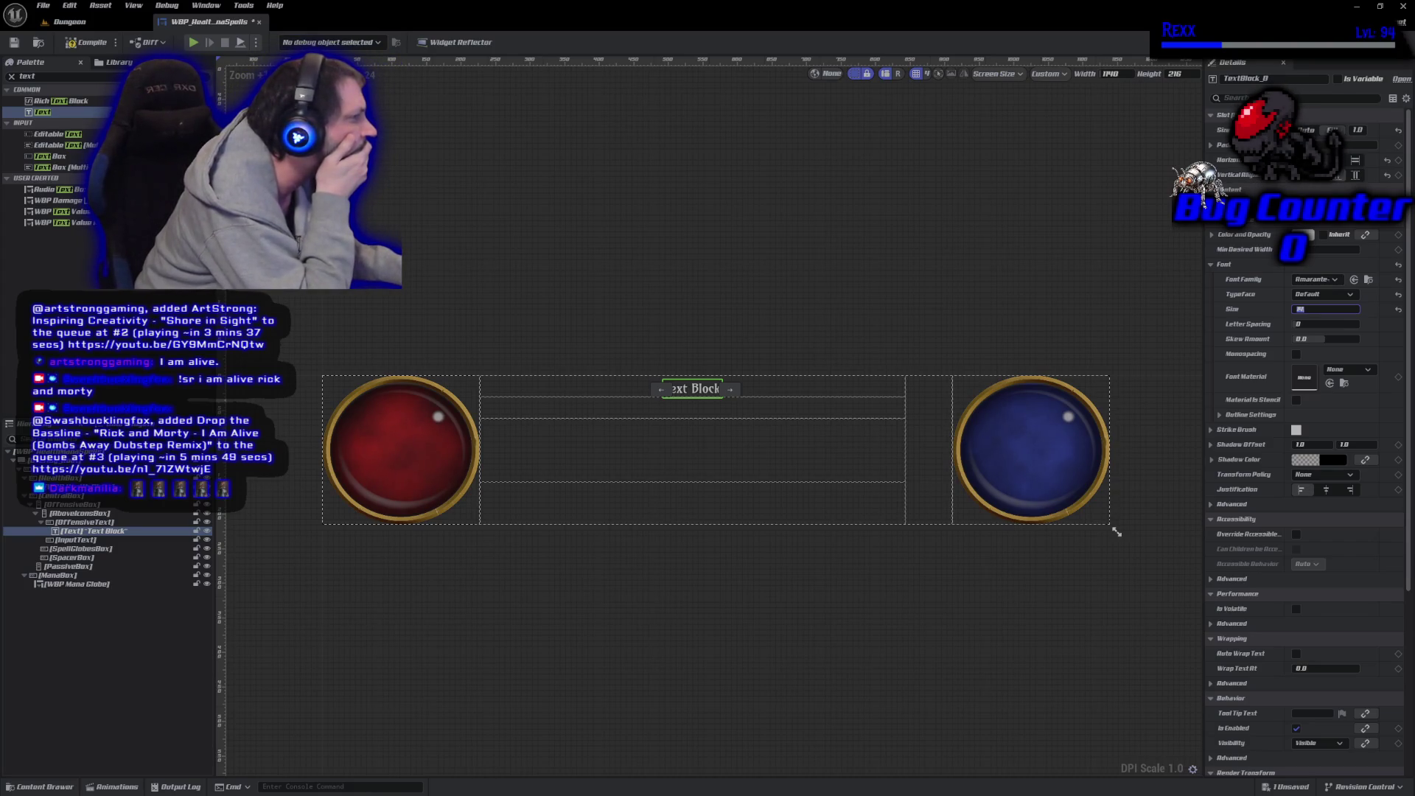
{"action": "left_click", "coordinate": [1212, 235]}
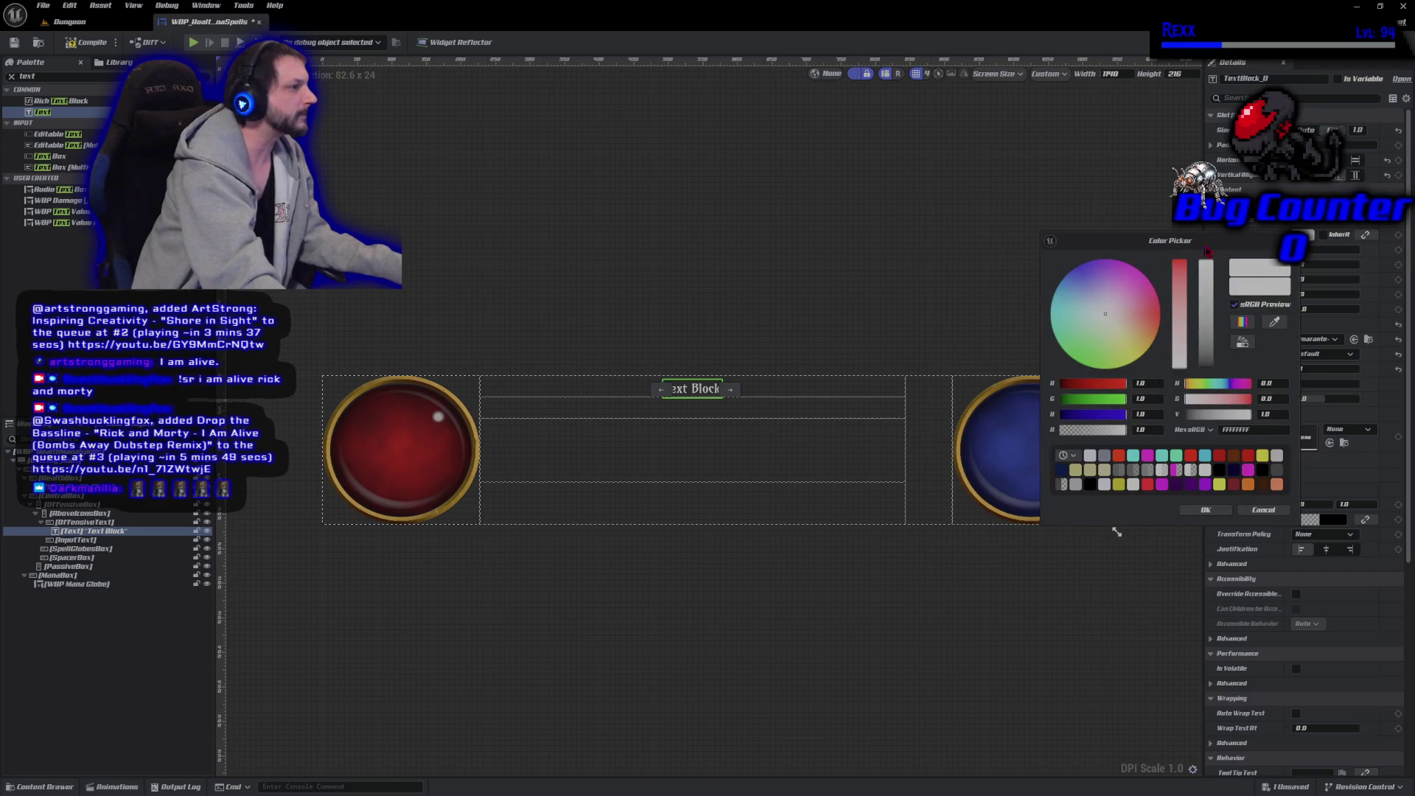
Colour the text tan (green 0.003, blue 0.3334) and make it read 'Offensive'.
{"action": "left_click_drag", "start_coordinate": [1188, 243], "coordinate": [1009, 158]}
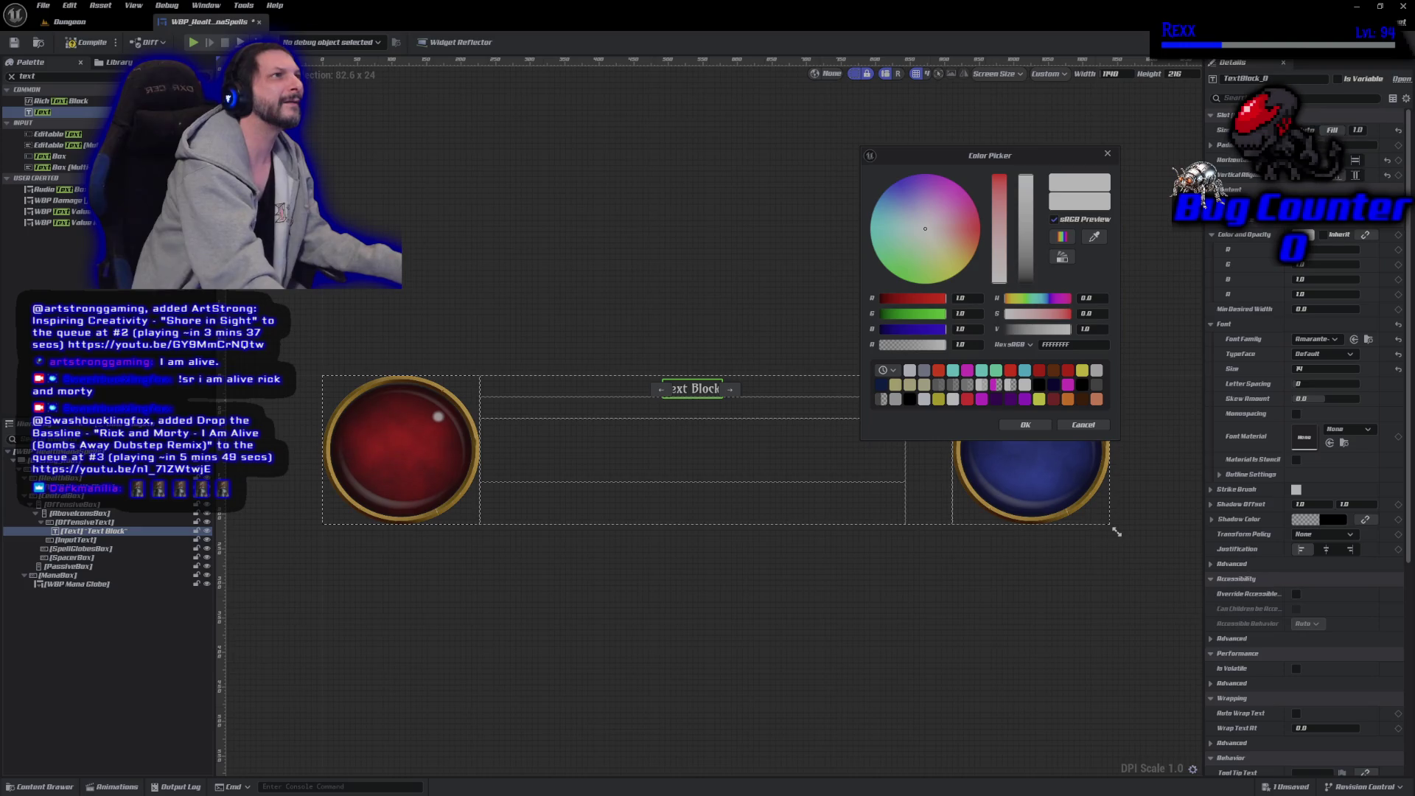
{"action": "left_click", "coordinate": [967, 313]}
{"action": "type", "text": "0.64"}
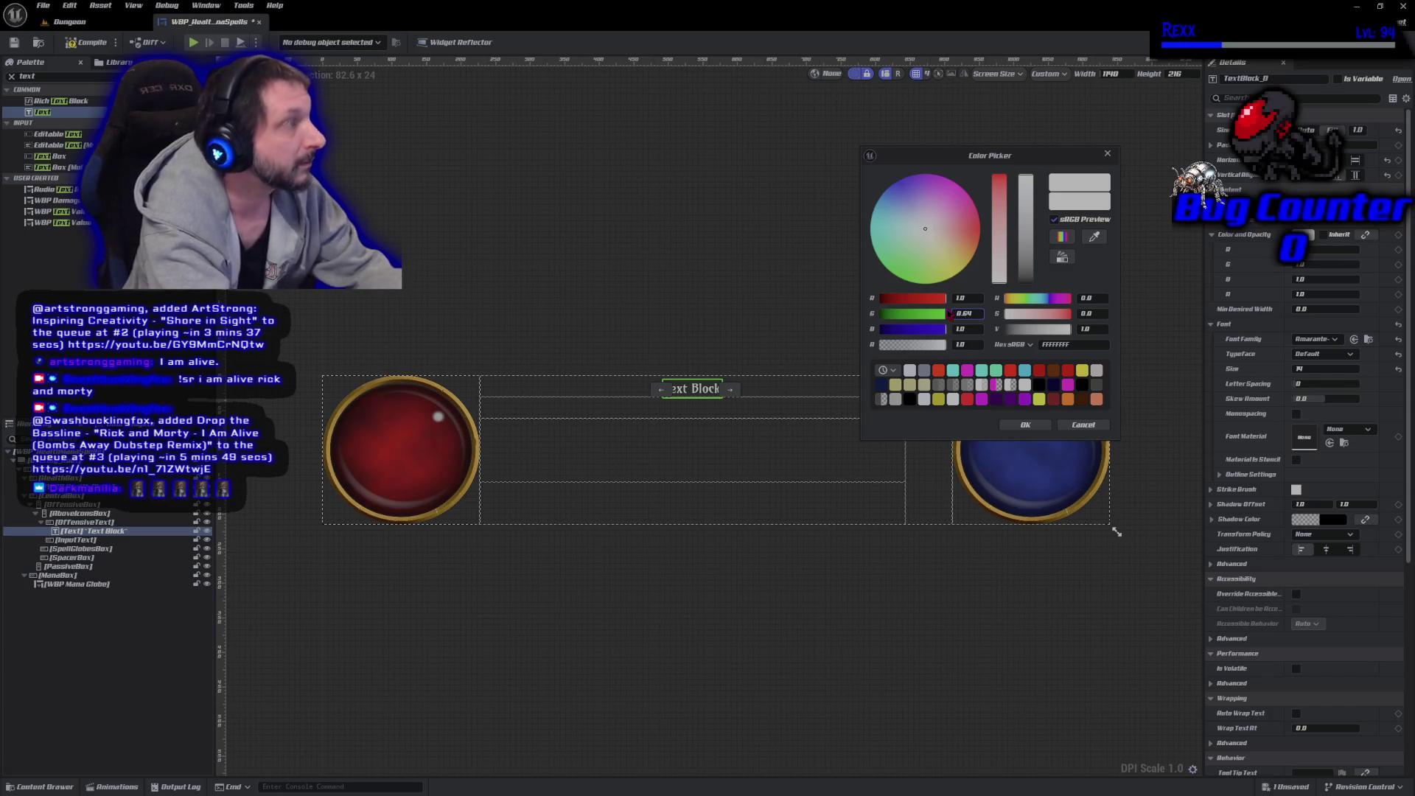
{"action": "type", "text": "003"}
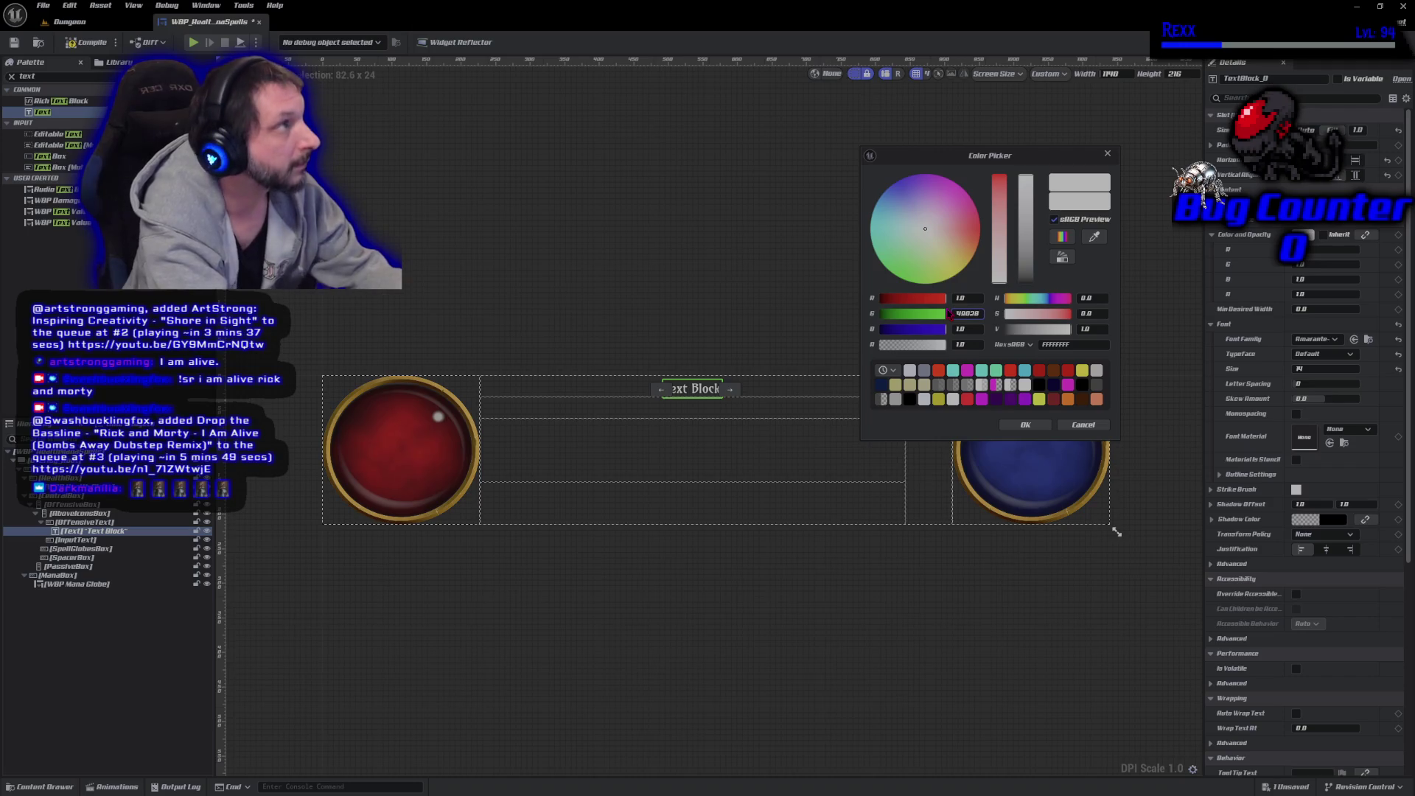
{"action": "left_click", "coordinate": [962, 329]}
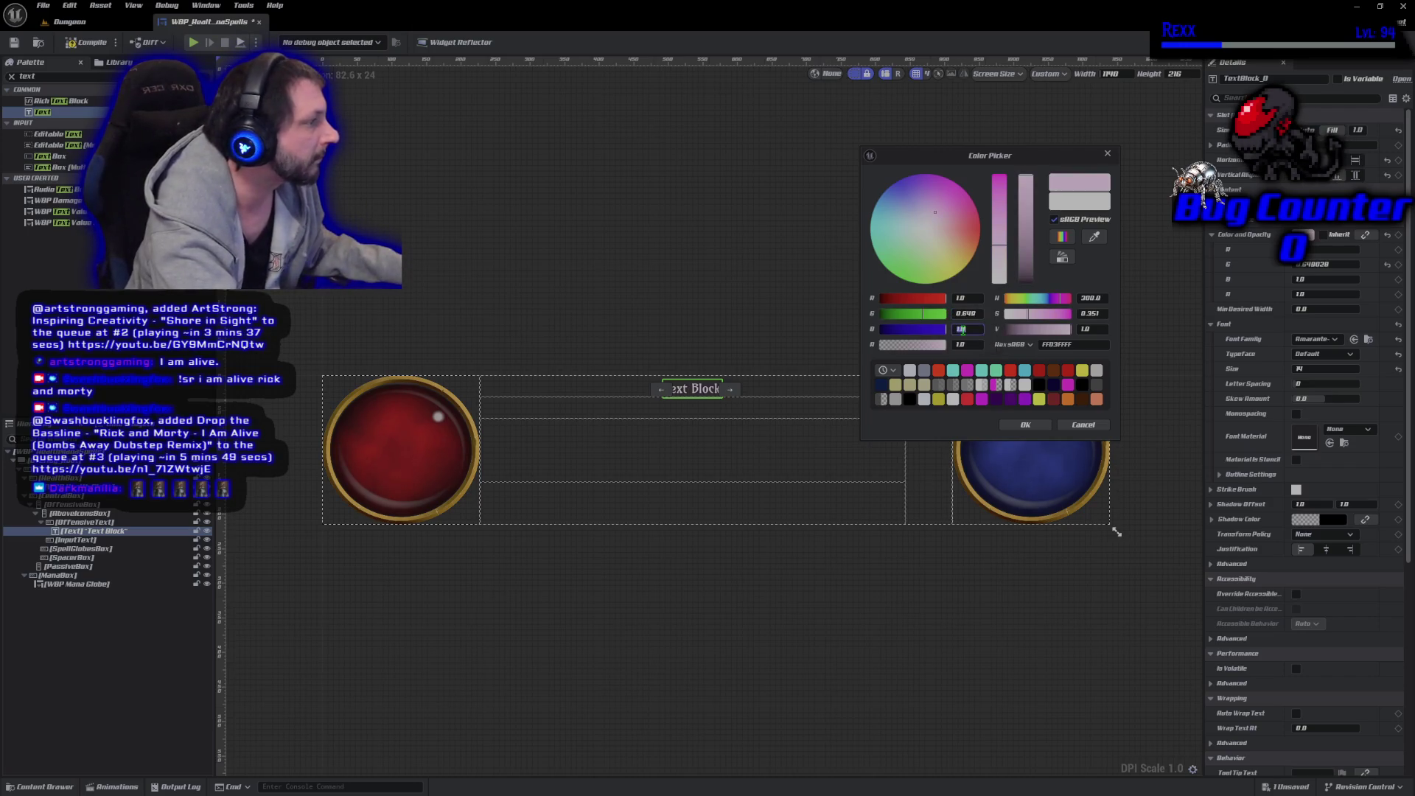
{"action": "type", "text": "0"}
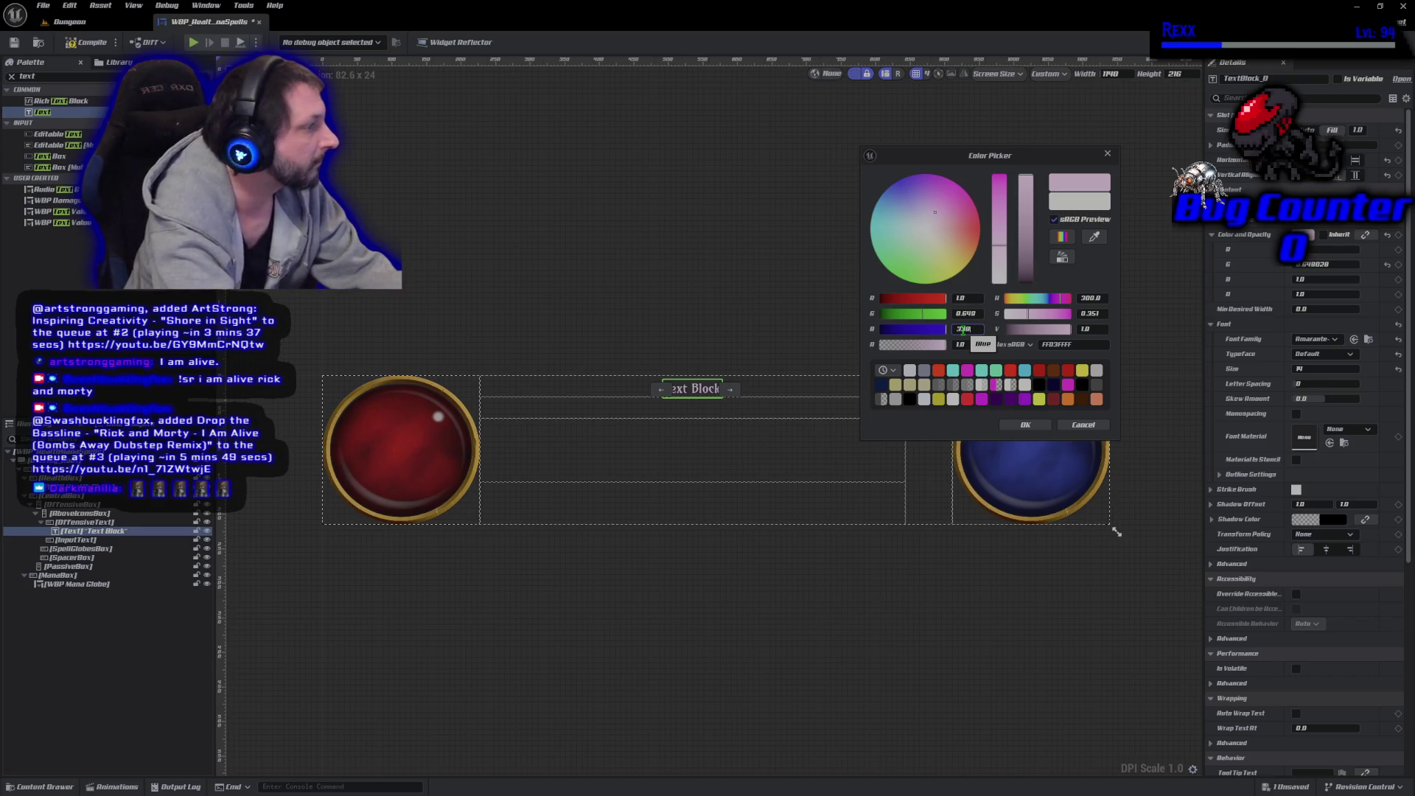
{"action": "key", "text": "BackSpace"}
{"action": "key", "text": "BackSpace"}
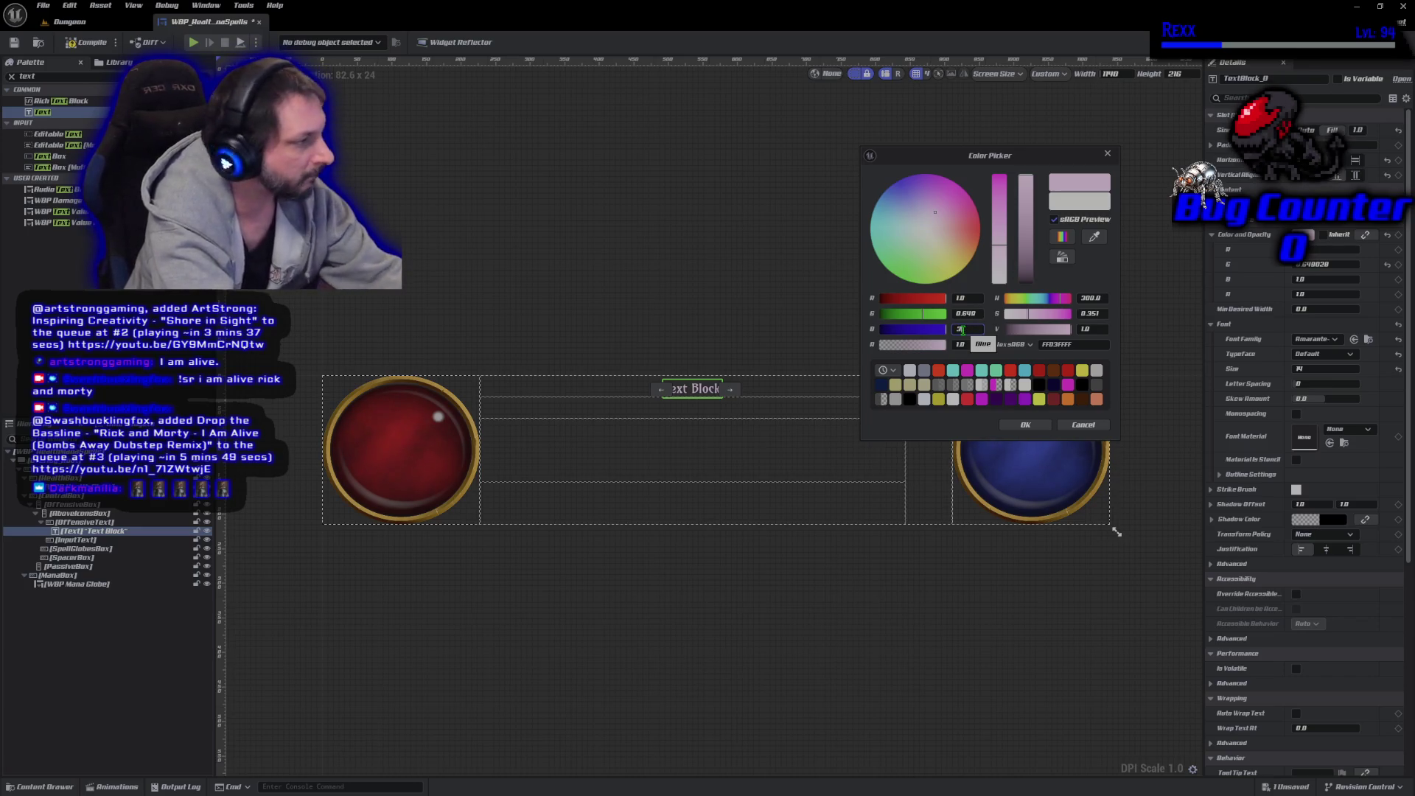
{"action": "type", "text": ".33"}
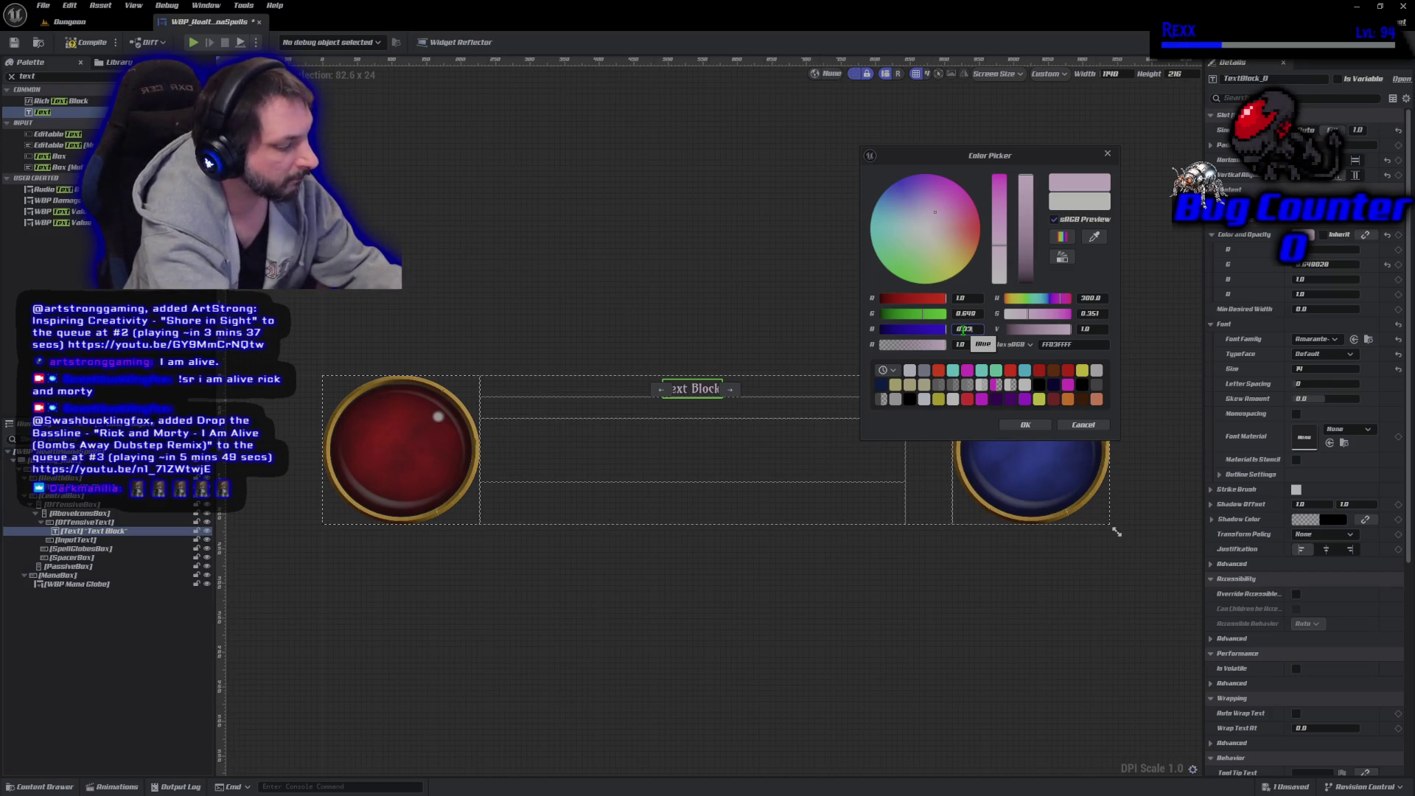
{"action": "type", "text": "34"}
{"action": "key", "text": "Return"}
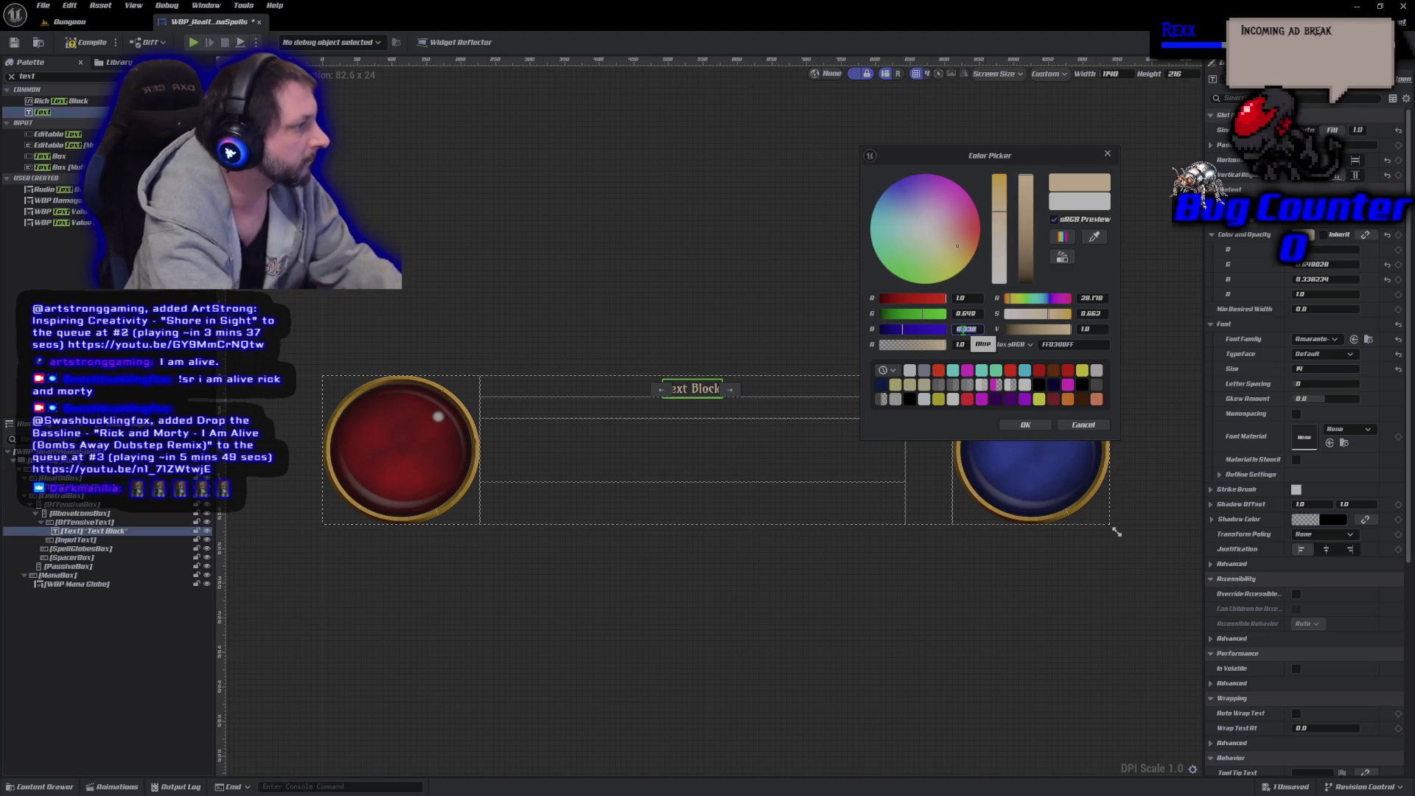
{"action": "left_click", "coordinate": [1025, 424]}
{"action": "type", "text": "Offensive"}
Add two Vertical Boxes inside PassiveBox.
{"action": "left_click", "coordinate": [44, 76]}
{"action": "type", "text": "vertical"}
{"action": "left_click_drag", "start_coordinate": [55, 100], "coordinate": [74, 575]}
{"action": "left_click_drag", "start_coordinate": [56, 101], "coordinate": [73, 584]}
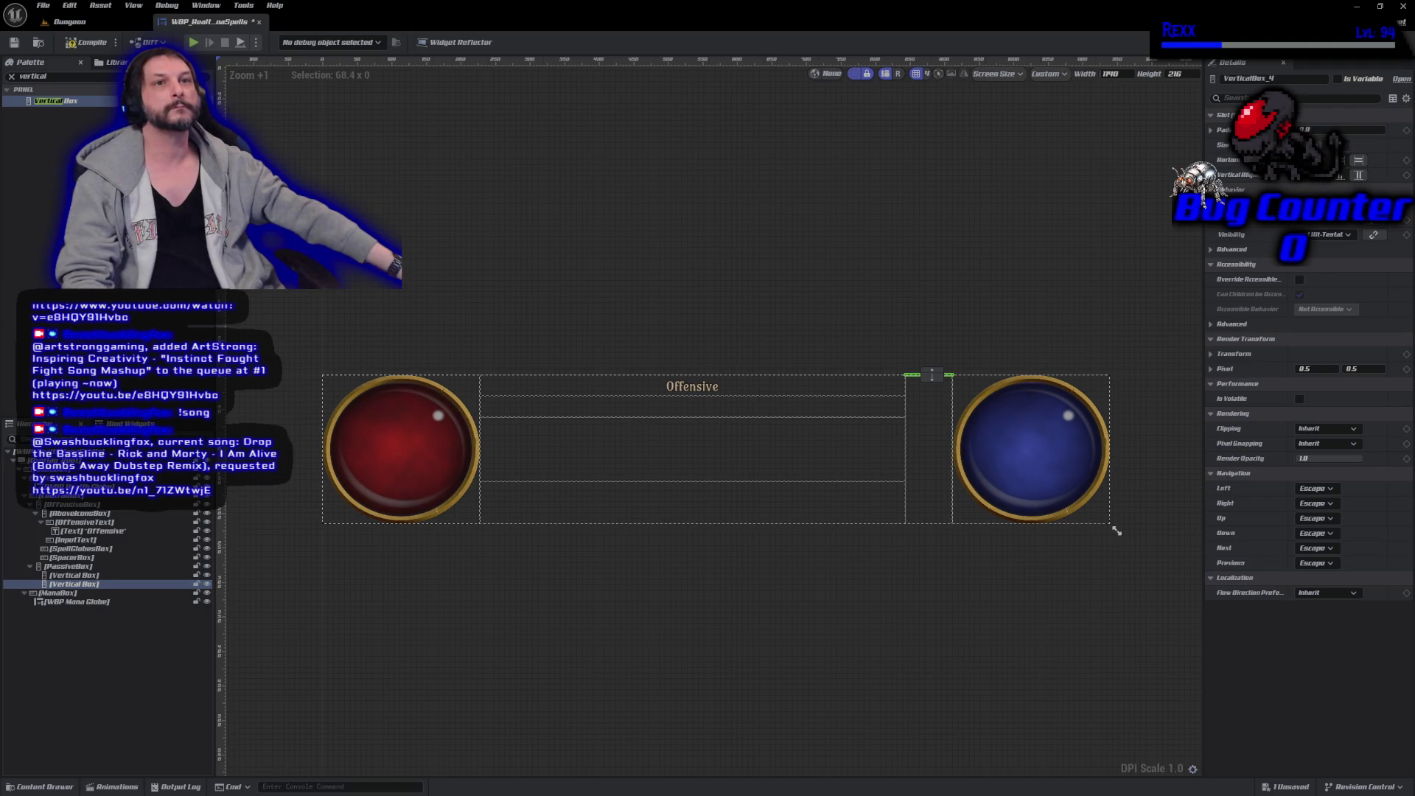
Name the first vertical box PassiveText and the second PassiveBoxes, then save.
{"action": "left_click", "coordinate": [82, 576]}
{"action": "left_click", "coordinate": [84, 577]}
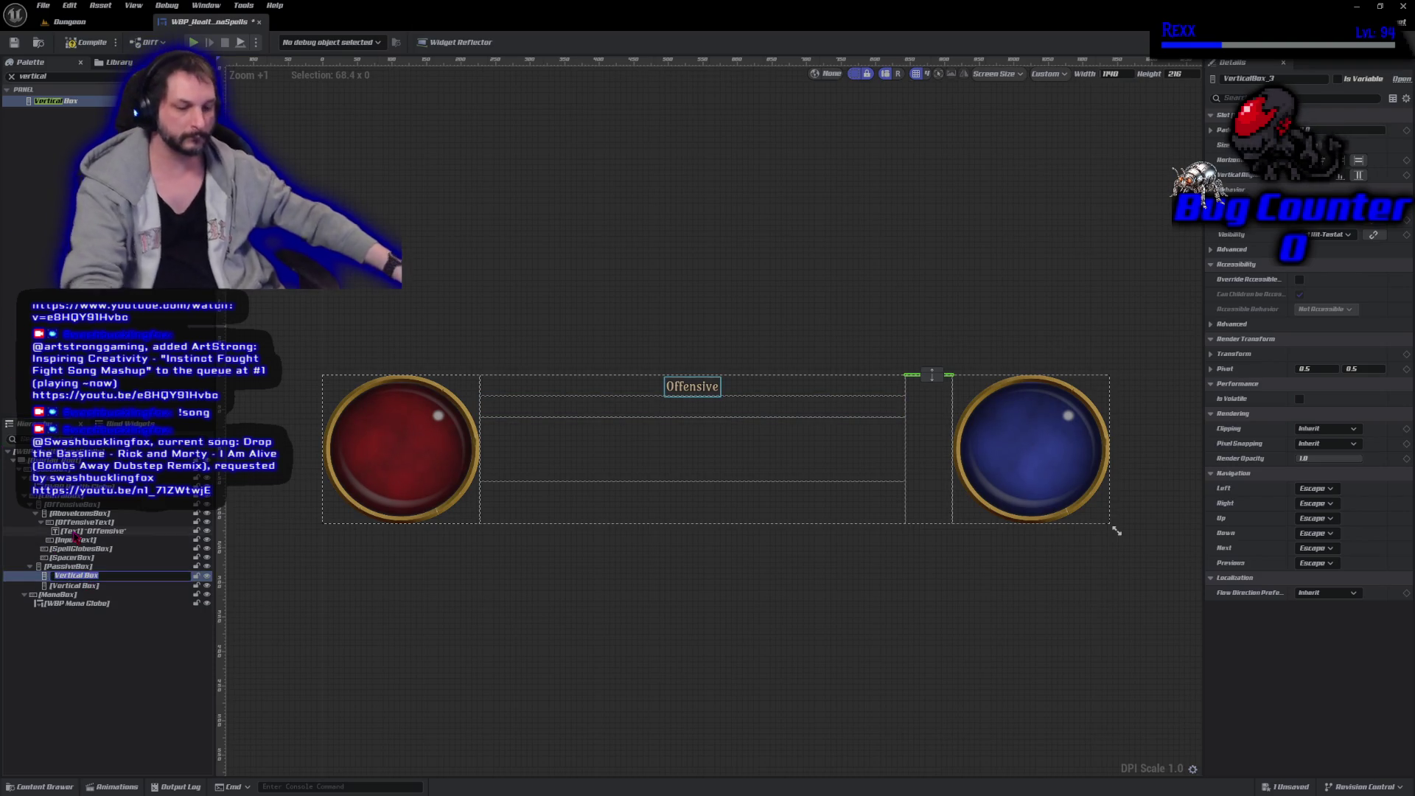
{"action": "type", "text": "Passive"}
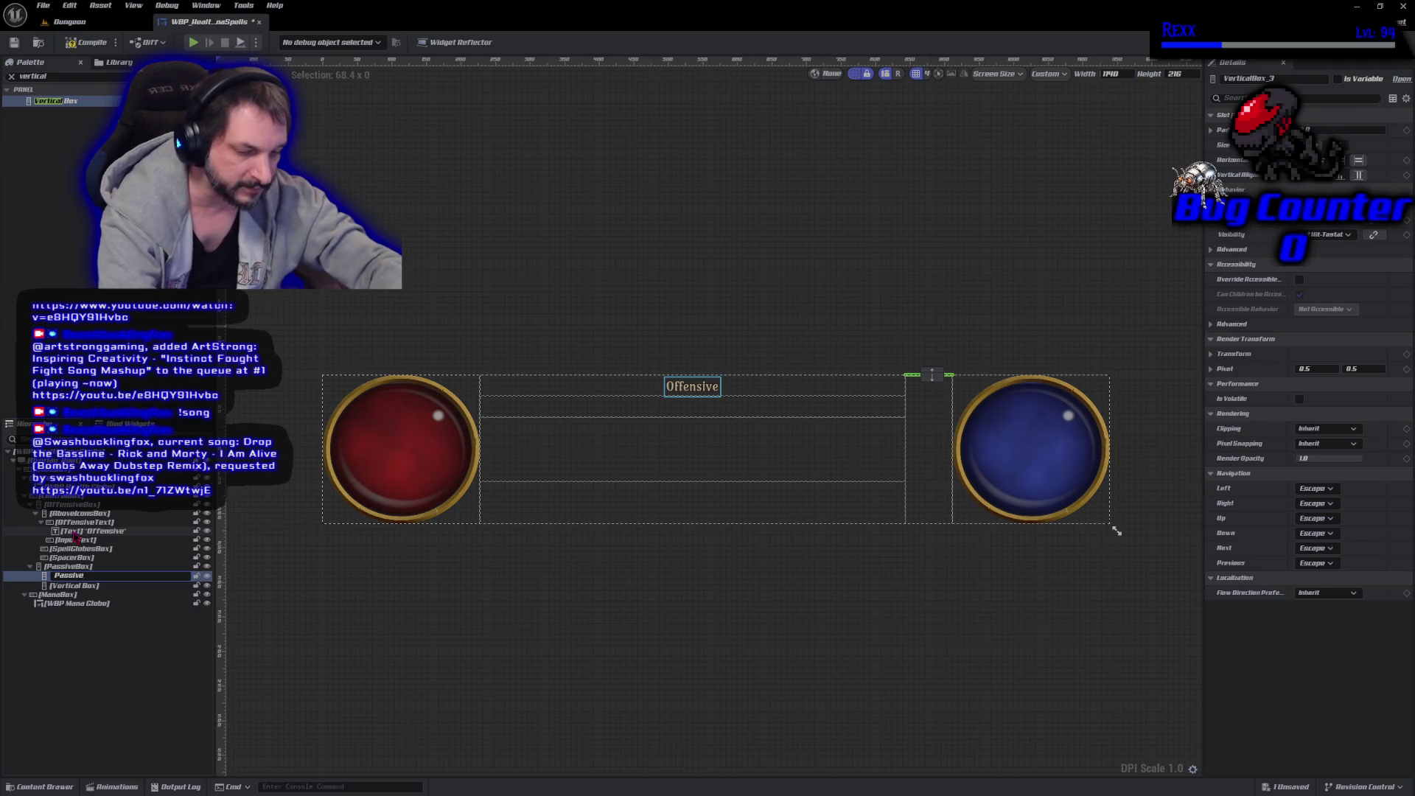
{"action": "type", "text": "Text"}
{"action": "key", "text": "Return"}
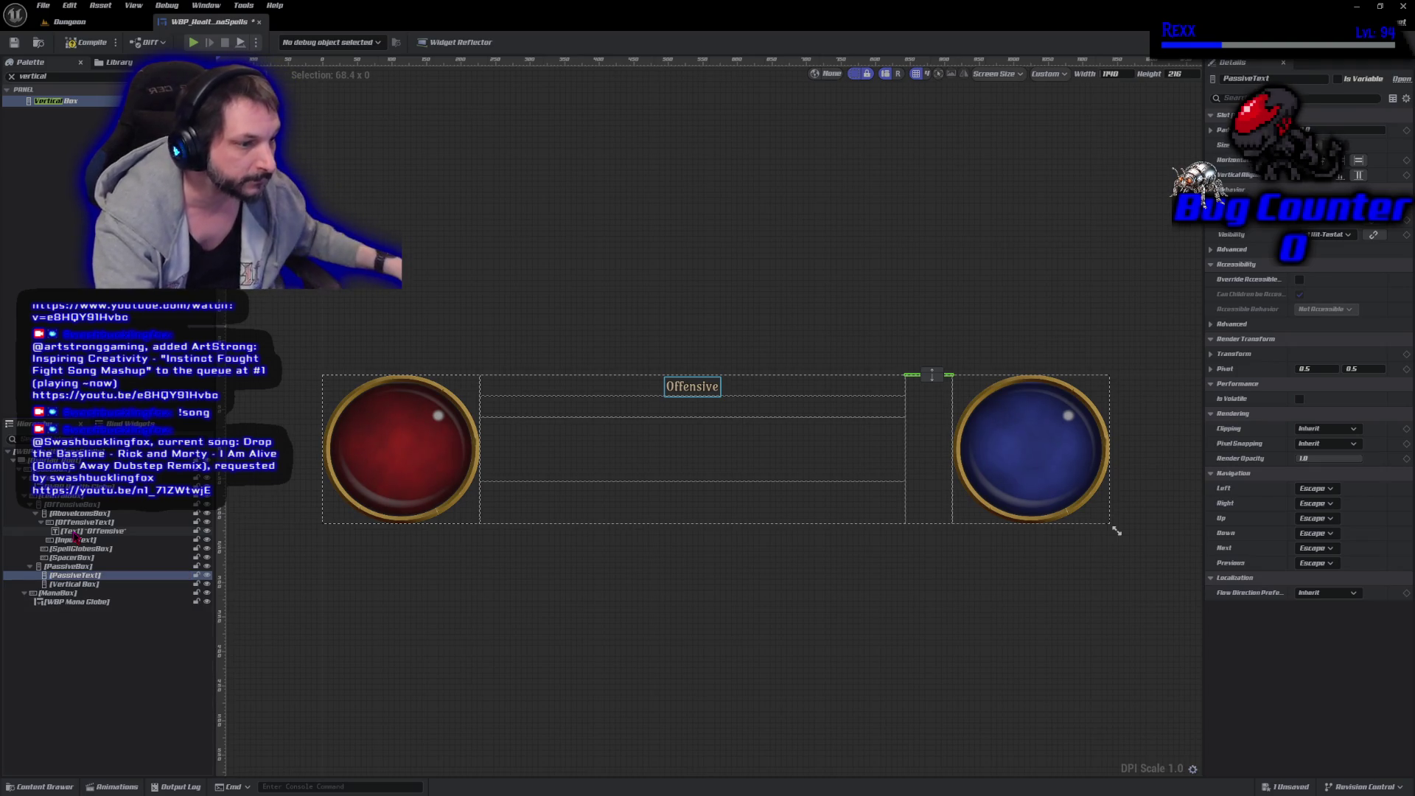
{"action": "left_click", "coordinate": [105, 586]}
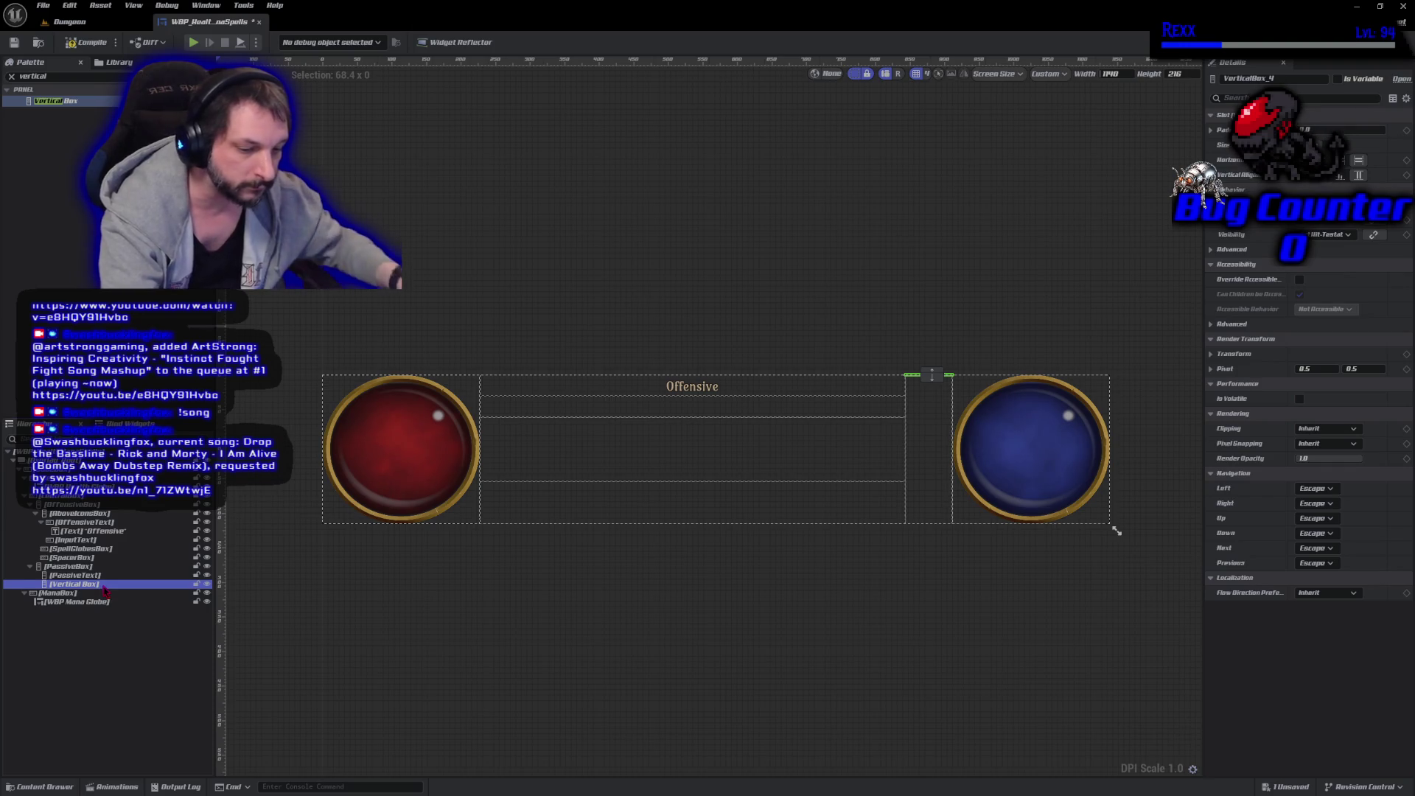
{"action": "left_click", "coordinate": [105, 586]}
{"action": "type", "text": "Passive"}
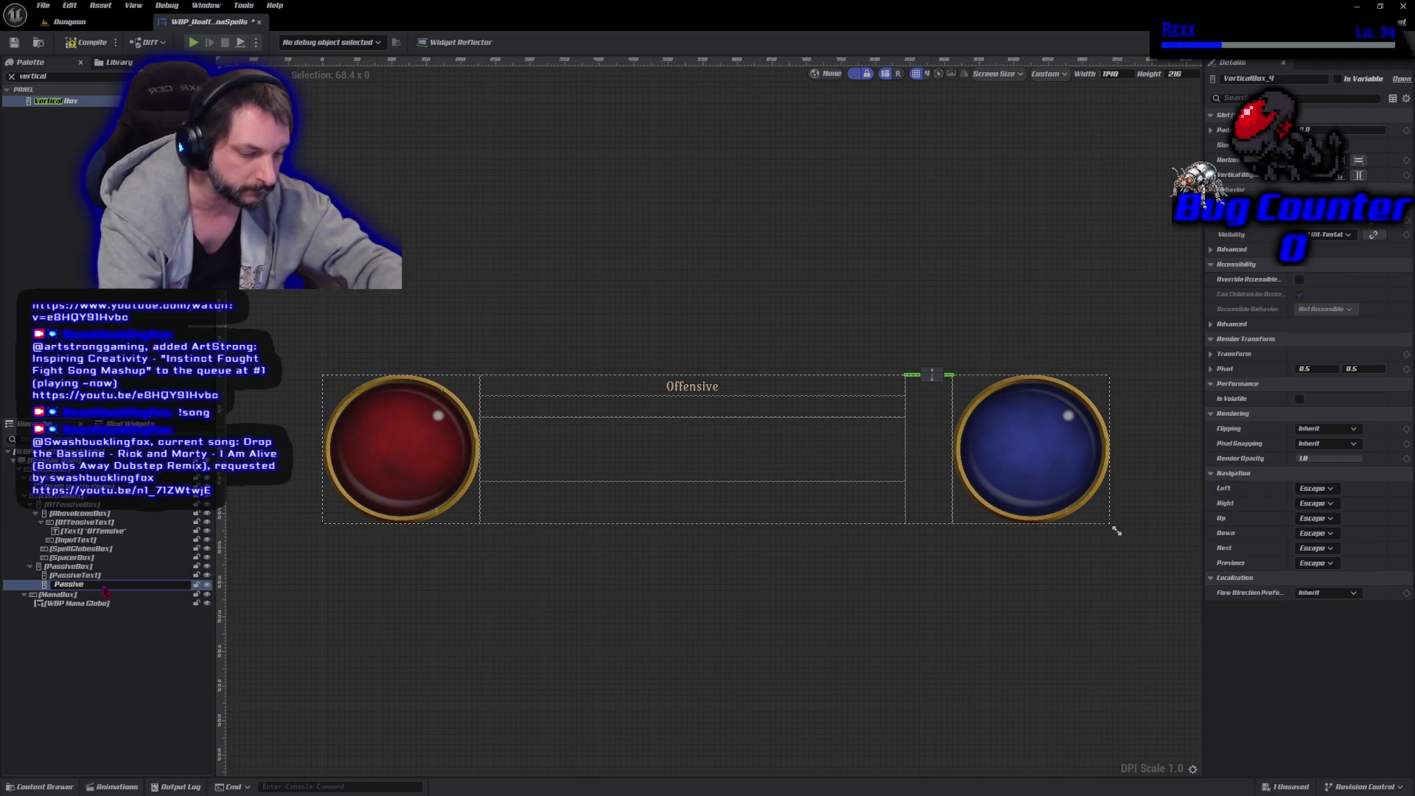
{"action": "type", "text": "Boxes"}
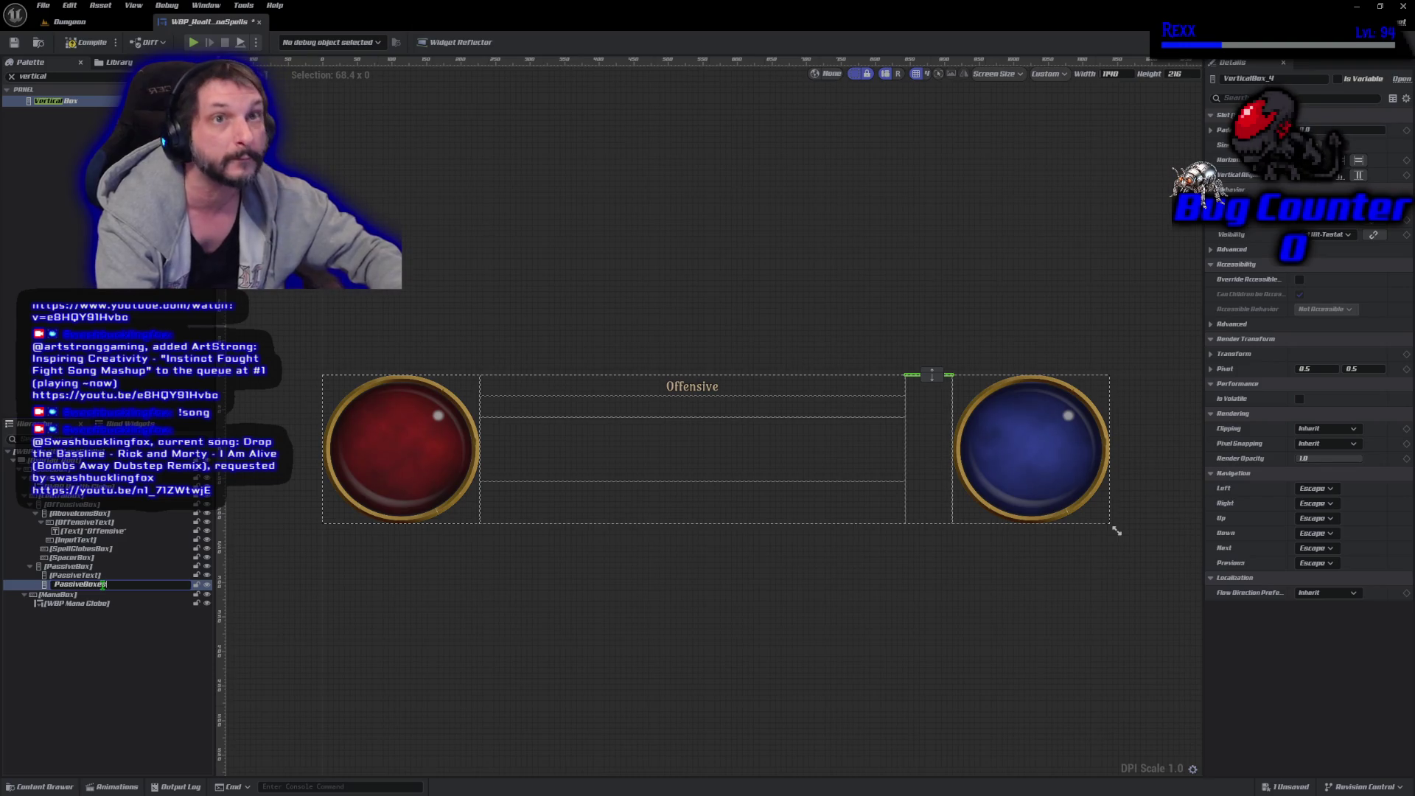
{"action": "key", "text": "Return"}
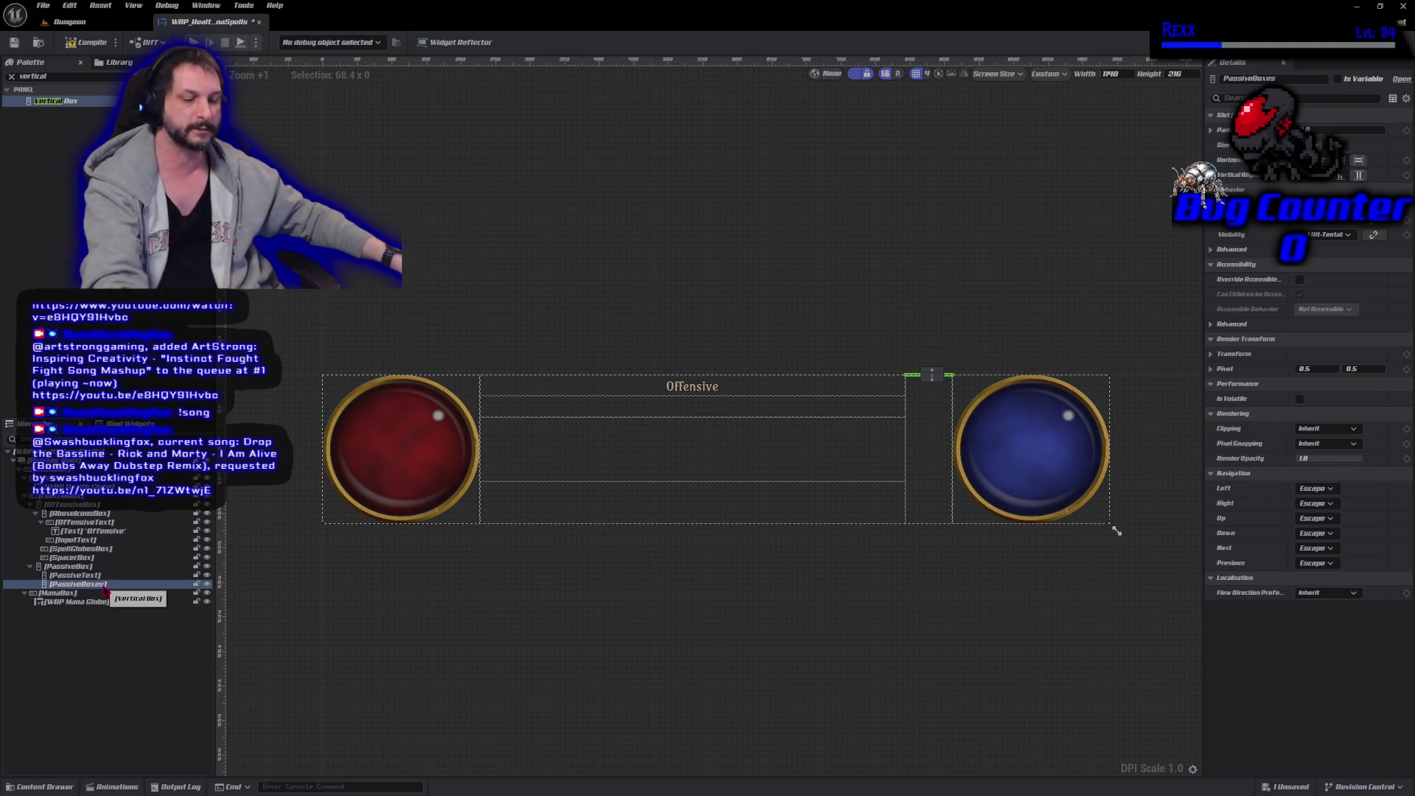
{"action": "key", "text": "ctrl+s"}
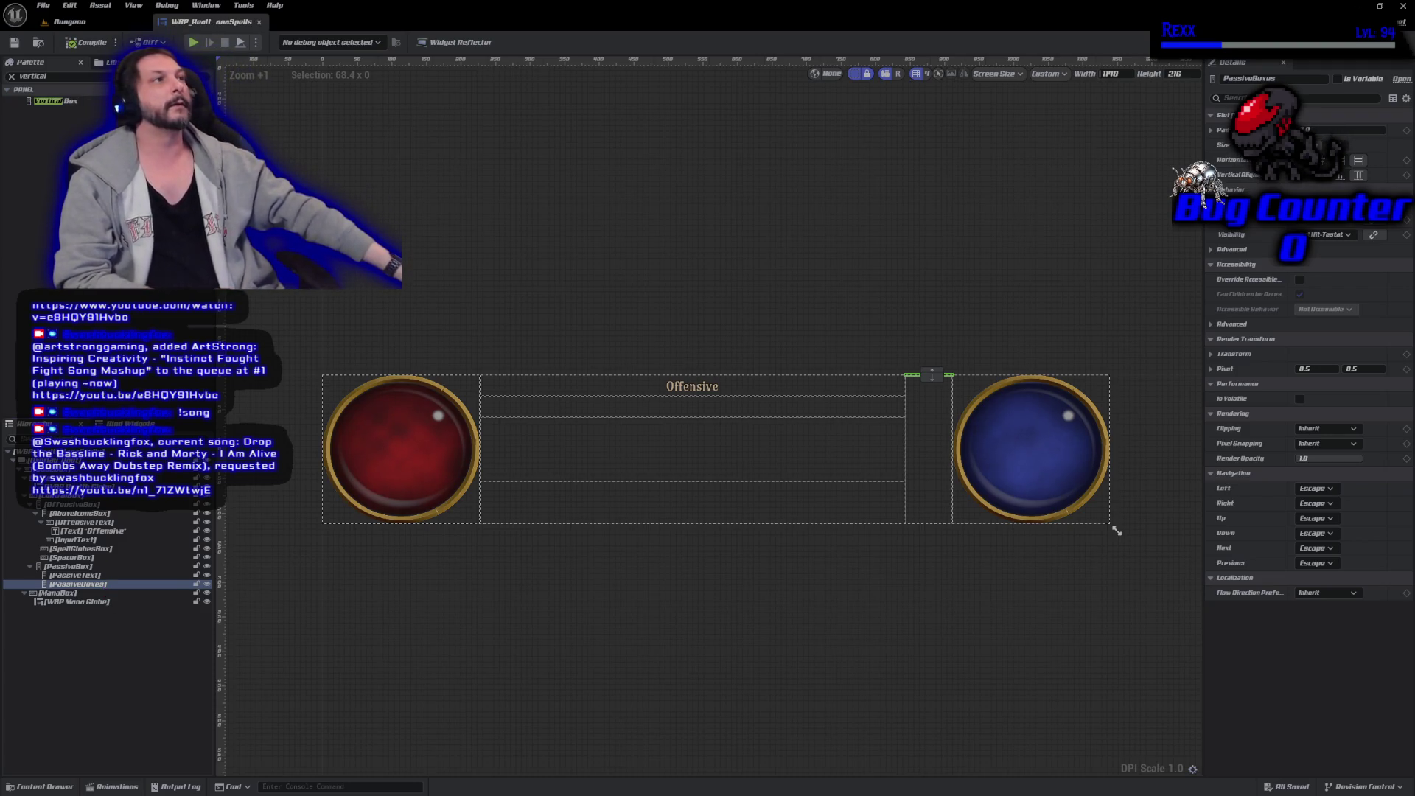
Set both passive boxes to Fill and give PassiveText a 0.2 share.
{"action": "left_click", "coordinate": [103, 577], "text": "ctrl"}
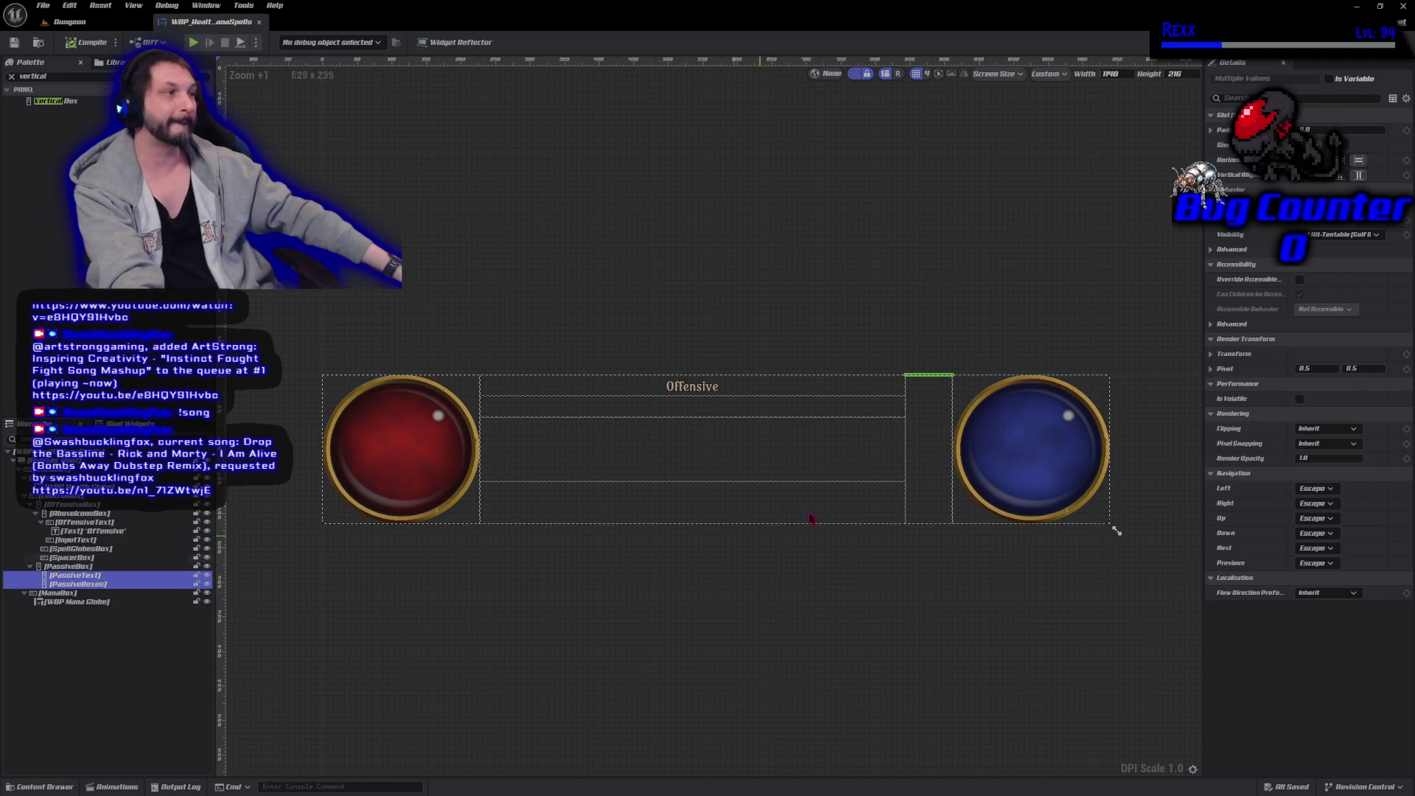
{"action": "left_click", "coordinate": [1327, 144]}
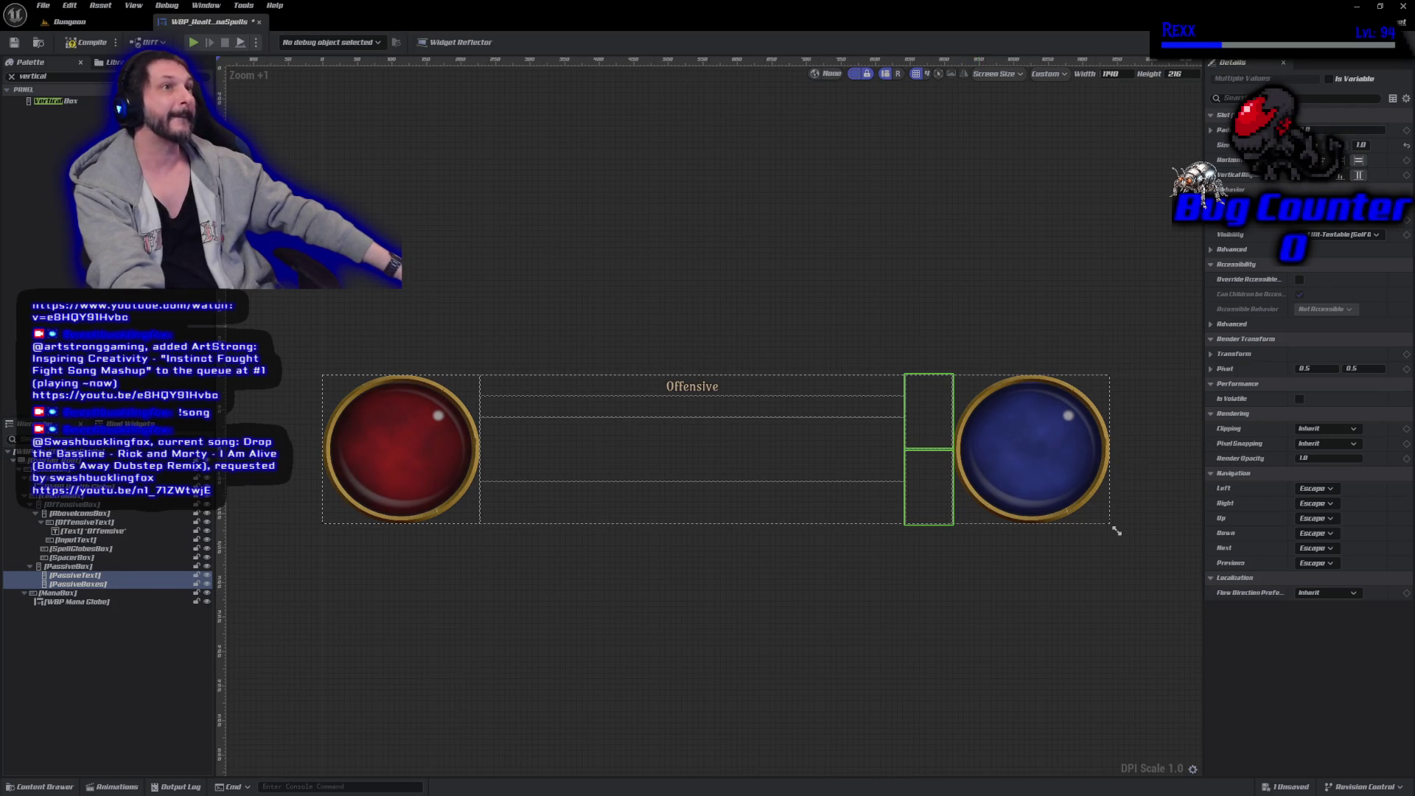
{"action": "left_click", "coordinate": [121, 575]}
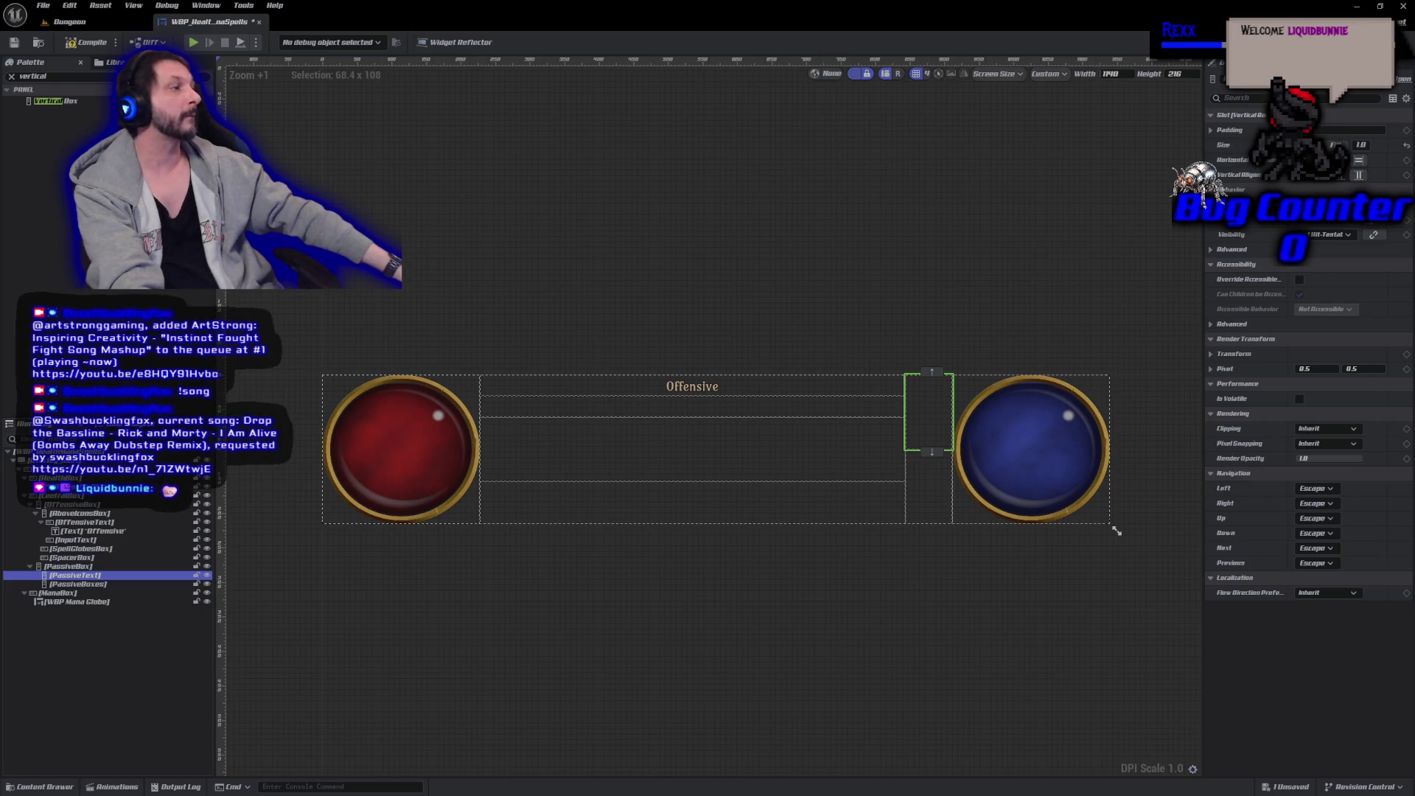
{"action": "type", "text": "0.2"}
{"action": "key", "text": "Return"}
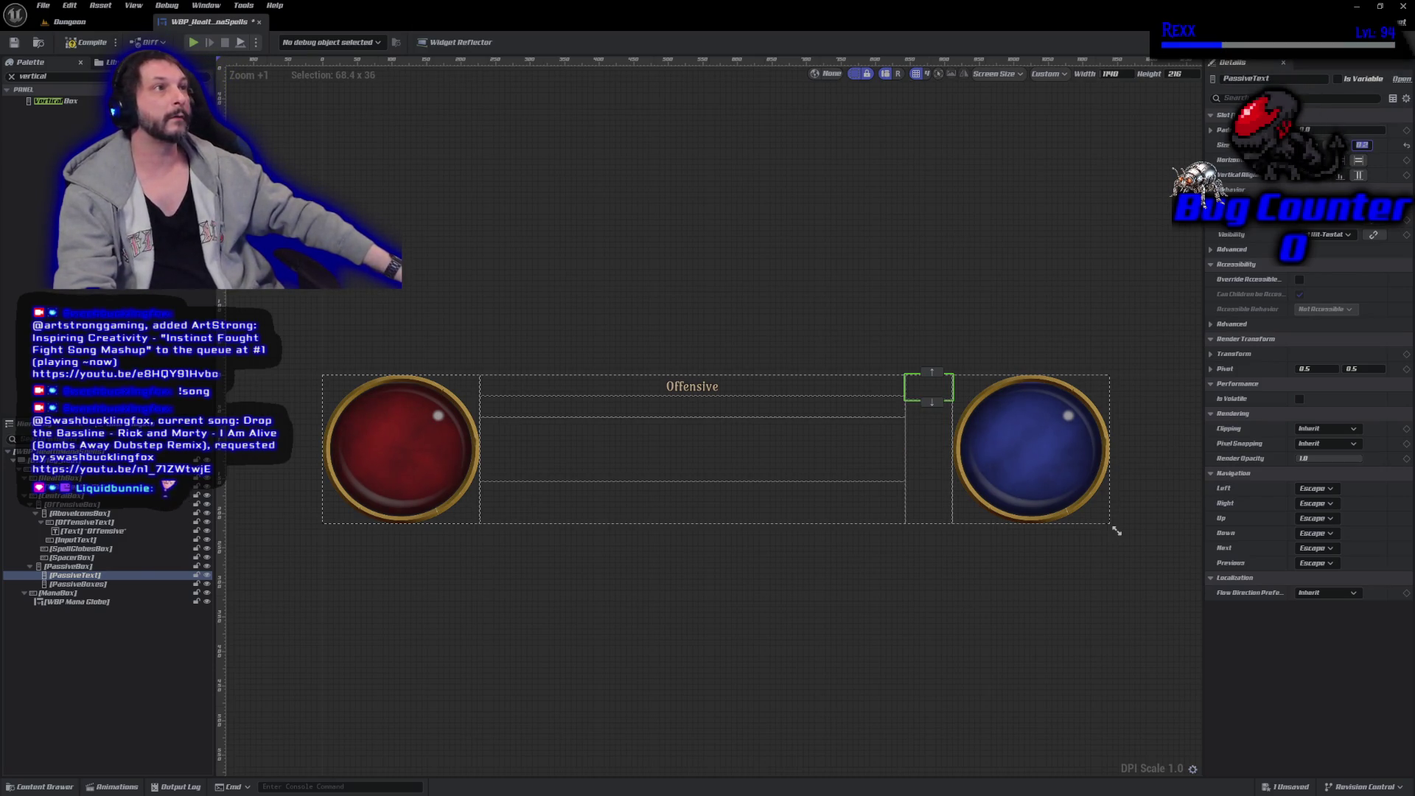
Give PassiveBoxes a 0.8 fill share and save all changes.
{"action": "left_click", "coordinate": [144, 594]}
{"action": "left_click", "coordinate": [144, 585]}
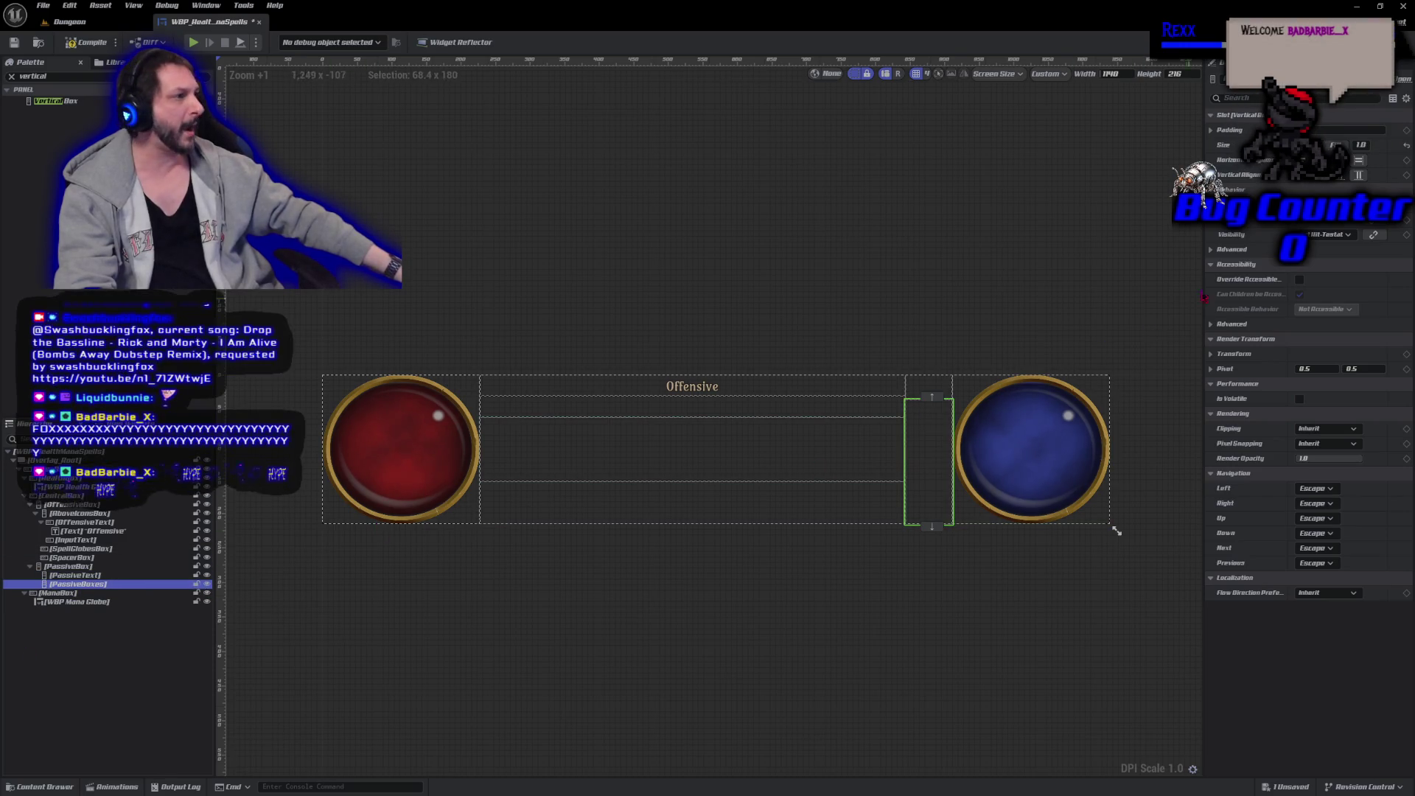
{"action": "left_click", "coordinate": [1362, 146]}
{"action": "type", "text": "0.8"}
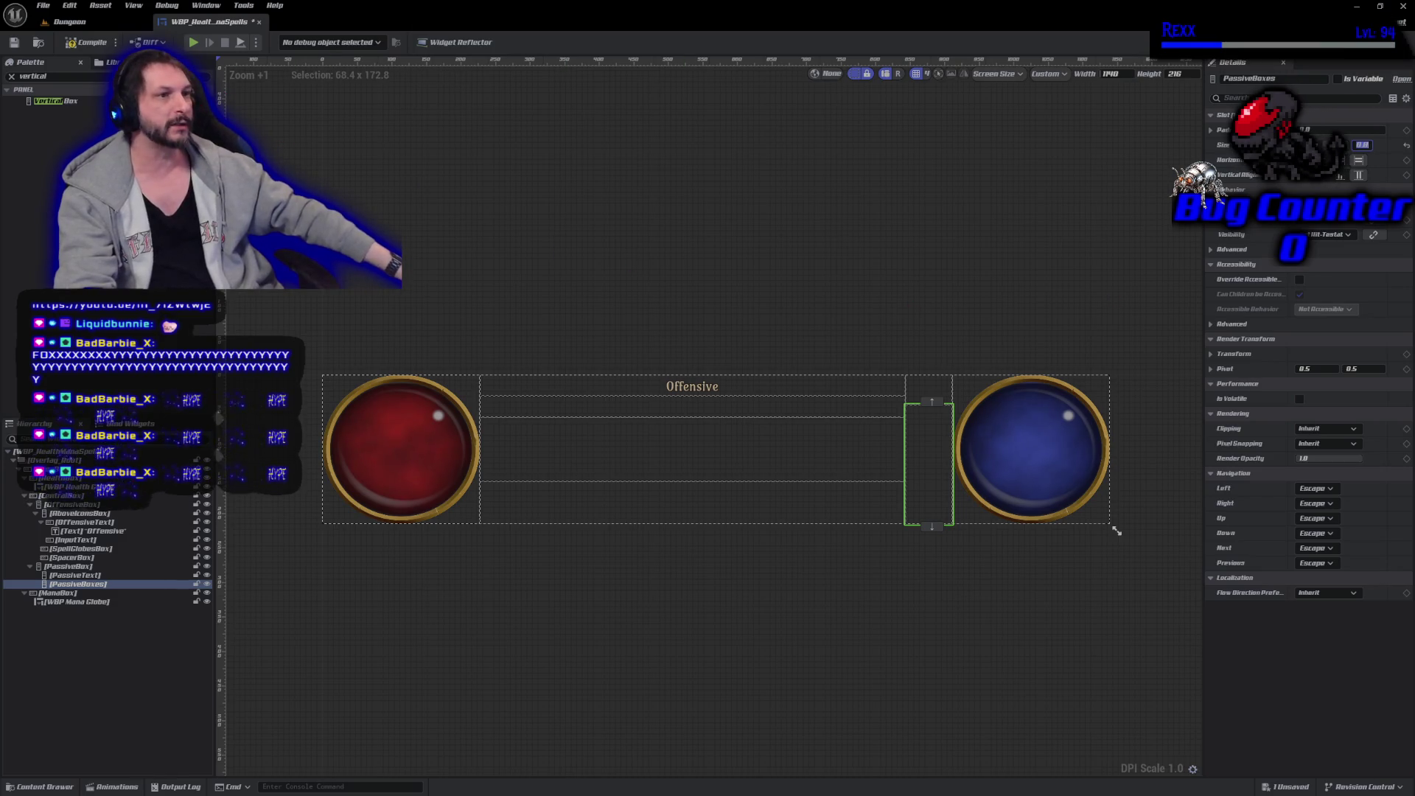
{"action": "key", "text": "ctrl+s"}
{"action": "left_click", "coordinate": [44, 5]}
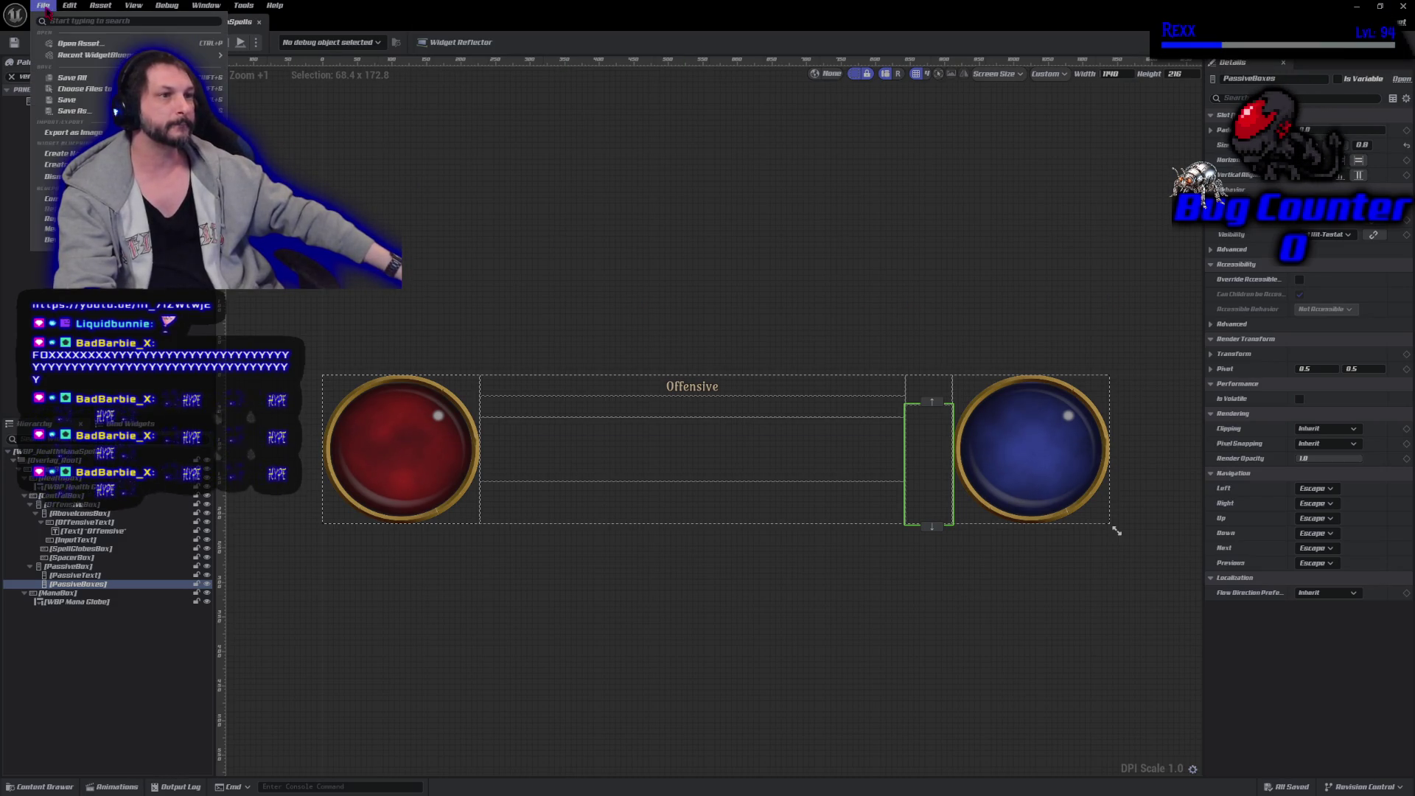
{"action": "left_click", "coordinate": [86, 78]}
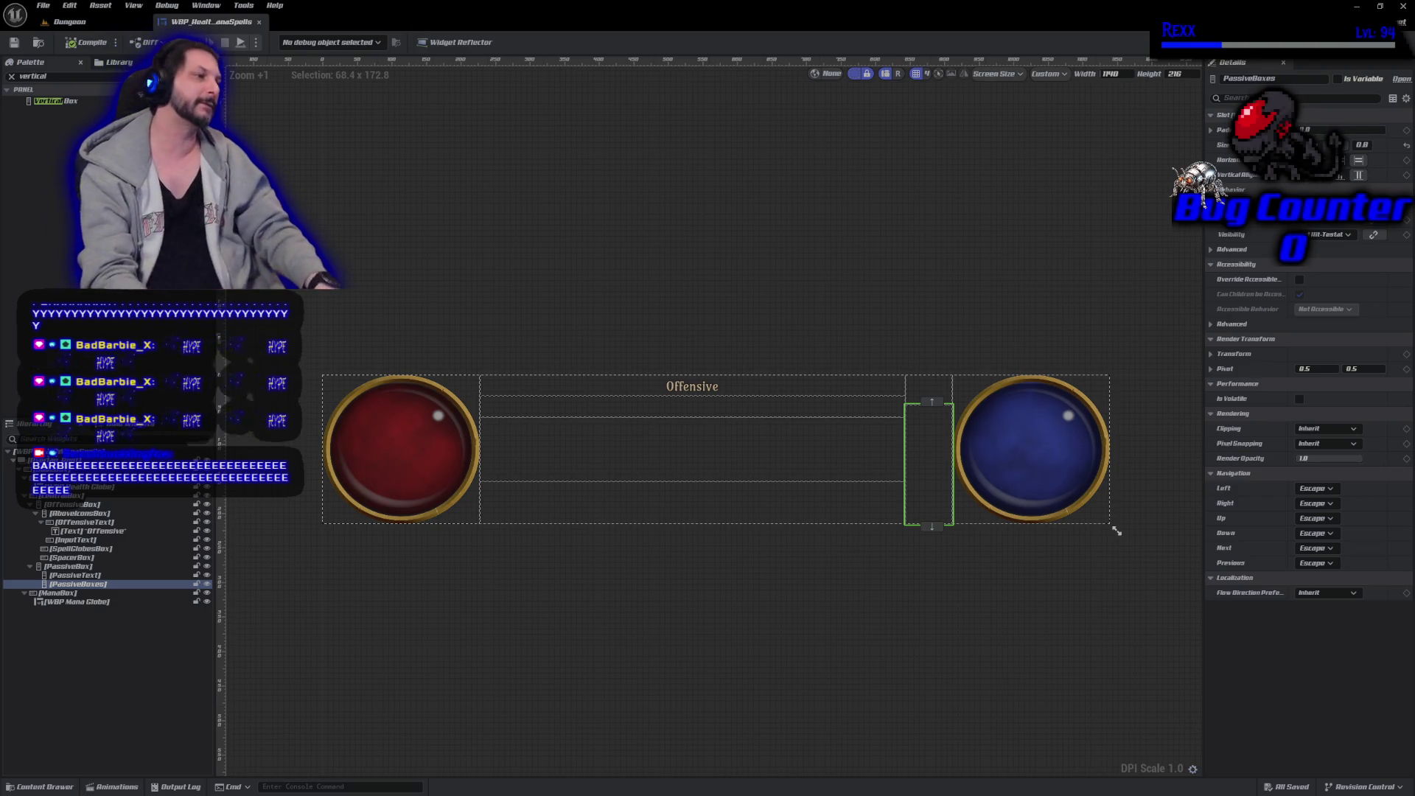
{"action": "left_click", "coordinate": [127, 689]}
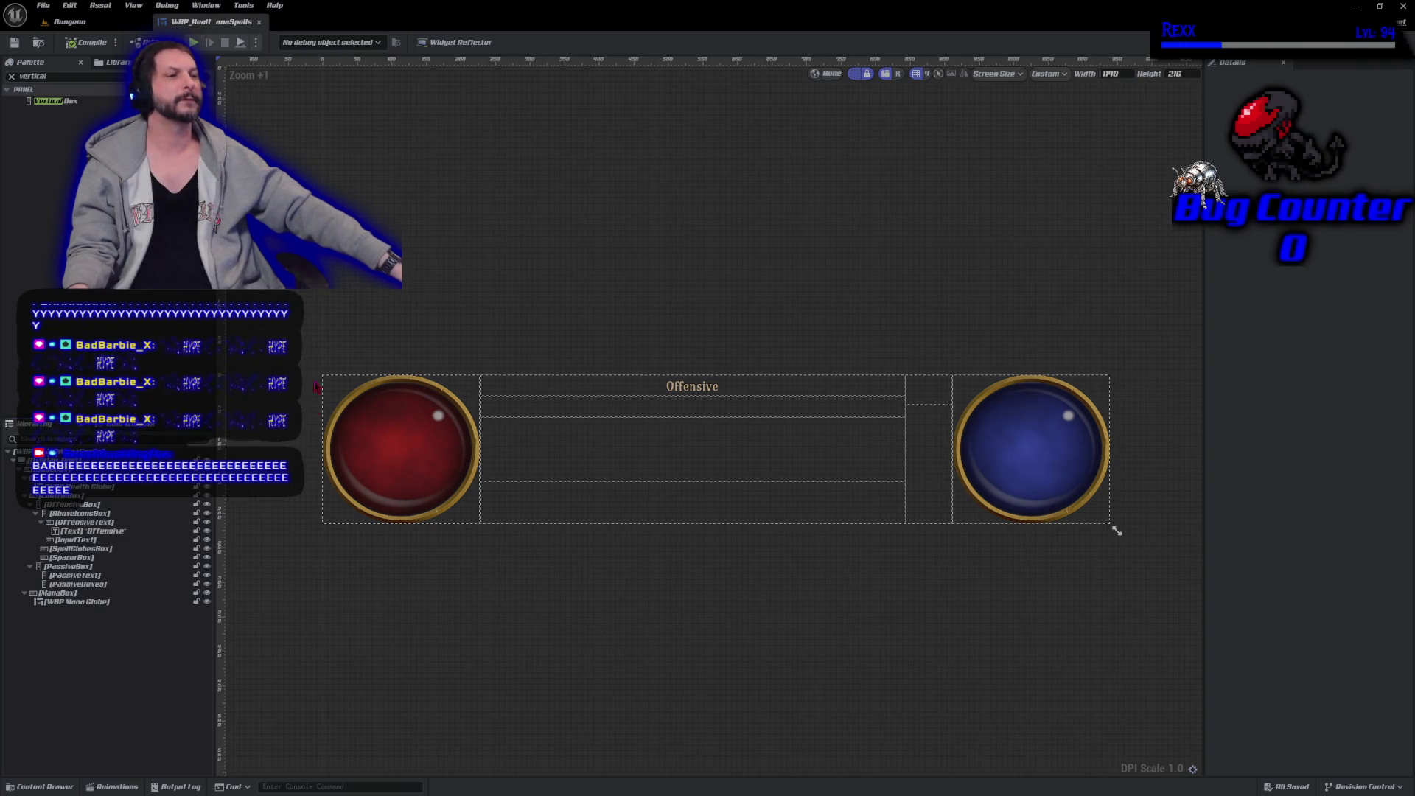
{"action": "left_click", "coordinate": [108, 532]}
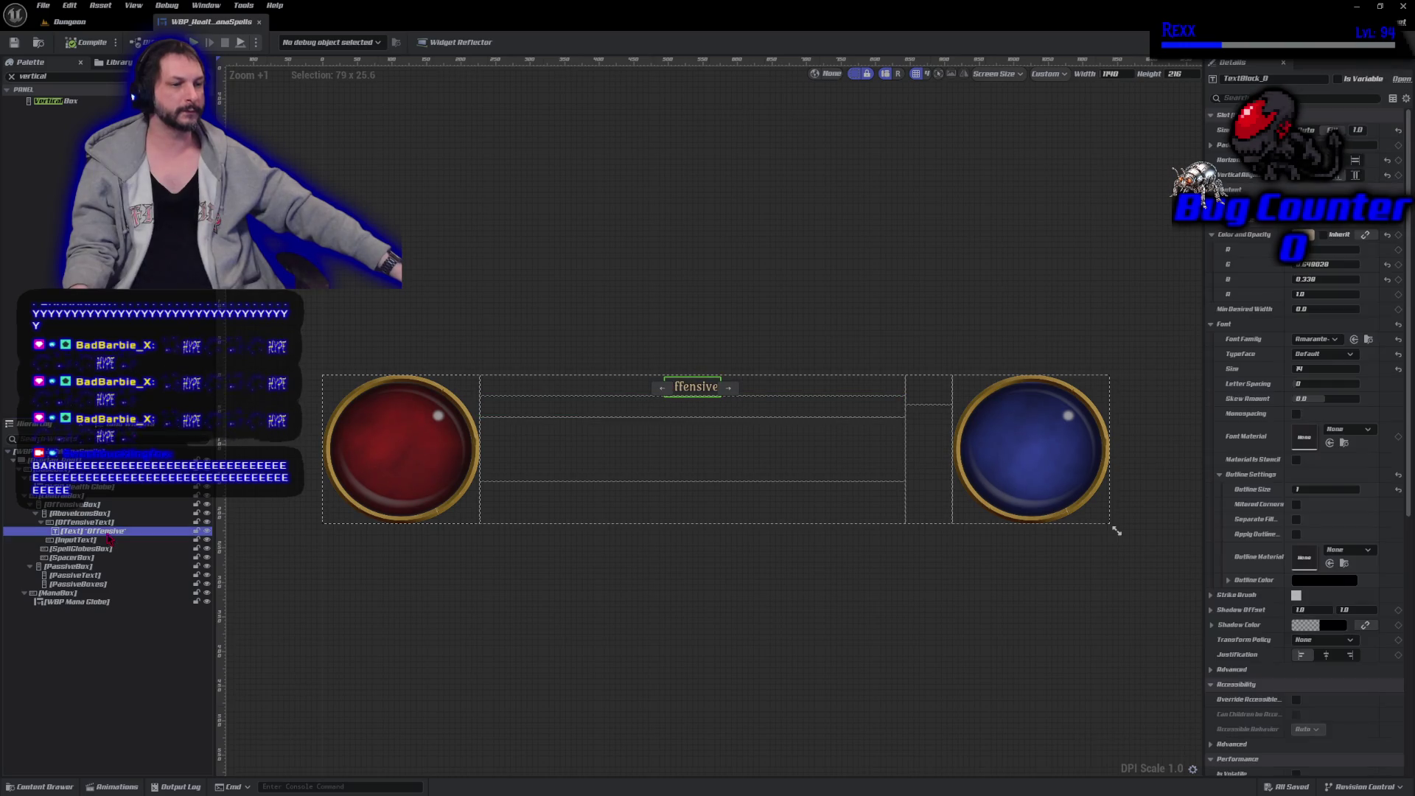
Copy the Offensive text label and paste it into PassiveText.
{"action": "right_click", "coordinate": [108, 532]}
{"action": "left_click", "coordinate": [145, 578]}
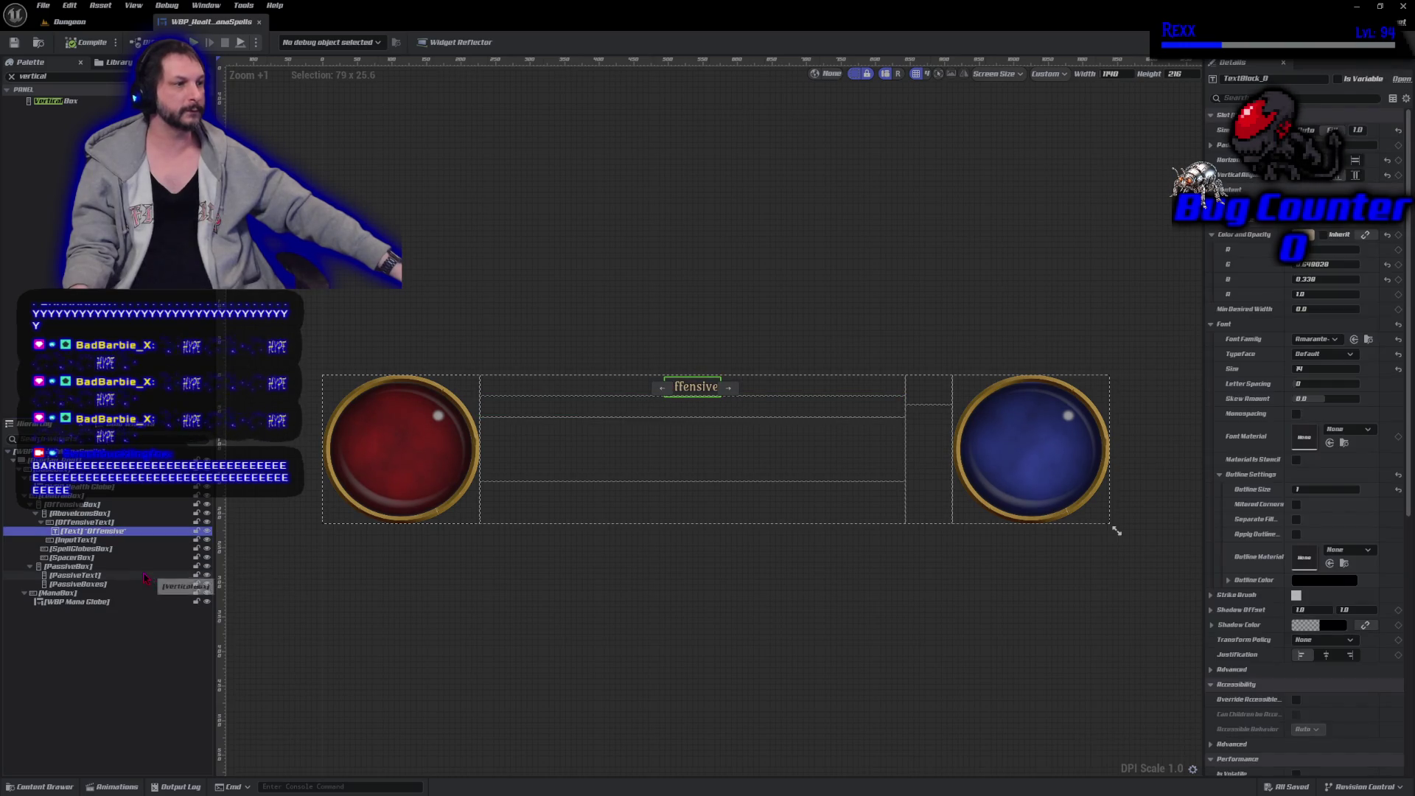
{"action": "left_click", "coordinate": [930, 397]}
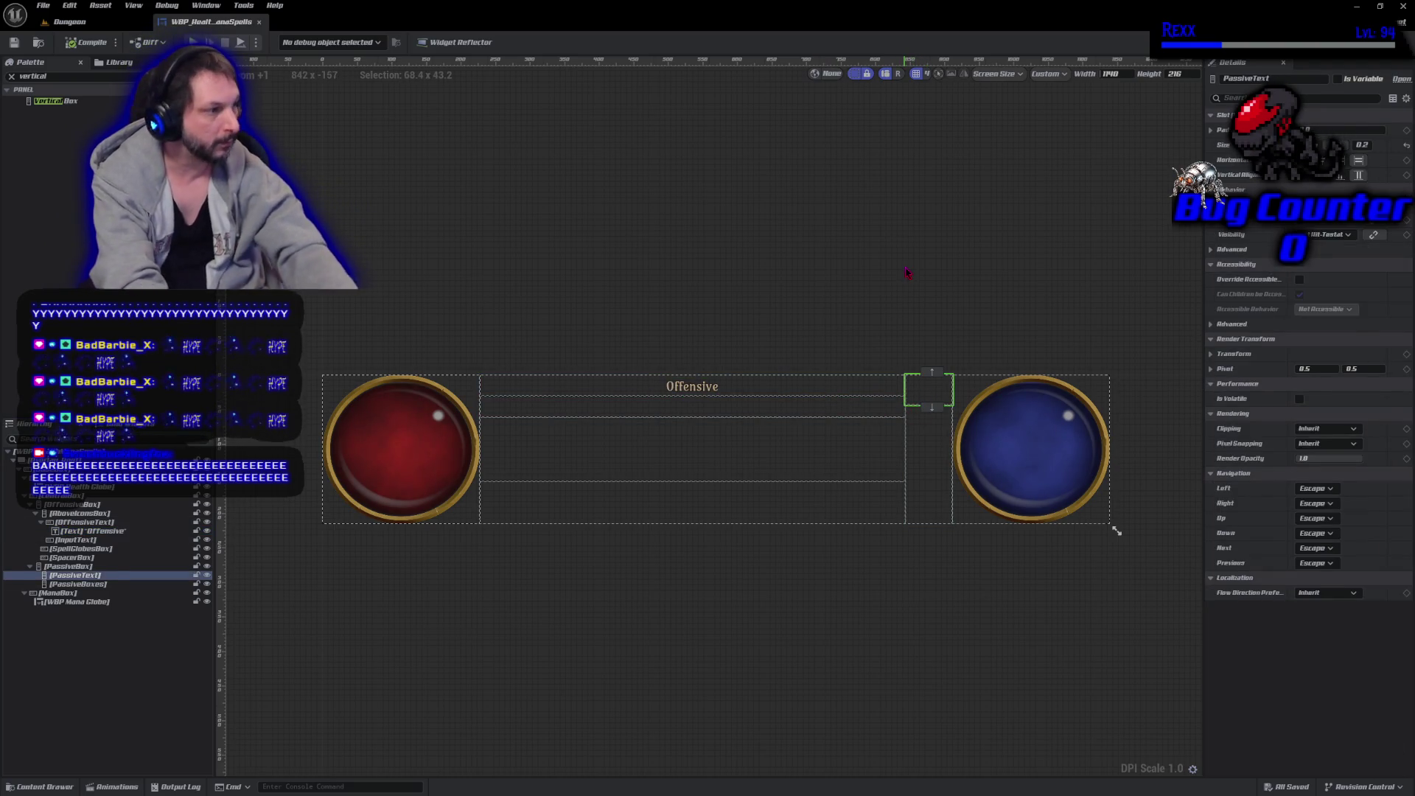
{"action": "key", "text": "ctrl+v"}
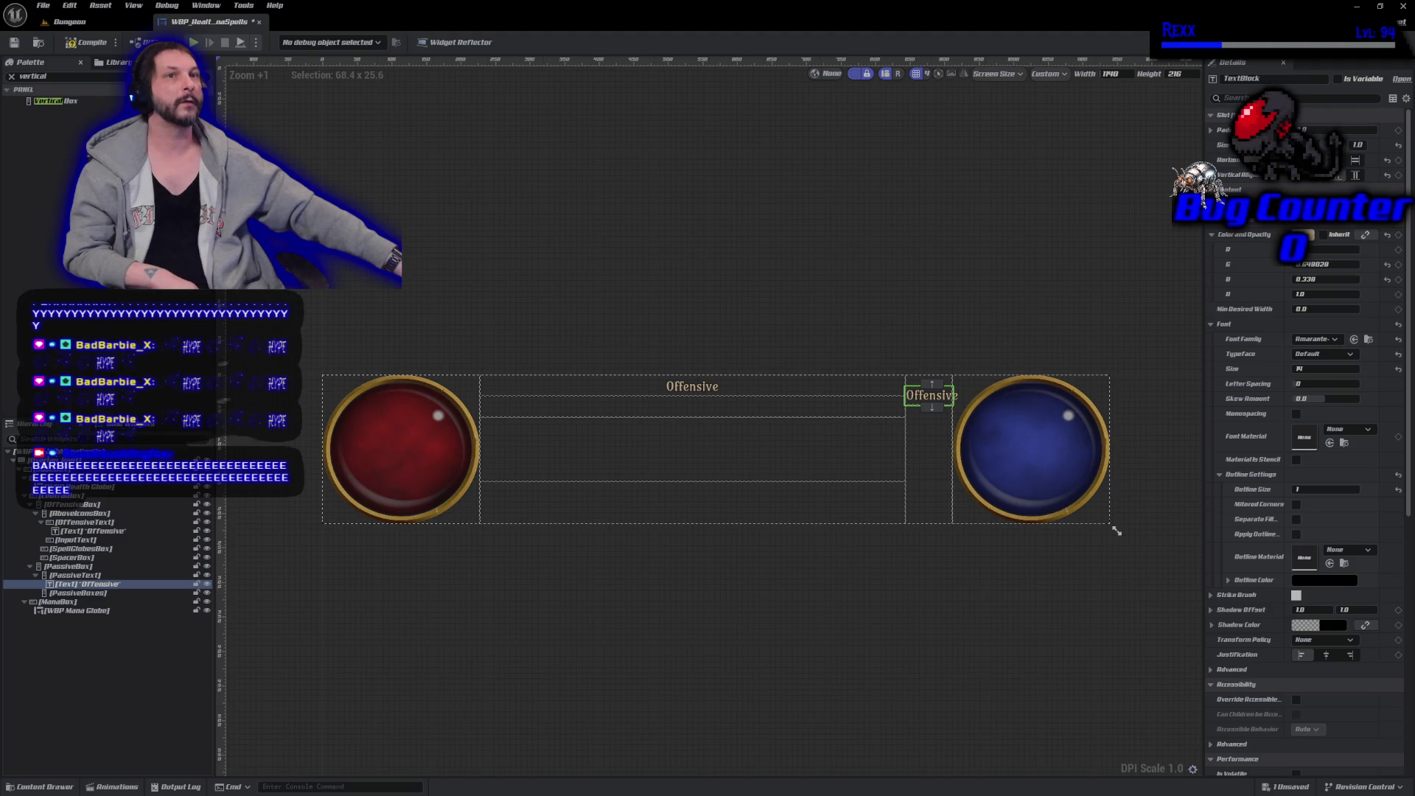
Rename the pasted copy Text_Passive and change its label to 'Passive'.
{"action": "left_click", "coordinate": [75, 586]}
{"action": "key", "text": "F2"}
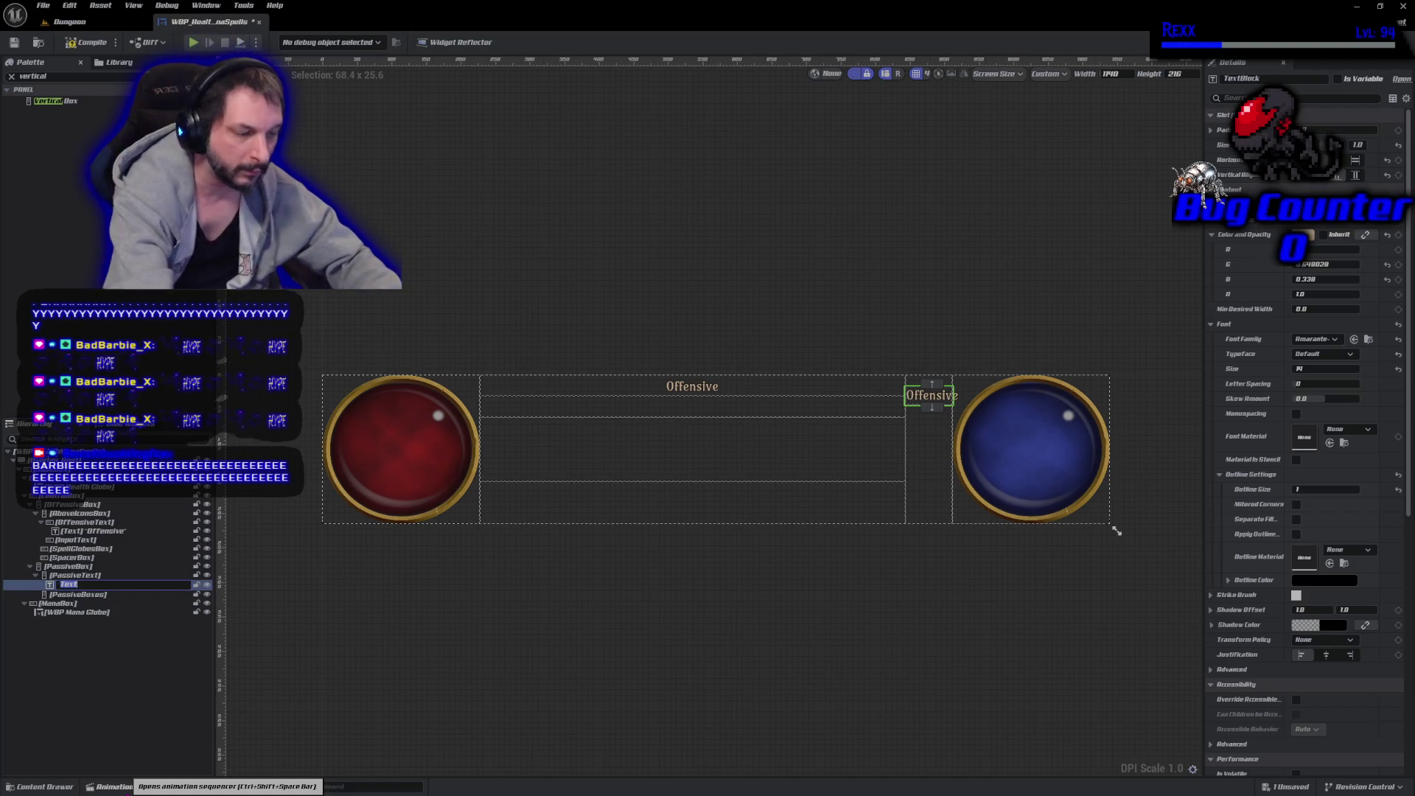
{"action": "key", "text": "End"}
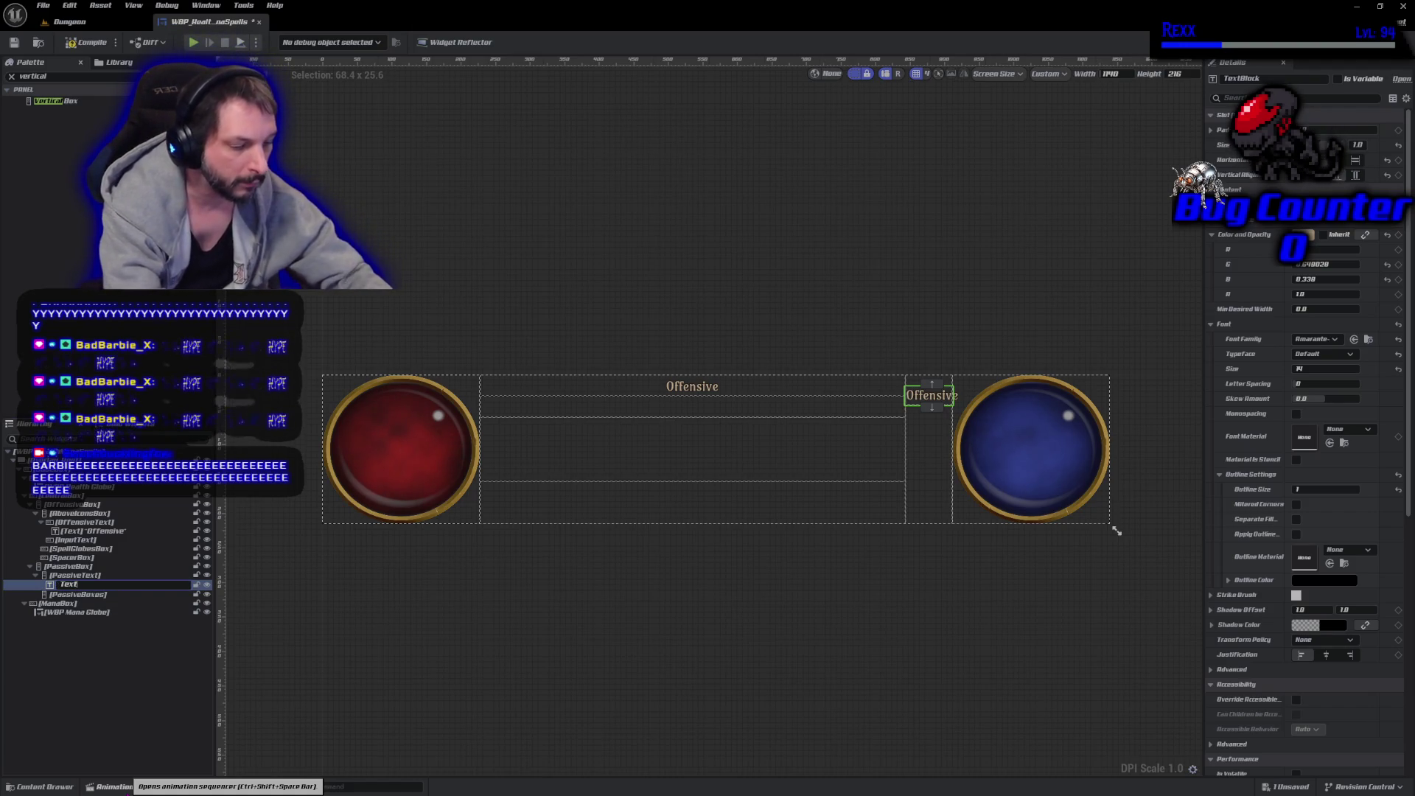
{"action": "type", "text": "_Passive"}
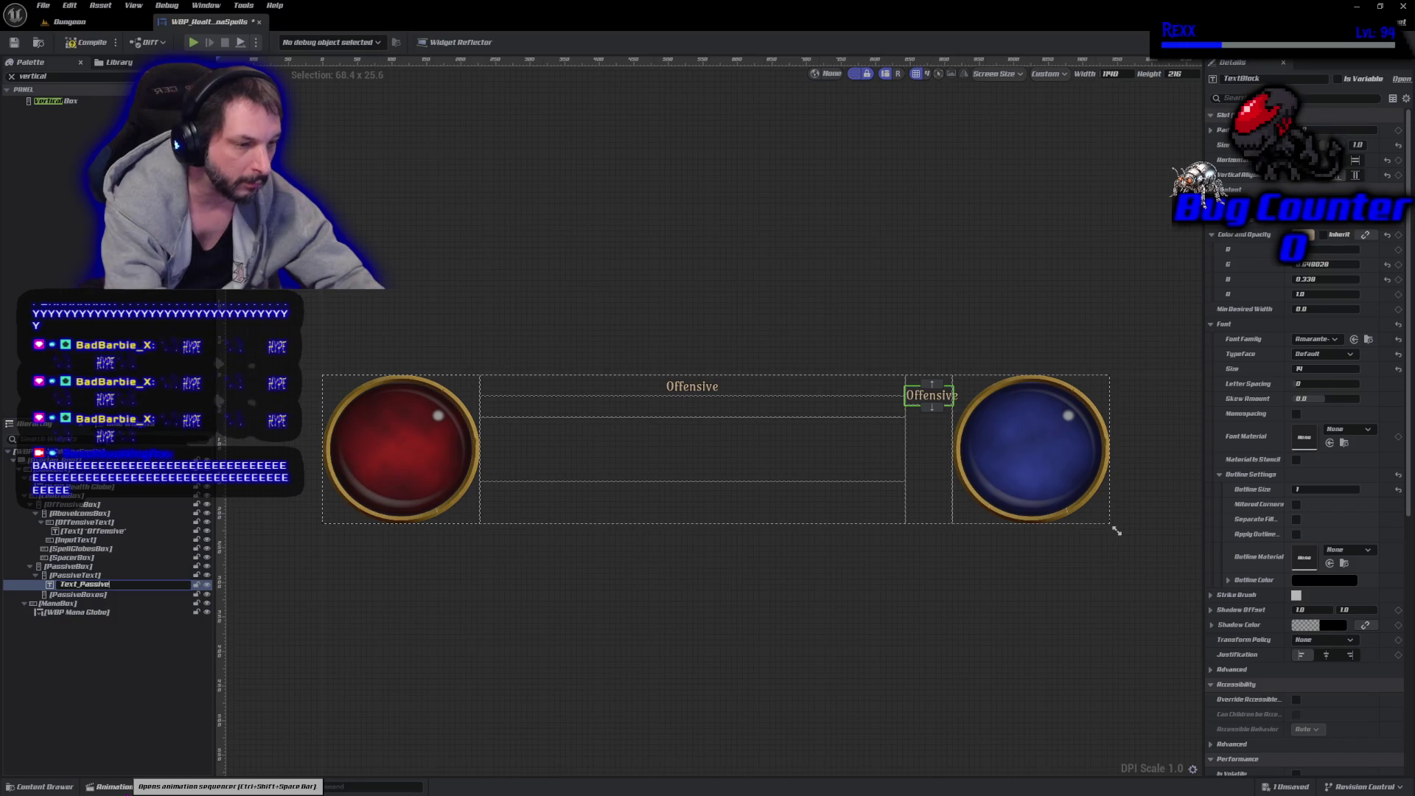
{"action": "key", "text": "Return"}
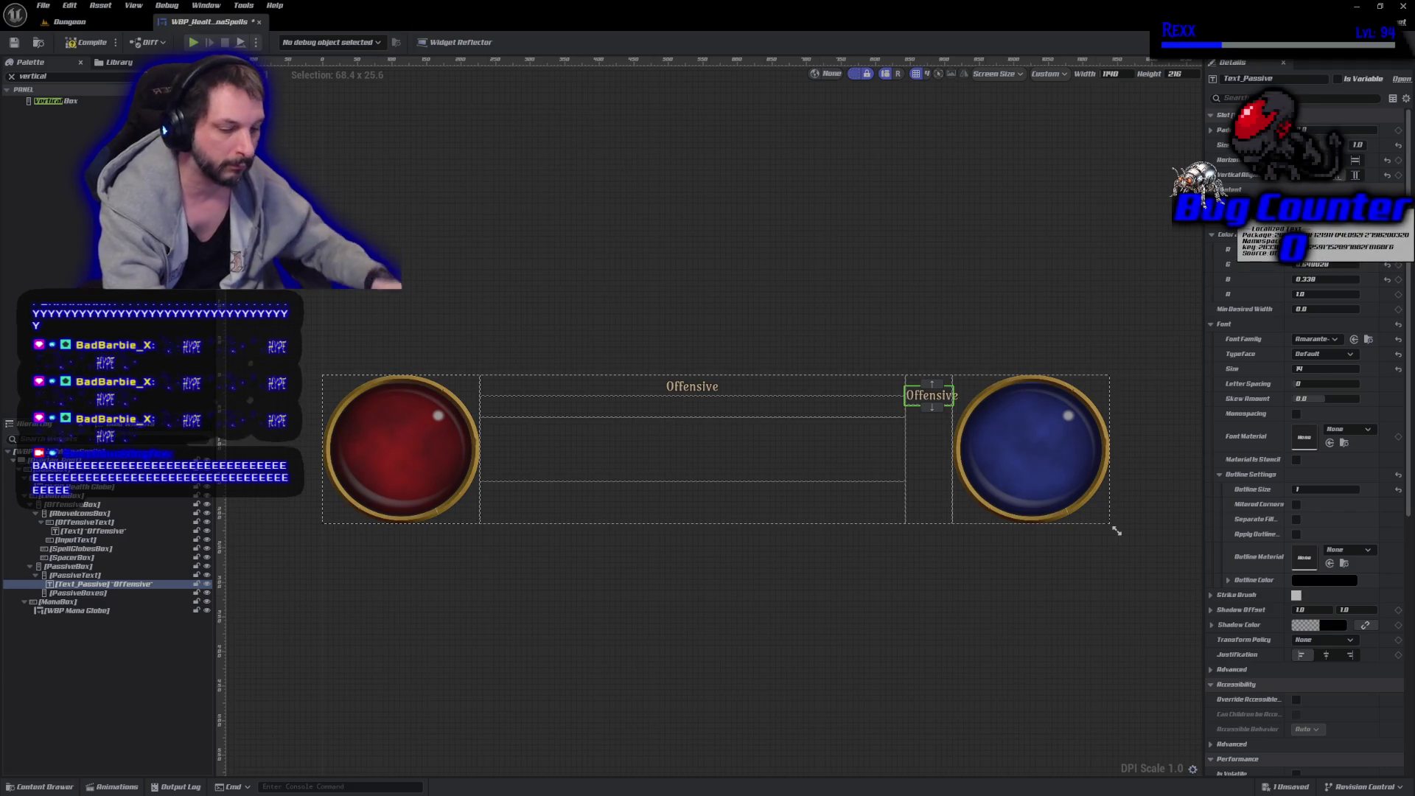
{"action": "type", "text": "Passive"}
{"action": "key", "text": "Return"}
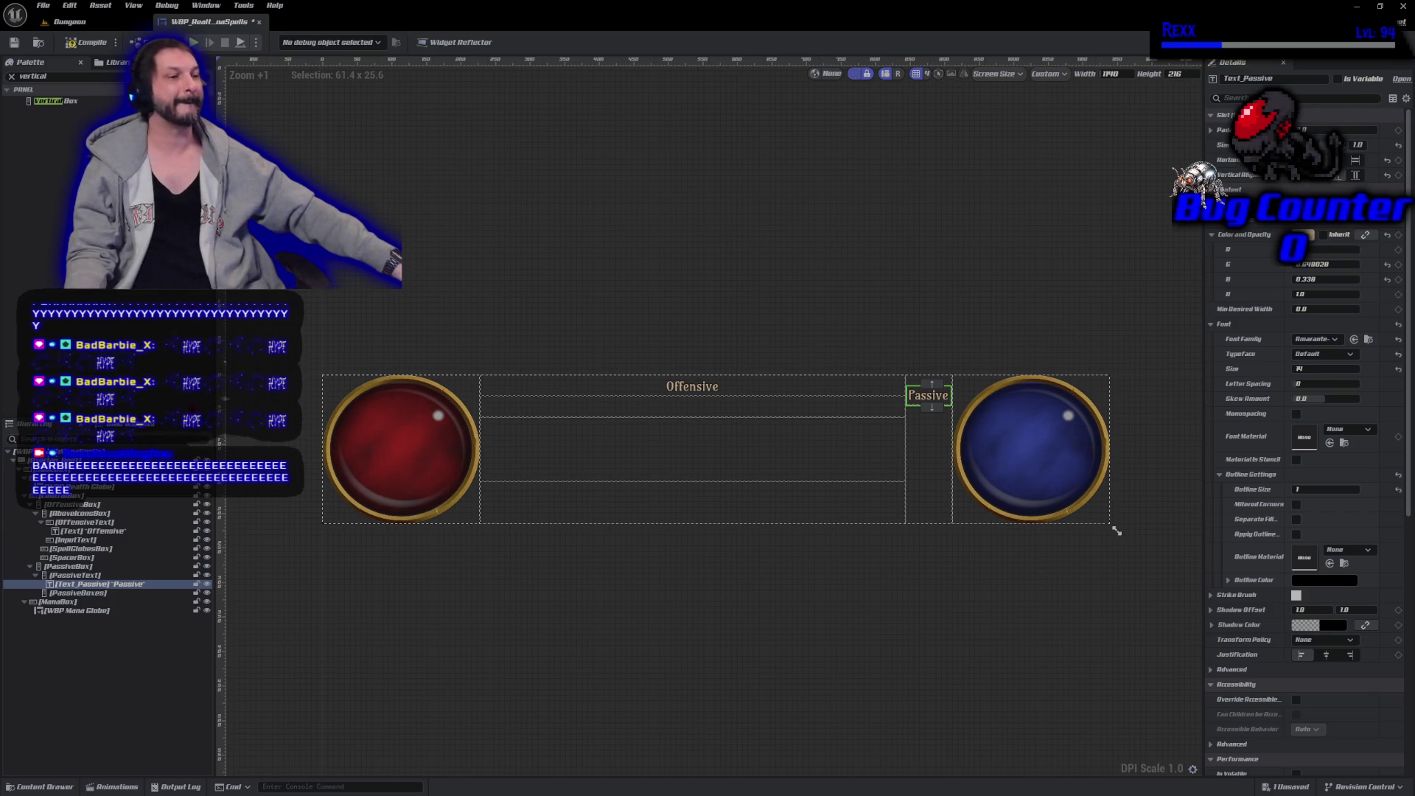
Rename the Offensive text widget Text_Offensive and save.
{"action": "left_click", "coordinate": [94, 531]}
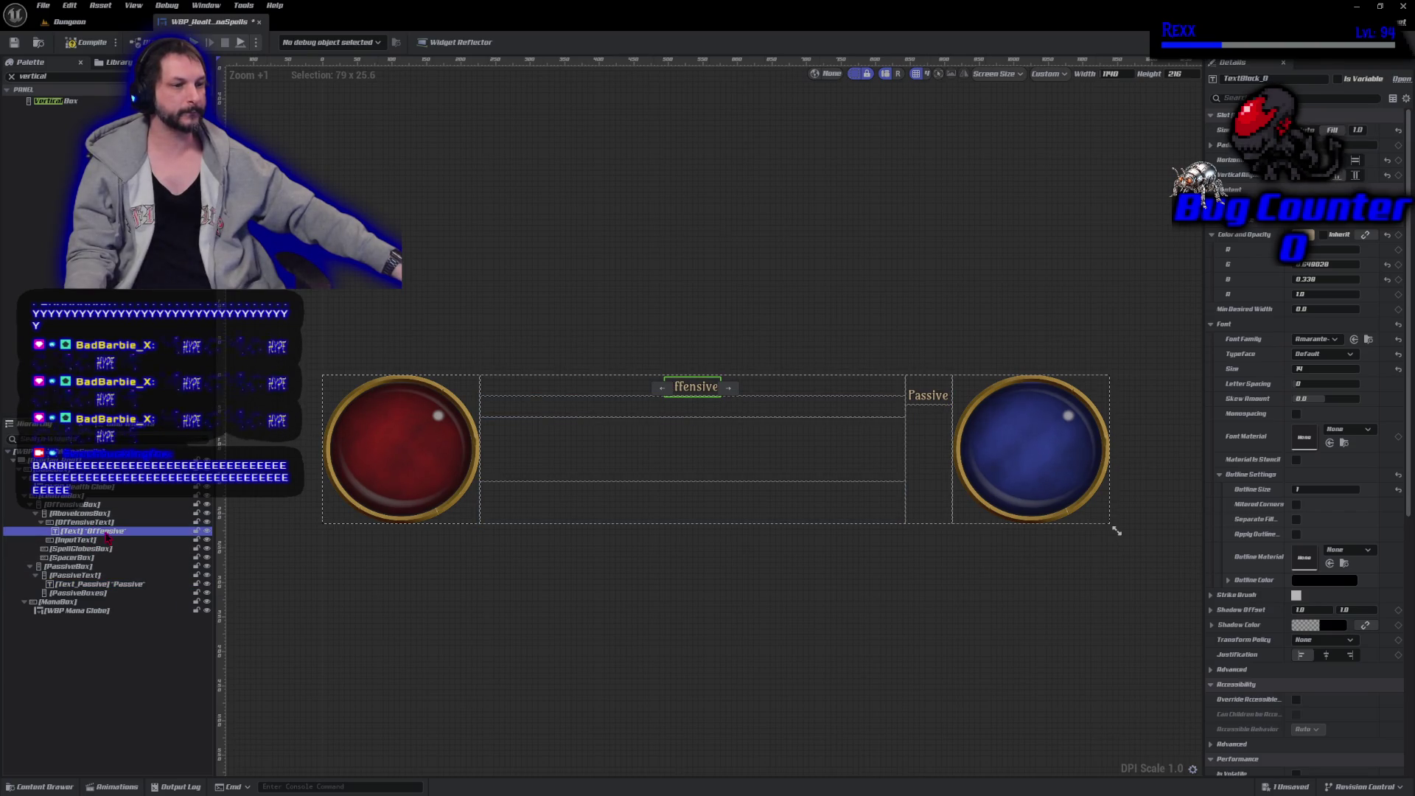
{"action": "key", "text": "F2"}
{"action": "type", "text": "Text_Offensive"}
{"action": "key", "text": "Return"}
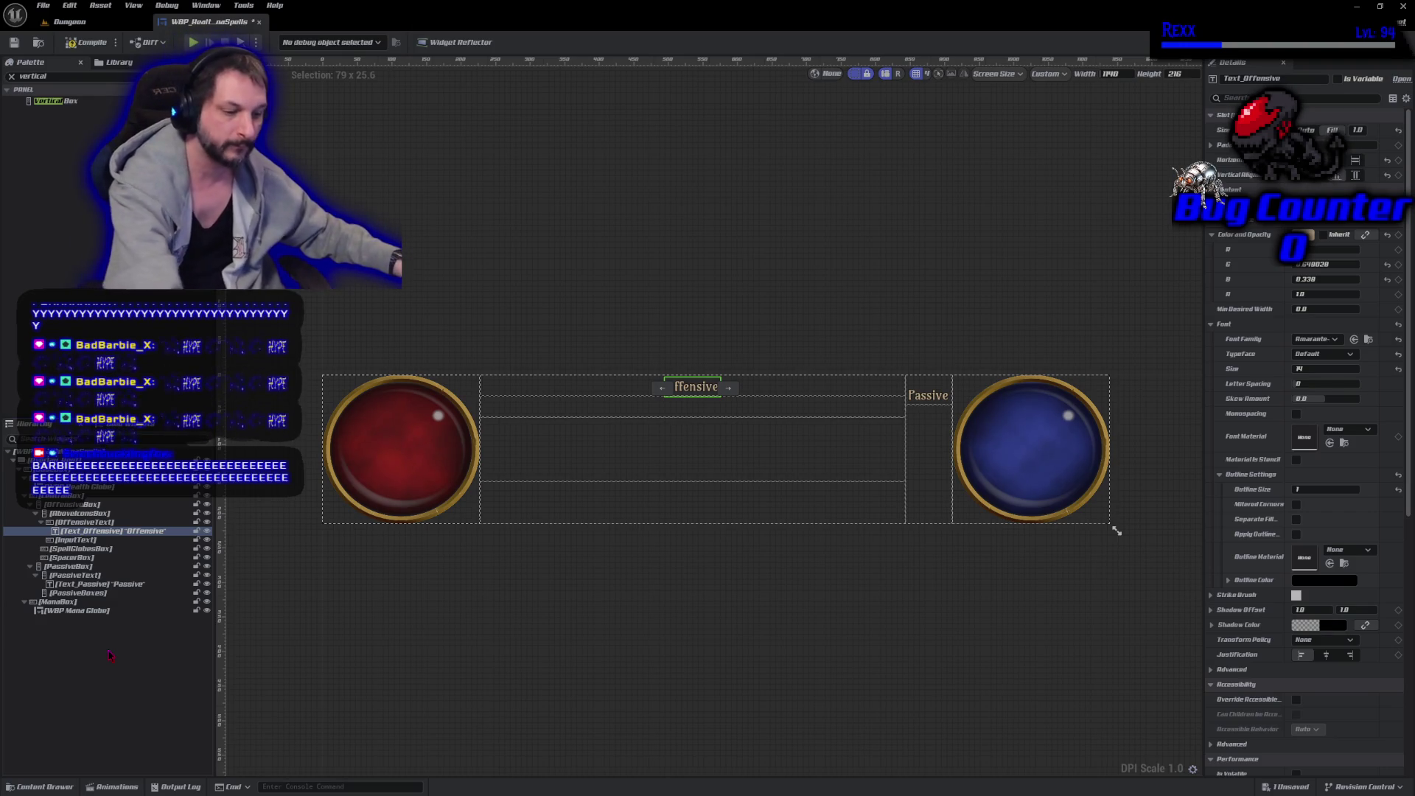
{"action": "key", "text": "ctrl+s"}
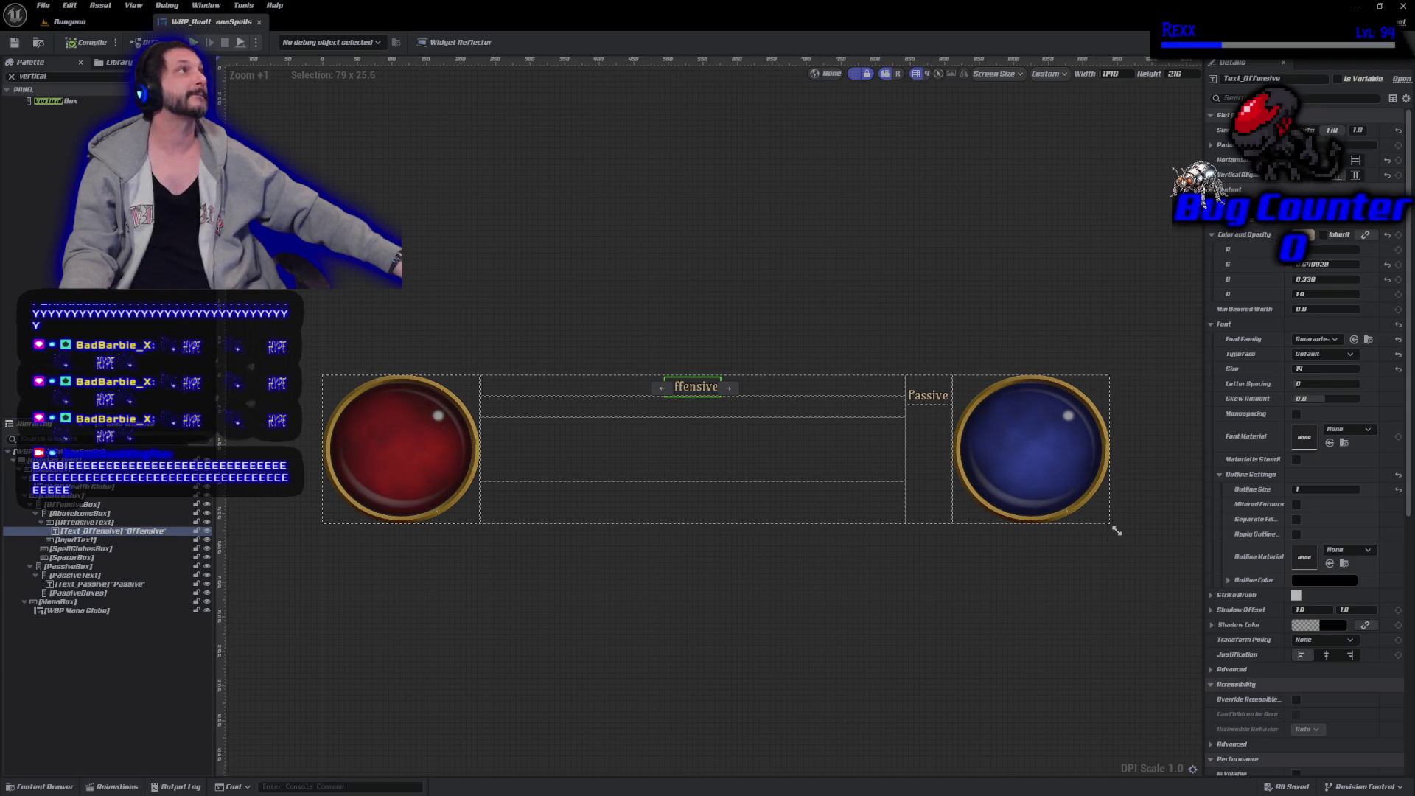
Make Text_Passive fill its slot with centred justification and centred alignment.
{"action": "left_click", "coordinate": [103, 584]}
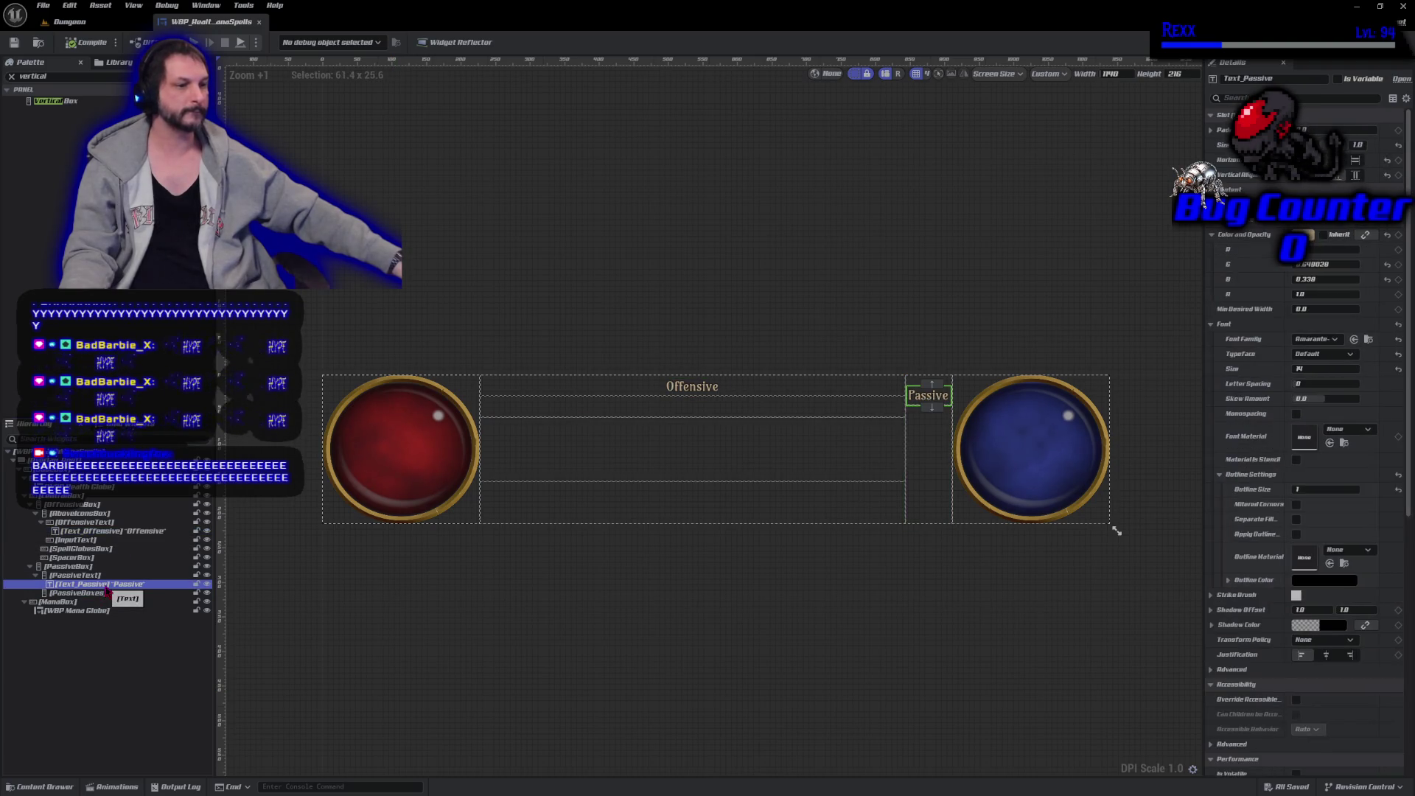
{"action": "left_click", "coordinate": [1355, 175]}
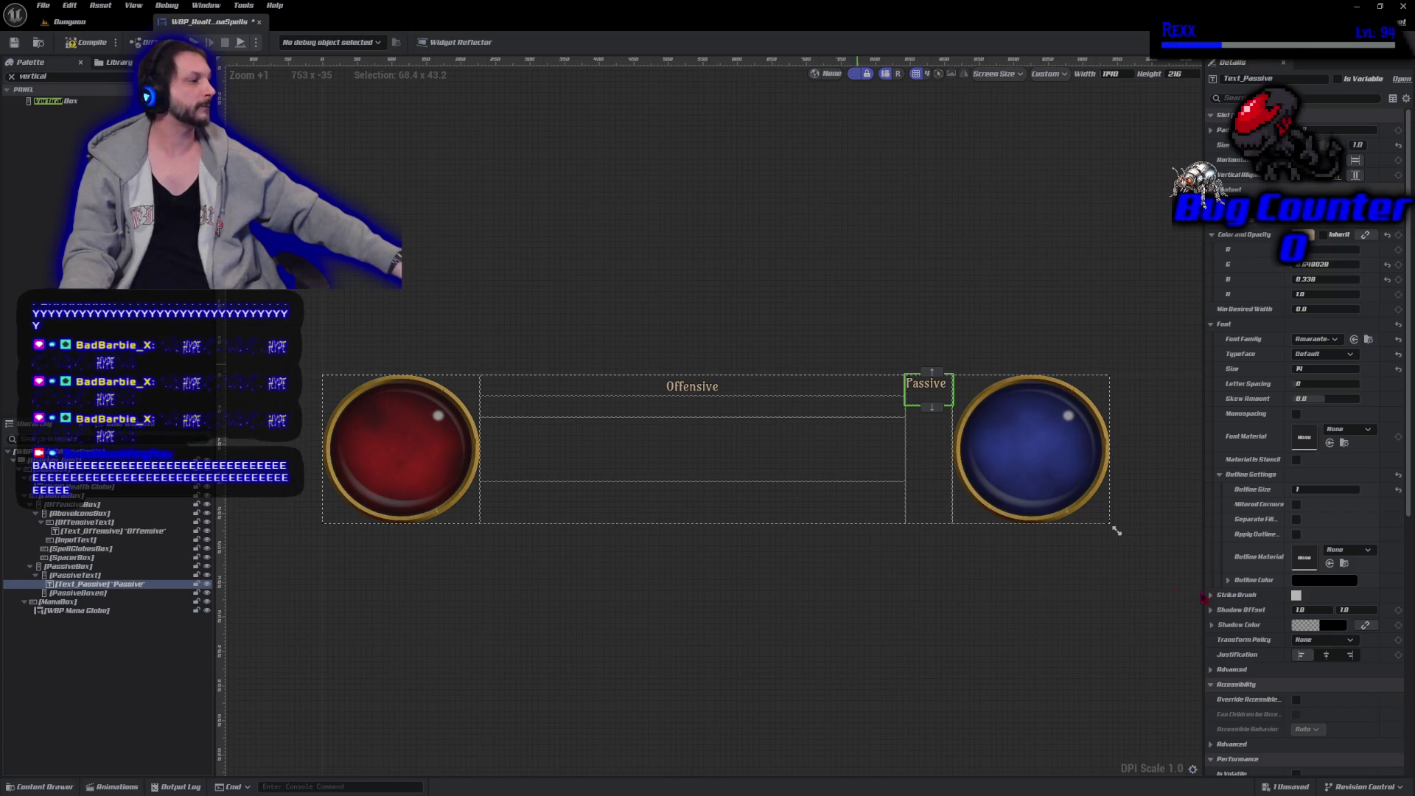
{"action": "left_click", "coordinate": [1325, 655]}
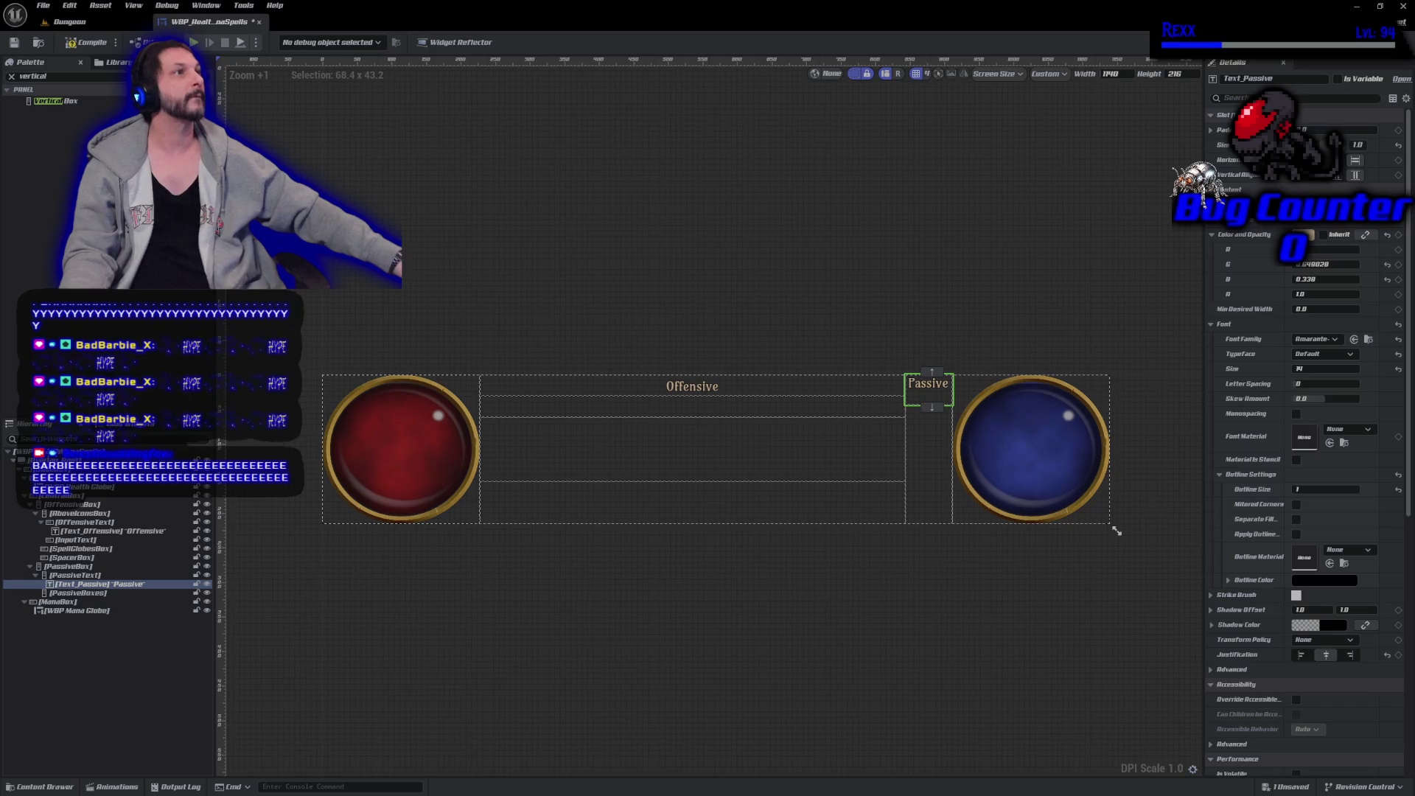
{"action": "left_click", "coordinate": [1343, 178]}
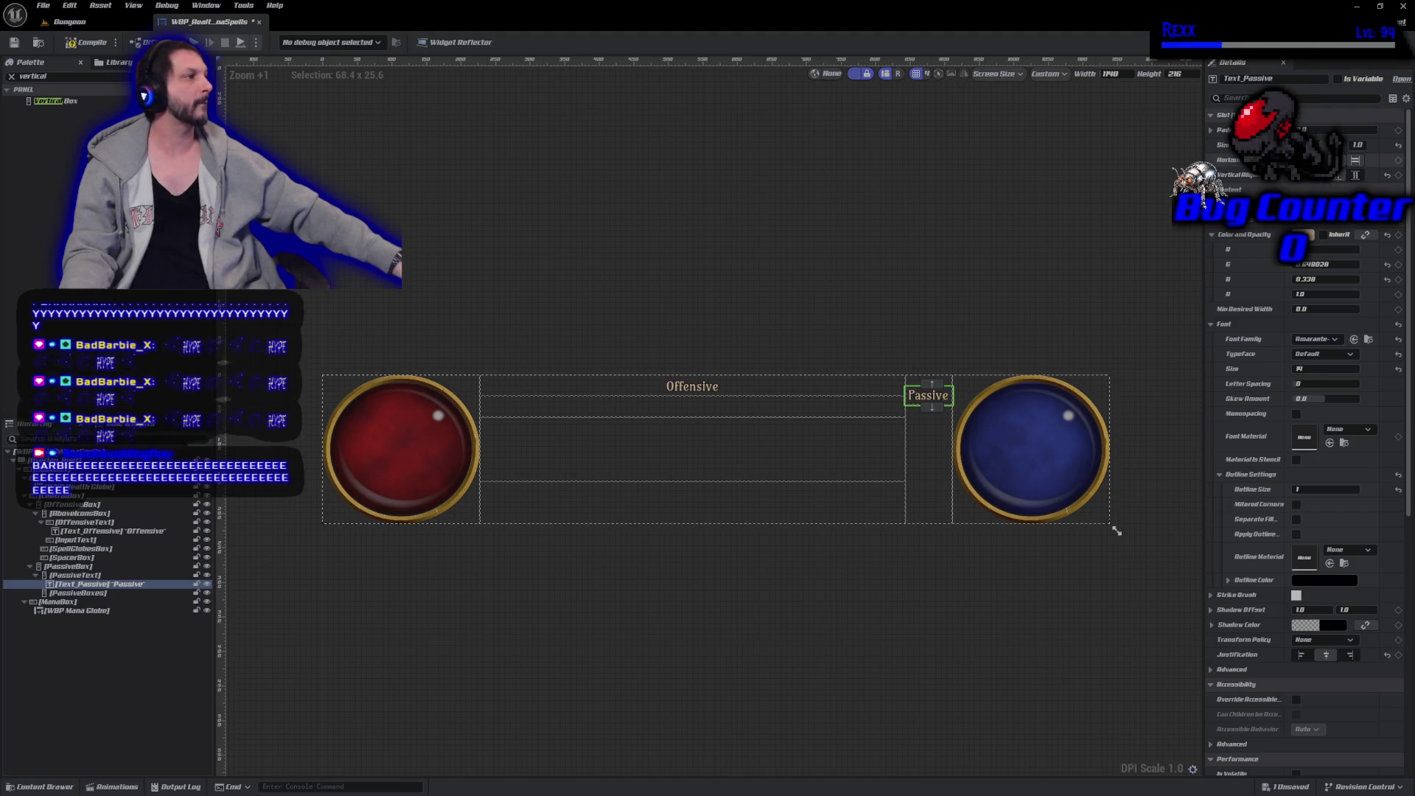
{"action": "left_click", "coordinate": [1327, 159]}
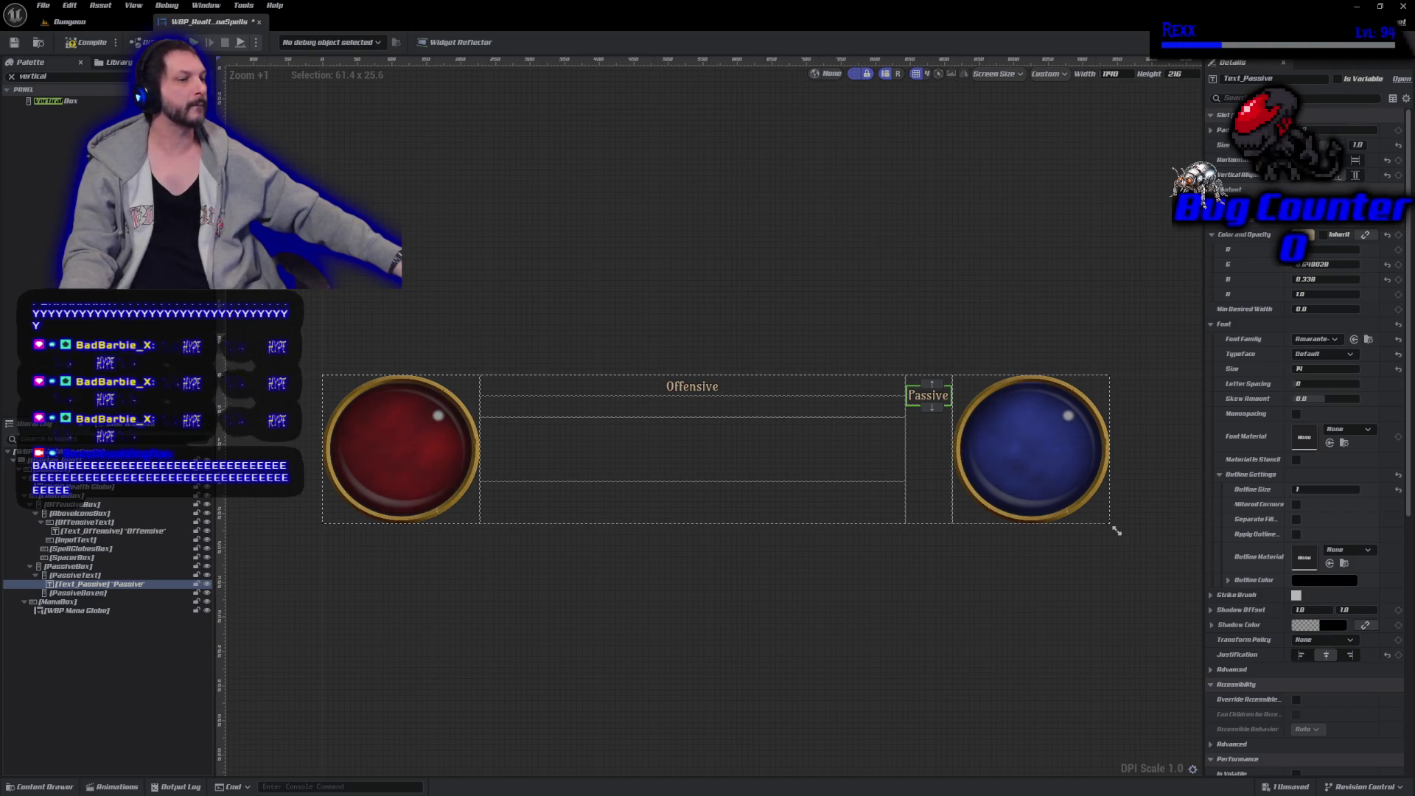
Compile and save the HUD widget, frame the canvas, and select the InputText container.
{"action": "left_click", "coordinate": [69, 687]}
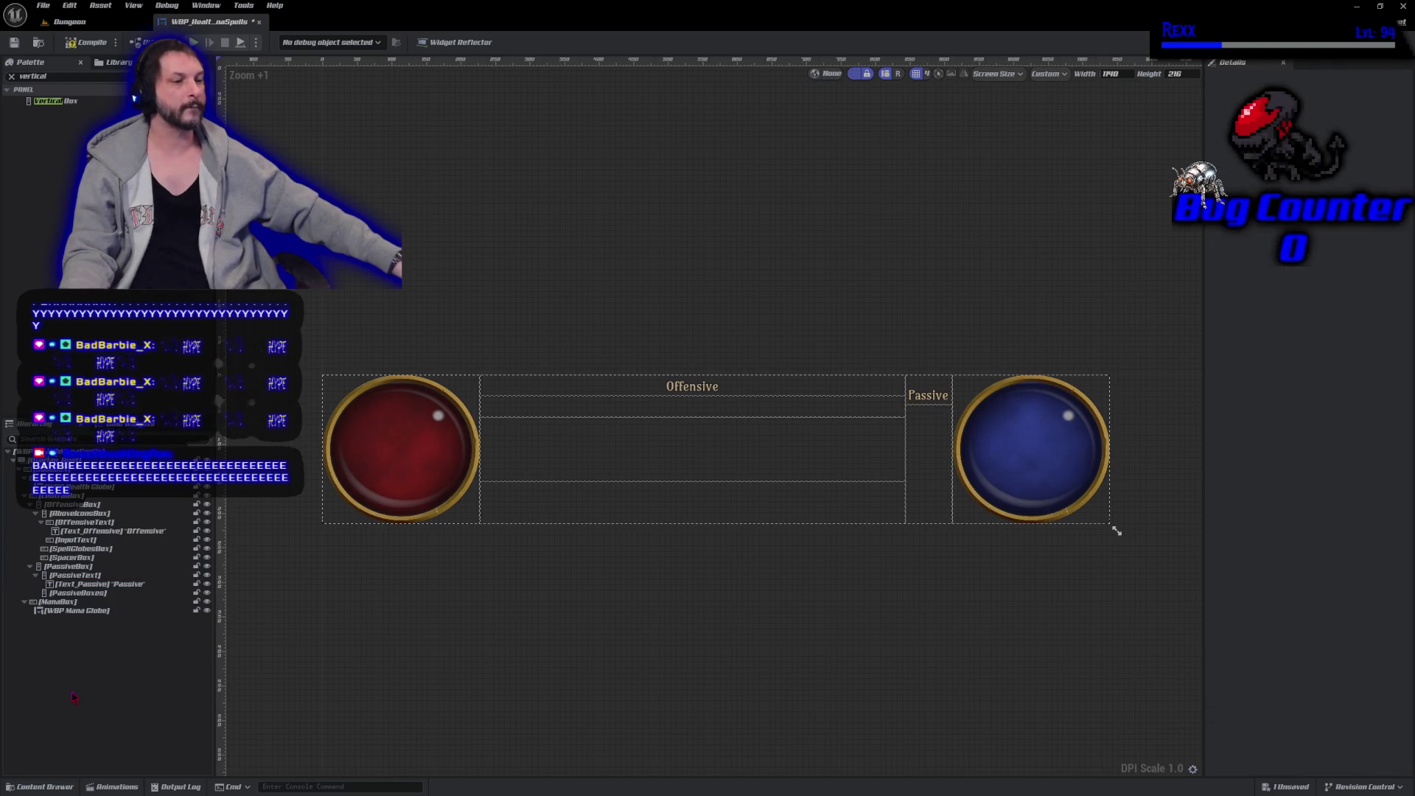
{"action": "left_click", "coordinate": [88, 45]}
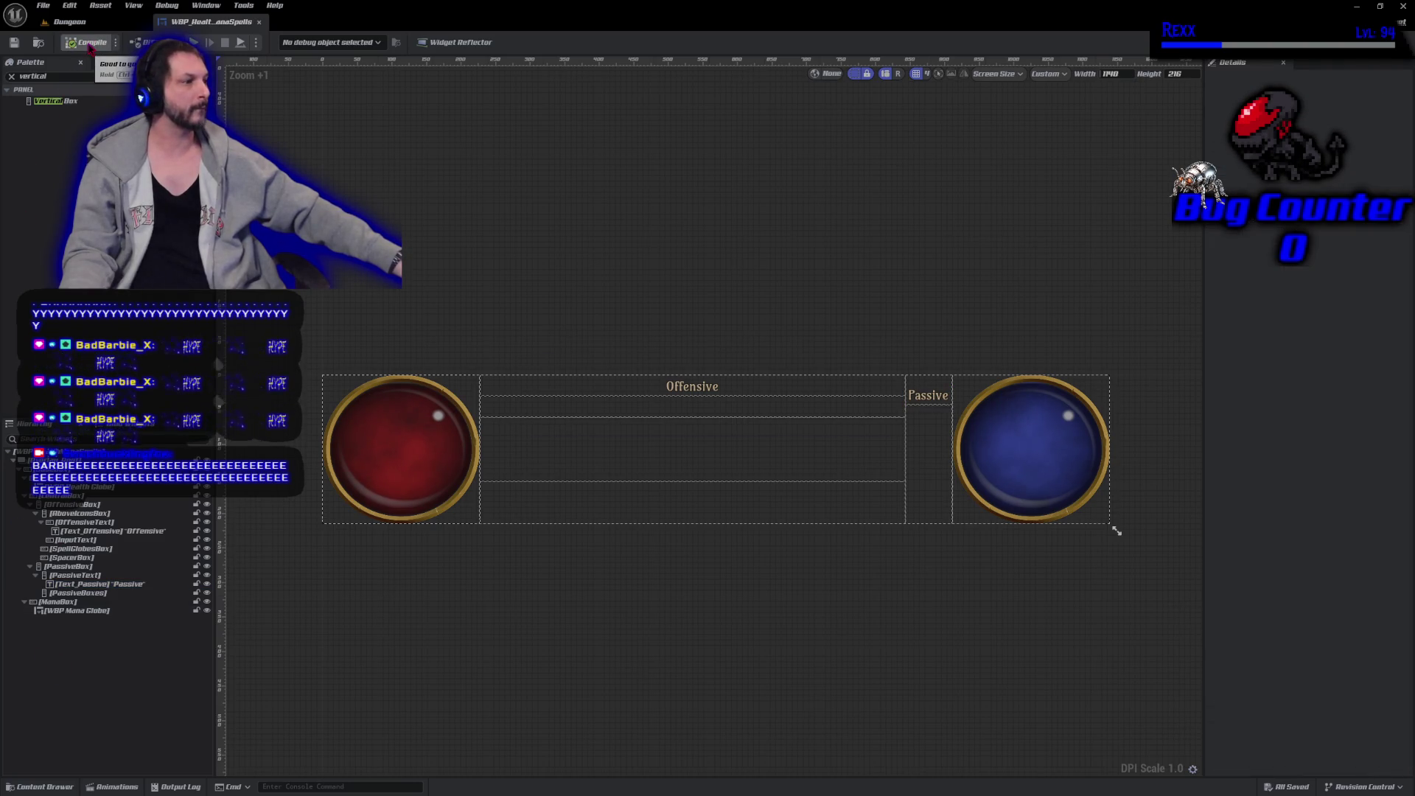
{"action": "scroll", "coordinate": [584, 605], "scroll_direction": "up", "scroll_amount": 1}
{"action": "mouse_move", "coordinate": [585, 606]}
{"action": "left_mouse_down"}
{"action": "mouse_move", "coordinate": [556, 621]}
{"action": "mouse_move", "coordinate": [562, 783]}
{"action": "left_mouse_up"}
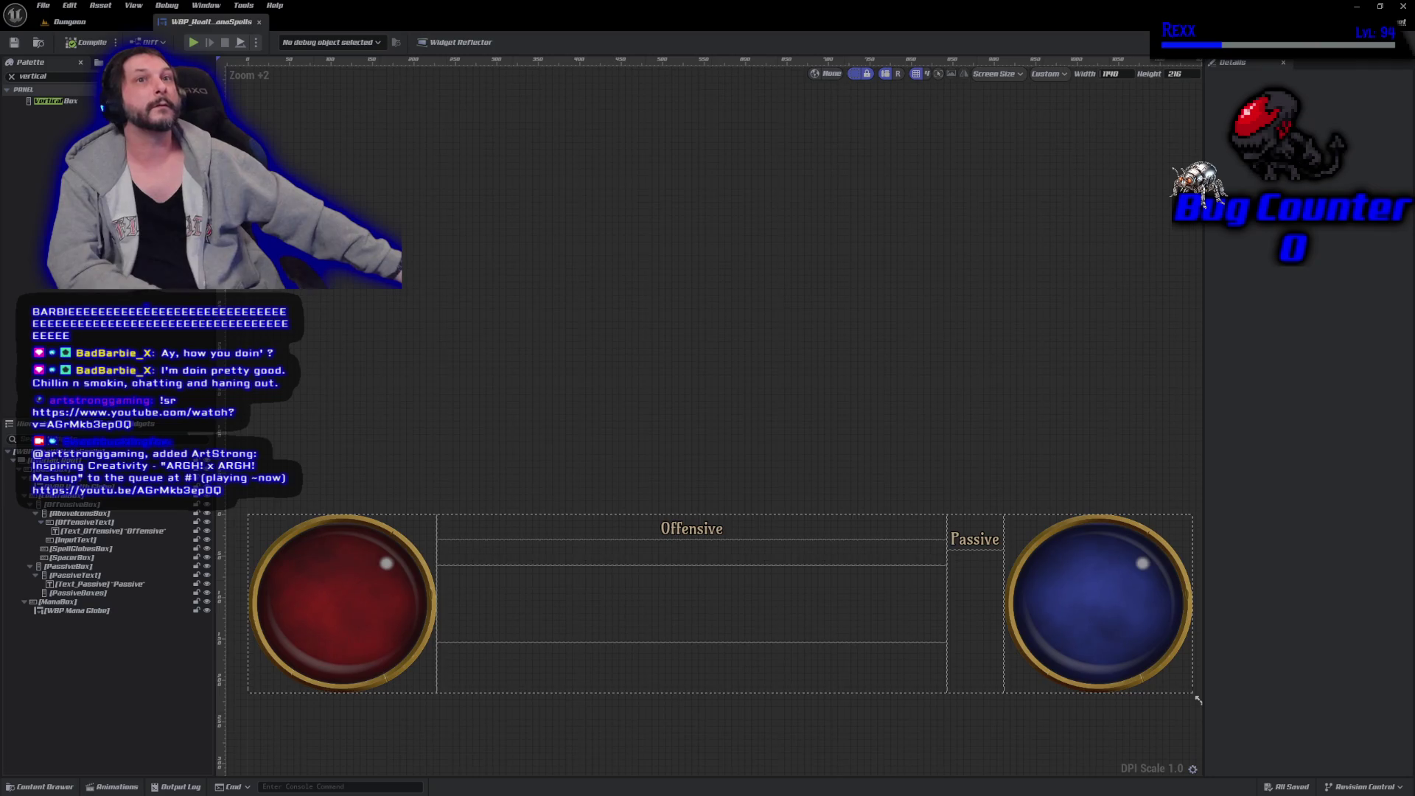
{"action": "left_click", "coordinate": [74, 540]}
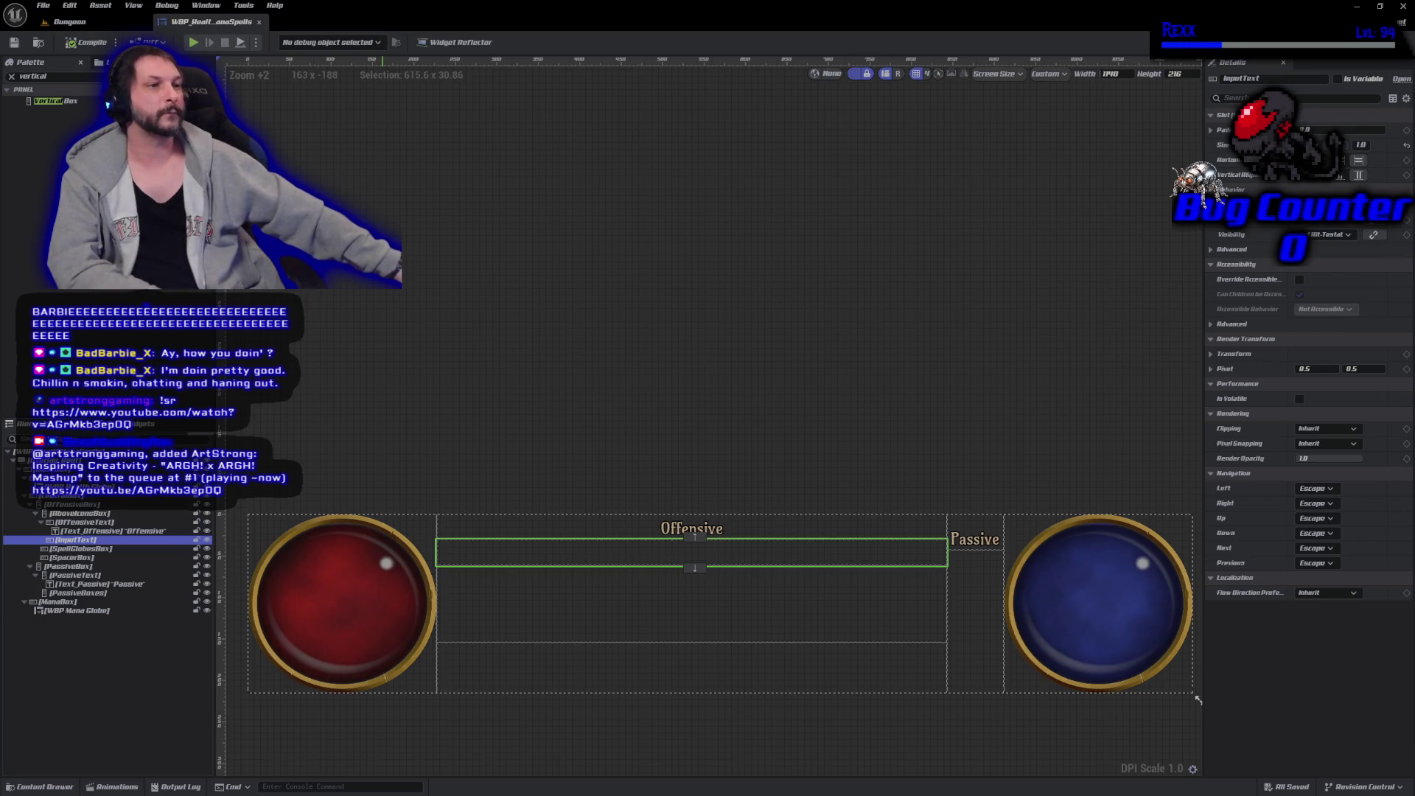
Drop six Vertical Boxes from the Palette into the InputText row.
{"action": "left_click_drag", "start_coordinate": [55, 101], "coordinate": [458, 556]}
{"action": "left_click_drag", "start_coordinate": [66, 101], "coordinate": [528, 564]}
{"action": "mouse_move", "coordinate": [69, 104]}
{"action": "left_mouse_down"}
{"action": "mouse_move", "coordinate": [442, 553]}
{"action": "mouse_move", "coordinate": [522, 563]}
{"action": "left_mouse_up"}
{"action": "mouse_move", "coordinate": [112, 106]}
{"action": "left_mouse_down"}
{"action": "mouse_move", "coordinate": [567, 516]}
{"action": "mouse_move", "coordinate": [578, 556]}
{"action": "left_mouse_up"}
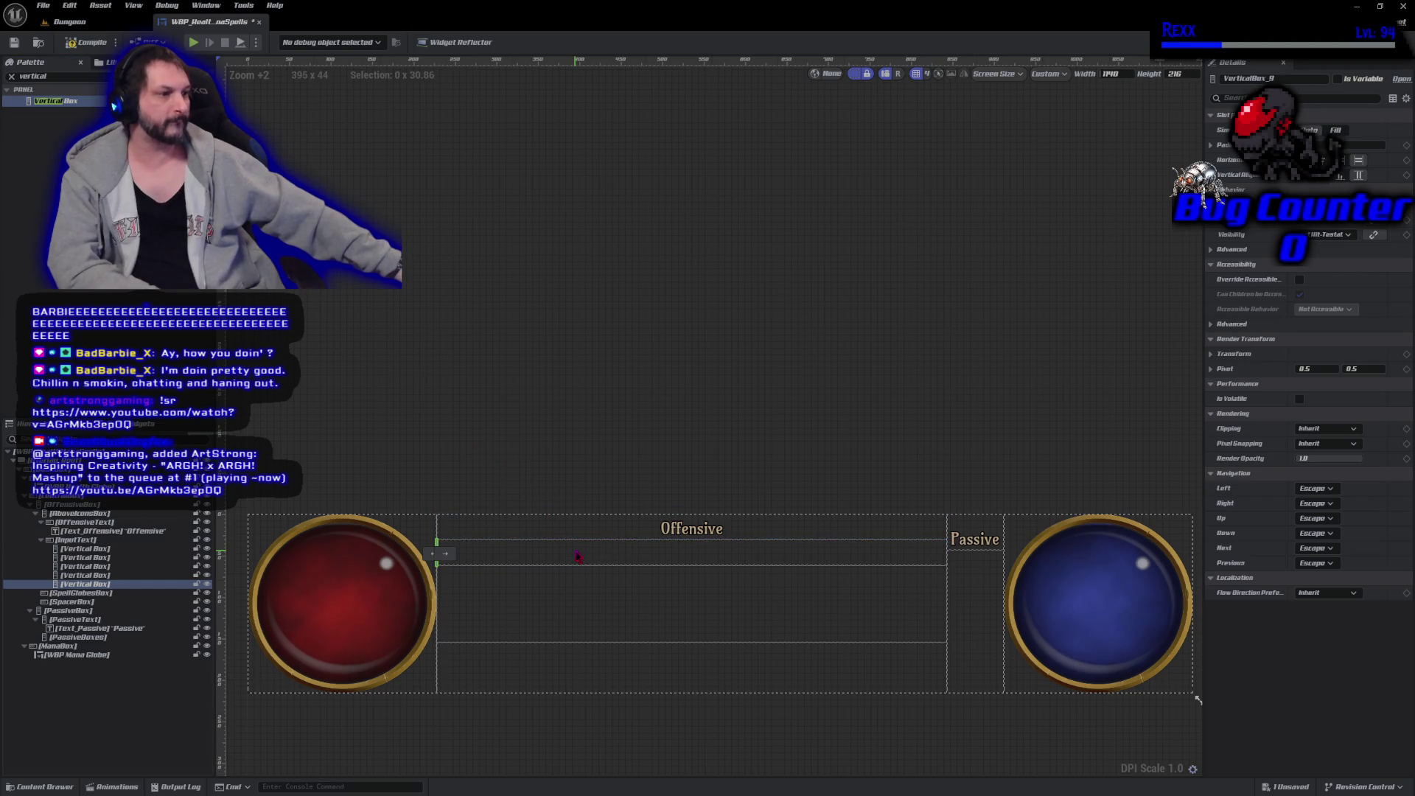
{"action": "mouse_move", "coordinate": [112, 105]}
{"action": "left_mouse_down"}
{"action": "mouse_move", "coordinate": [578, 543]}
{"action": "mouse_move", "coordinate": [648, 562]}
{"action": "left_mouse_up"}
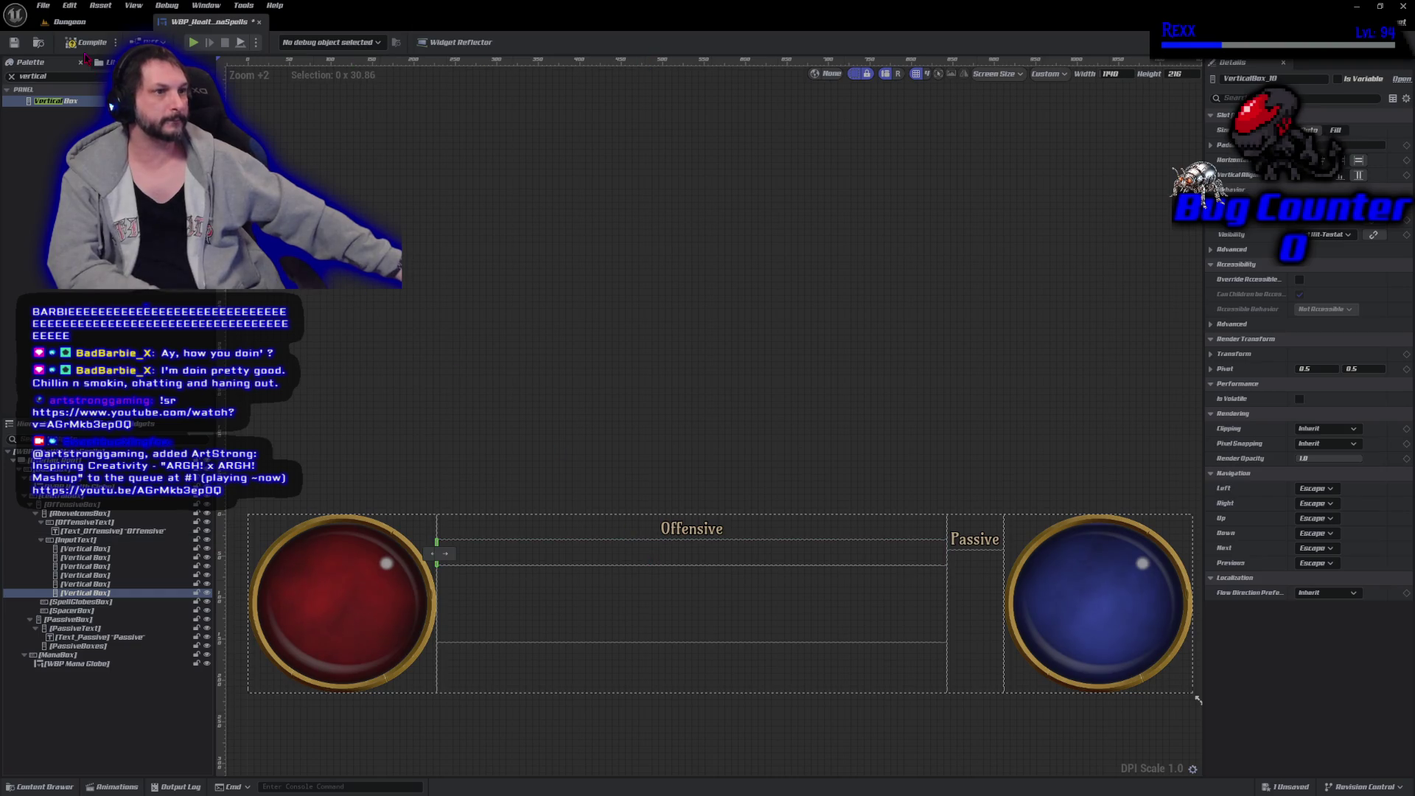
Compile, then set all six Vertical Boxes' Size to Fill 1.0.
{"action": "left_click", "coordinate": [79, 45]}
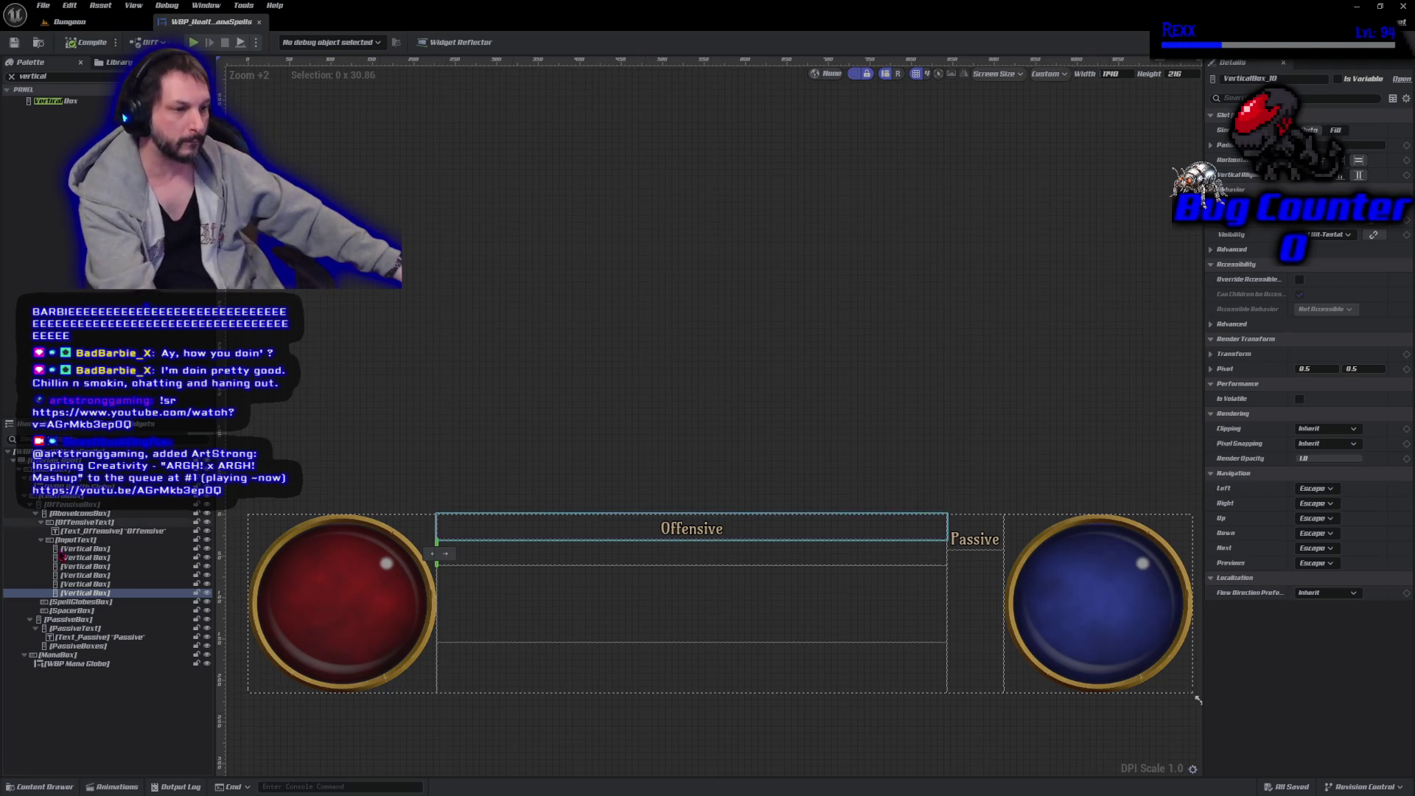
{"action": "left_click", "coordinate": [66, 550], "text": "shift"}
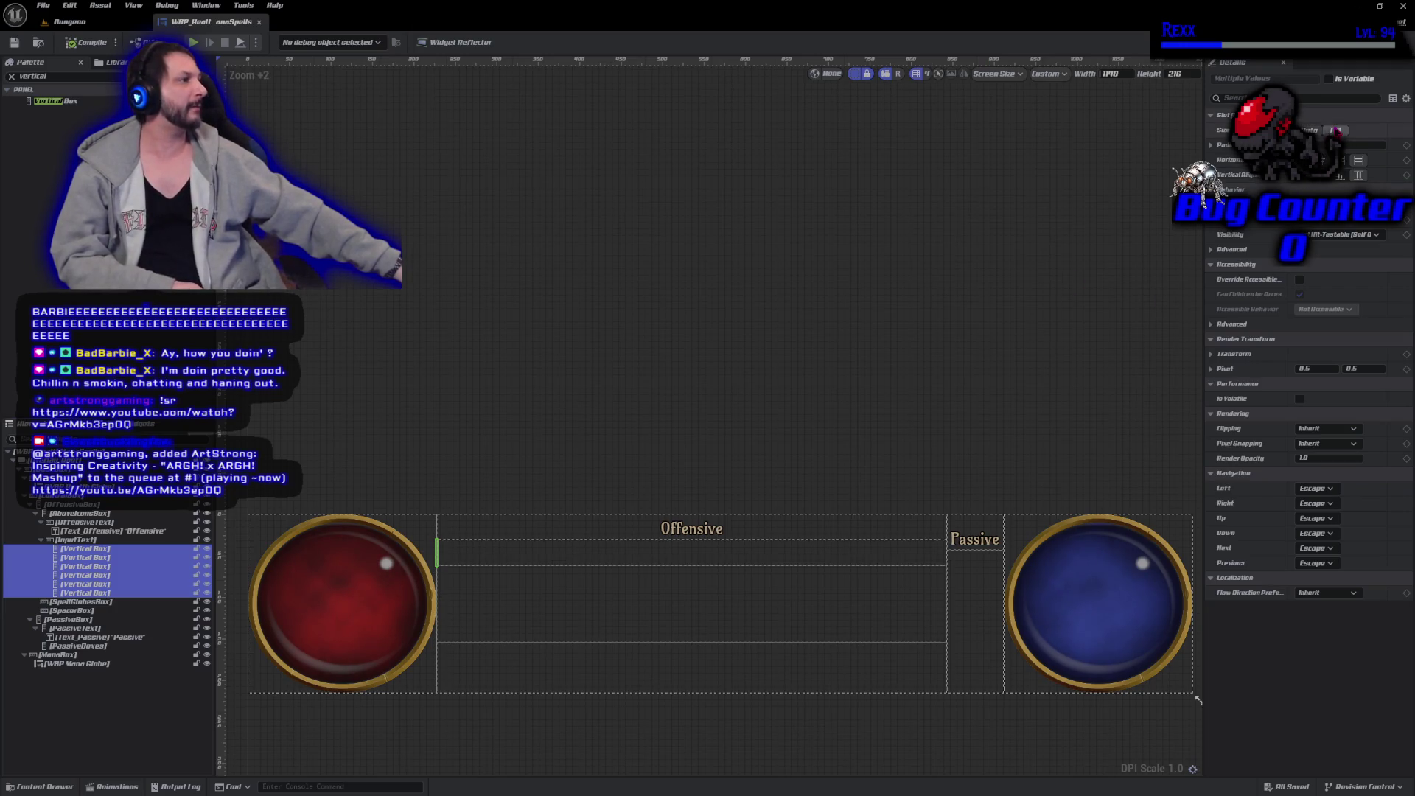
{"action": "left_click", "coordinate": [1336, 130]}
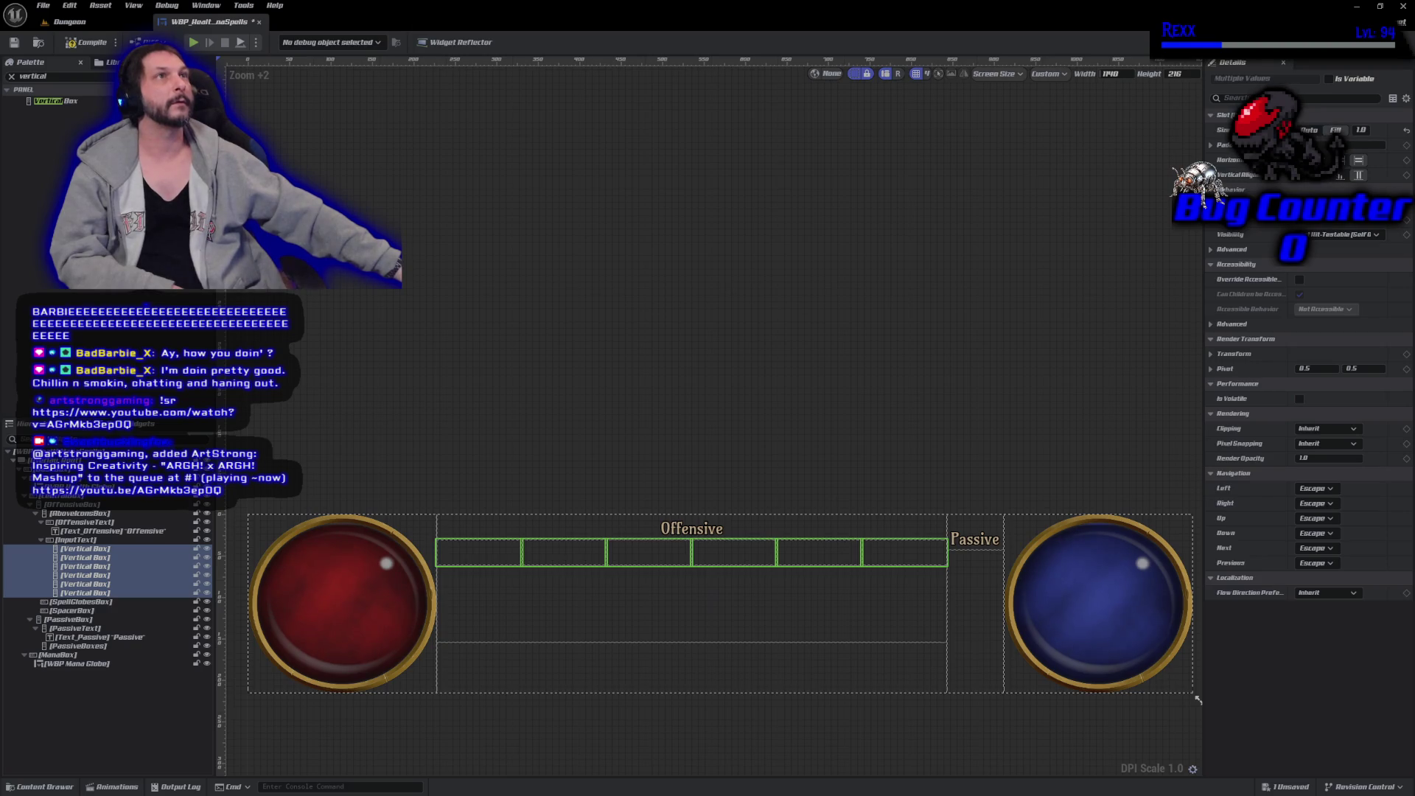
Paste copies of the Offensive label into the first three Vertical Boxes.
{"action": "left_click", "coordinate": [682, 532]}
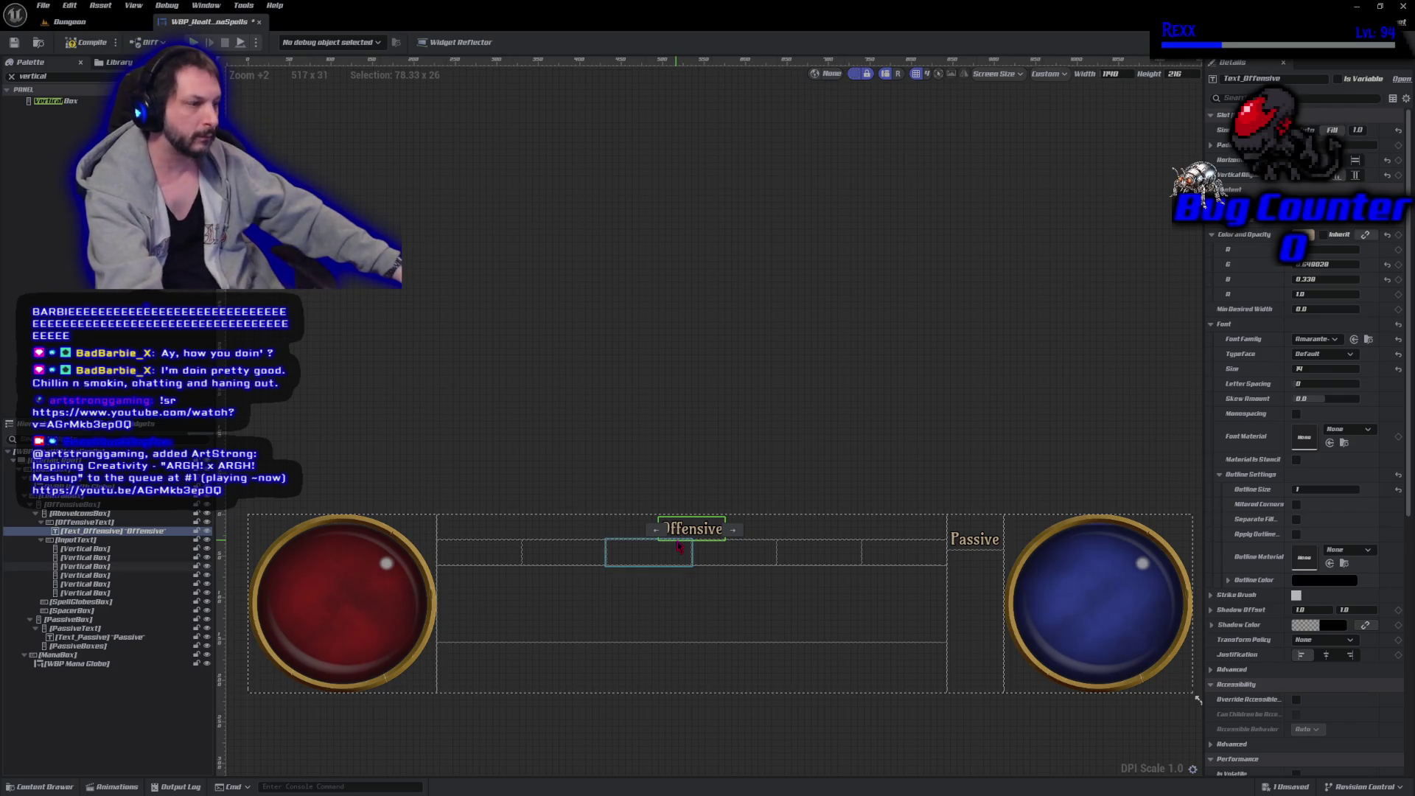
{"action": "left_click", "coordinate": [503, 560]}
{"action": "key", "text": "ctrl+v"}
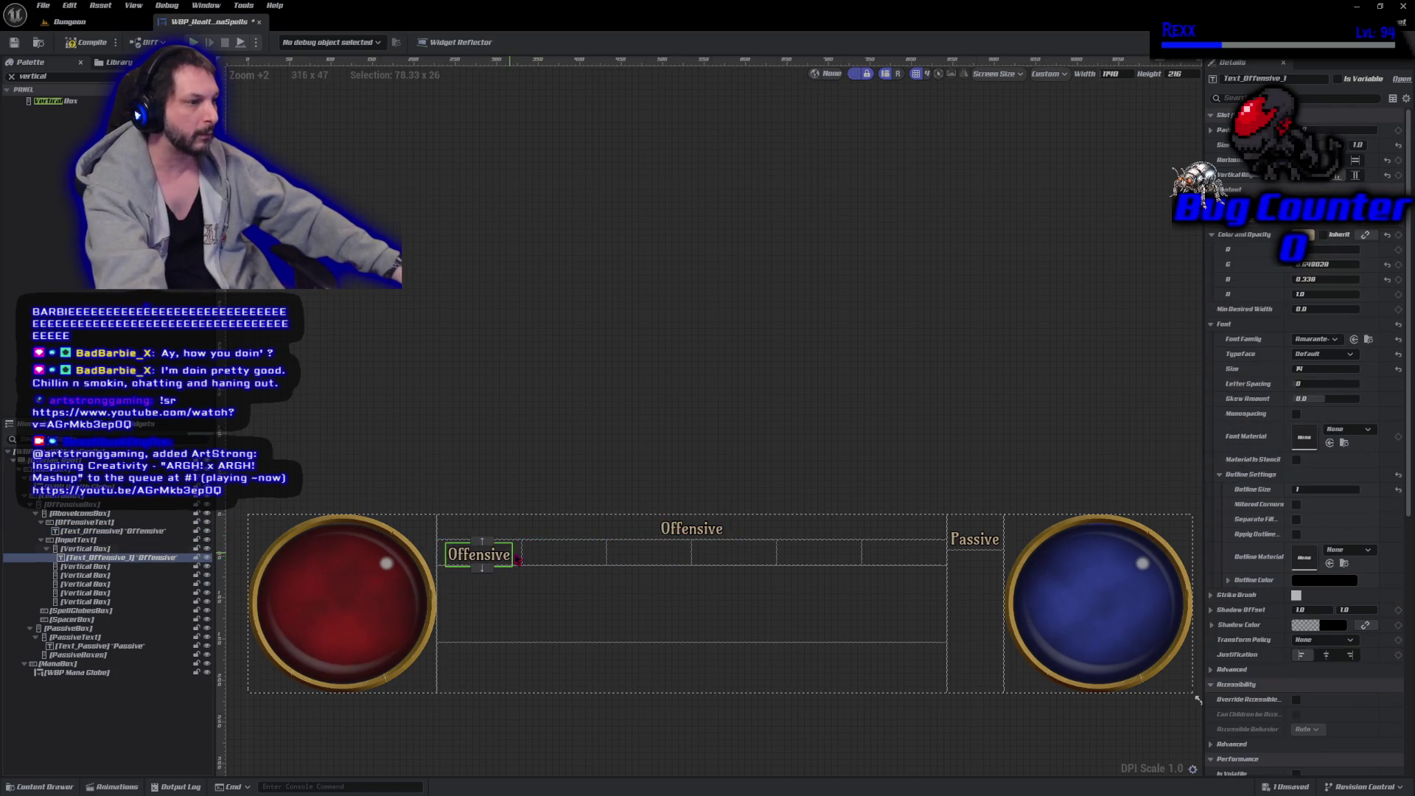
{"action": "left_click", "coordinate": [554, 561]}
{"action": "key", "text": "ctrl+v"}
{"action": "left_click", "coordinate": [642, 558]}
{"action": "key", "text": "ctrl+v"}
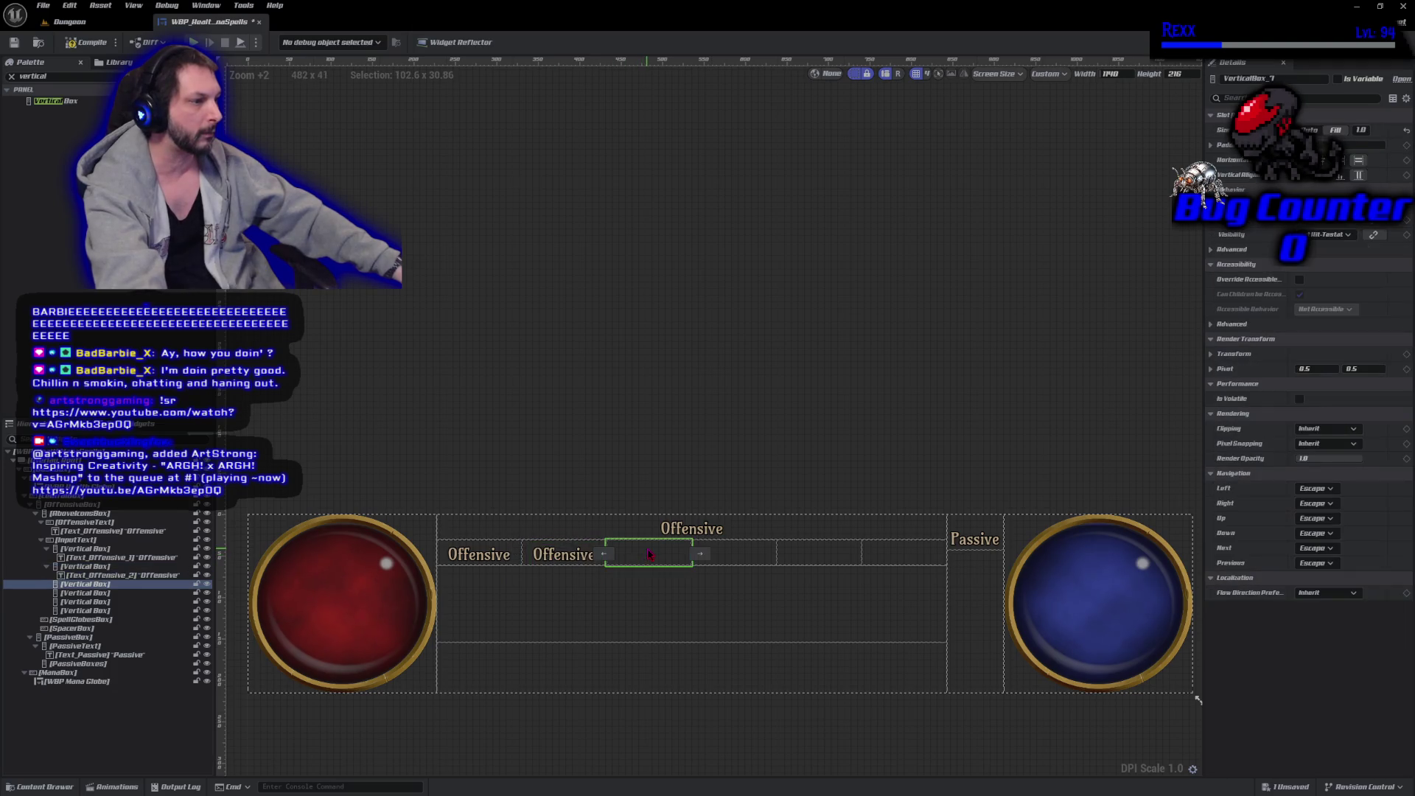
Paste Offensive label copies into the fourth, fifth and sixth Vertical Boxes.
{"action": "left_click", "coordinate": [733, 561]}
{"action": "key", "text": "ctrl+v"}
{"action": "left_click", "coordinate": [811, 560]}
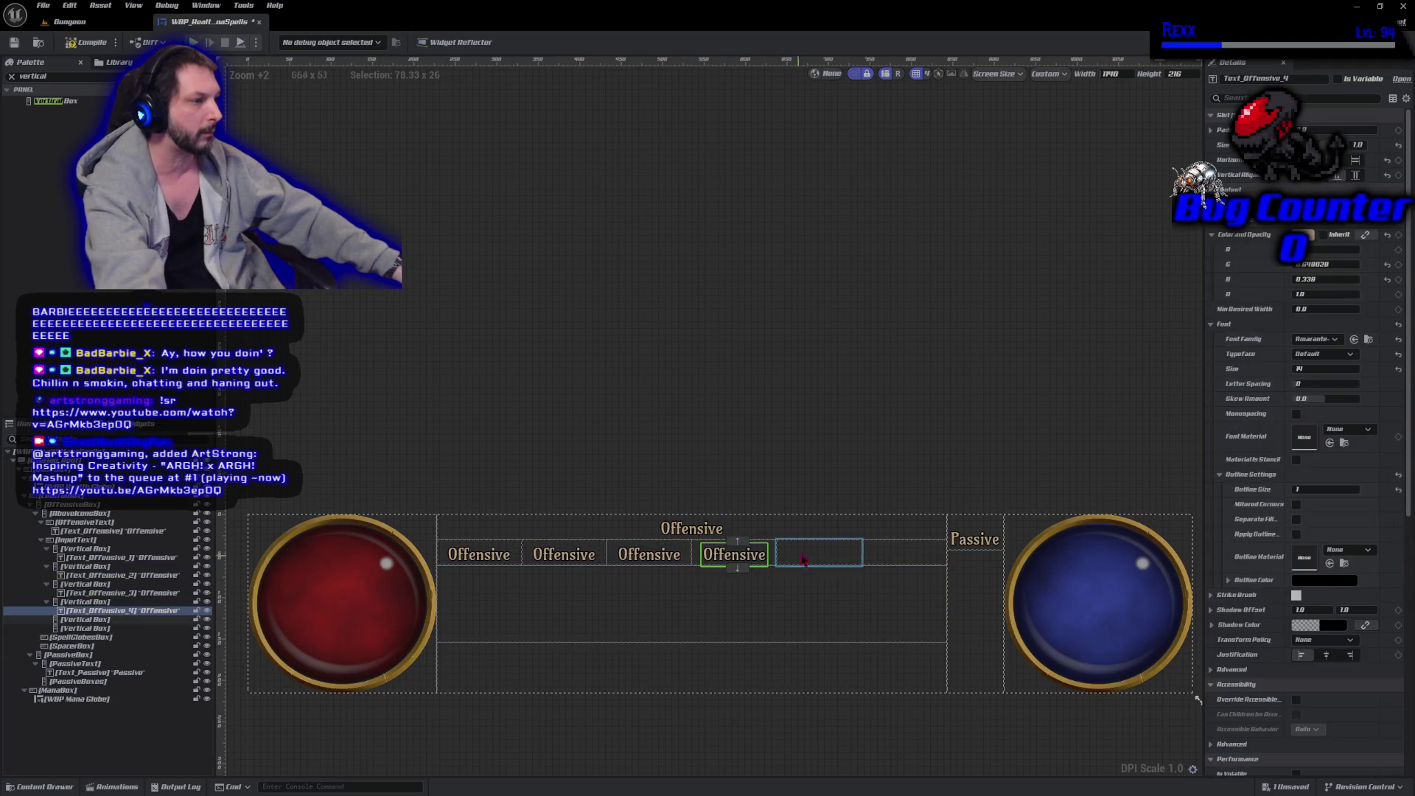
{"action": "key", "text": "ctrl+v"}
{"action": "left_click", "coordinate": [884, 561]}
{"action": "key", "text": "ctrl+v"}
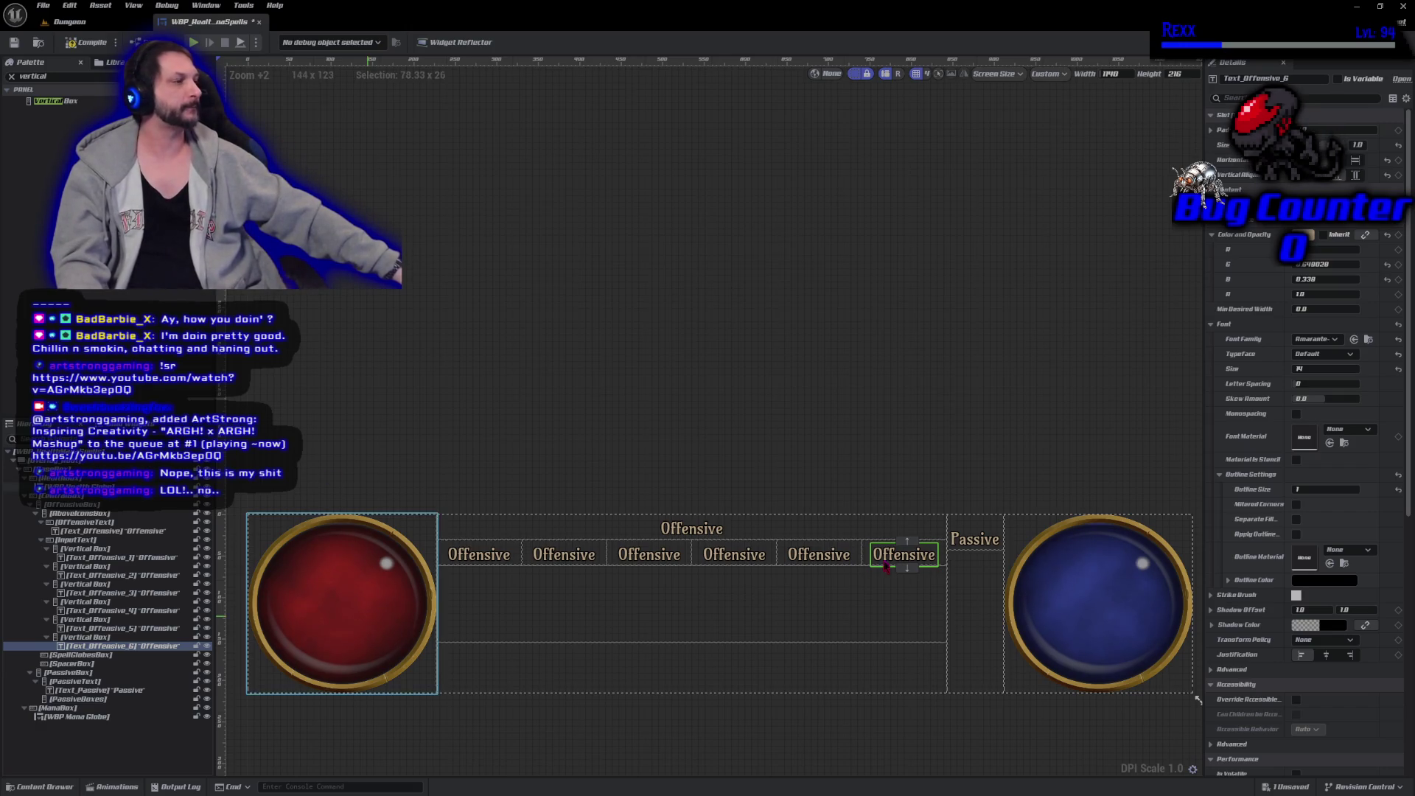
{"action": "left_click", "coordinate": [480, 556]}
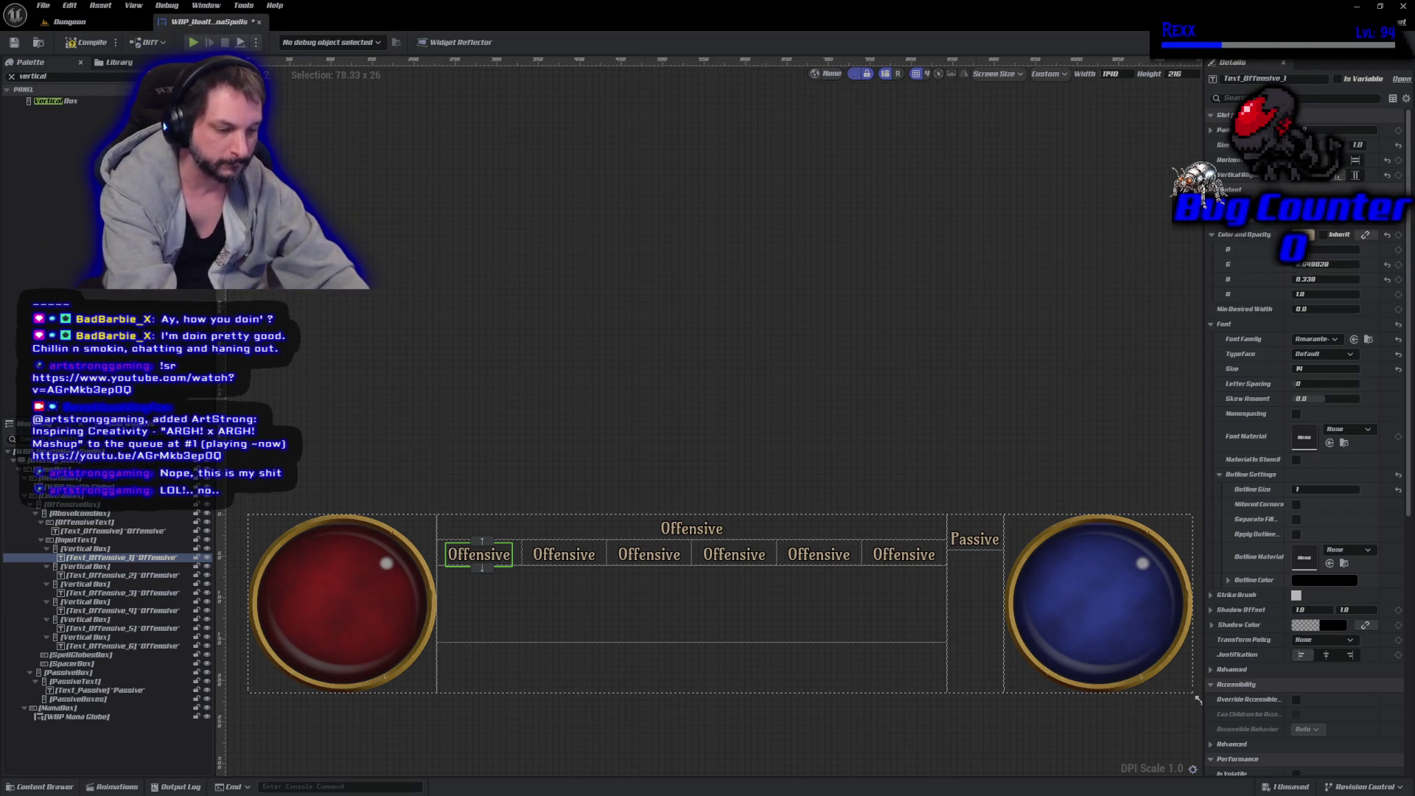
{"action": "type", "text": "LMB"}
Set the first label's text to LMB, rename its widget TEXT_LMB, and save.
{"action": "key", "text": "Return"}
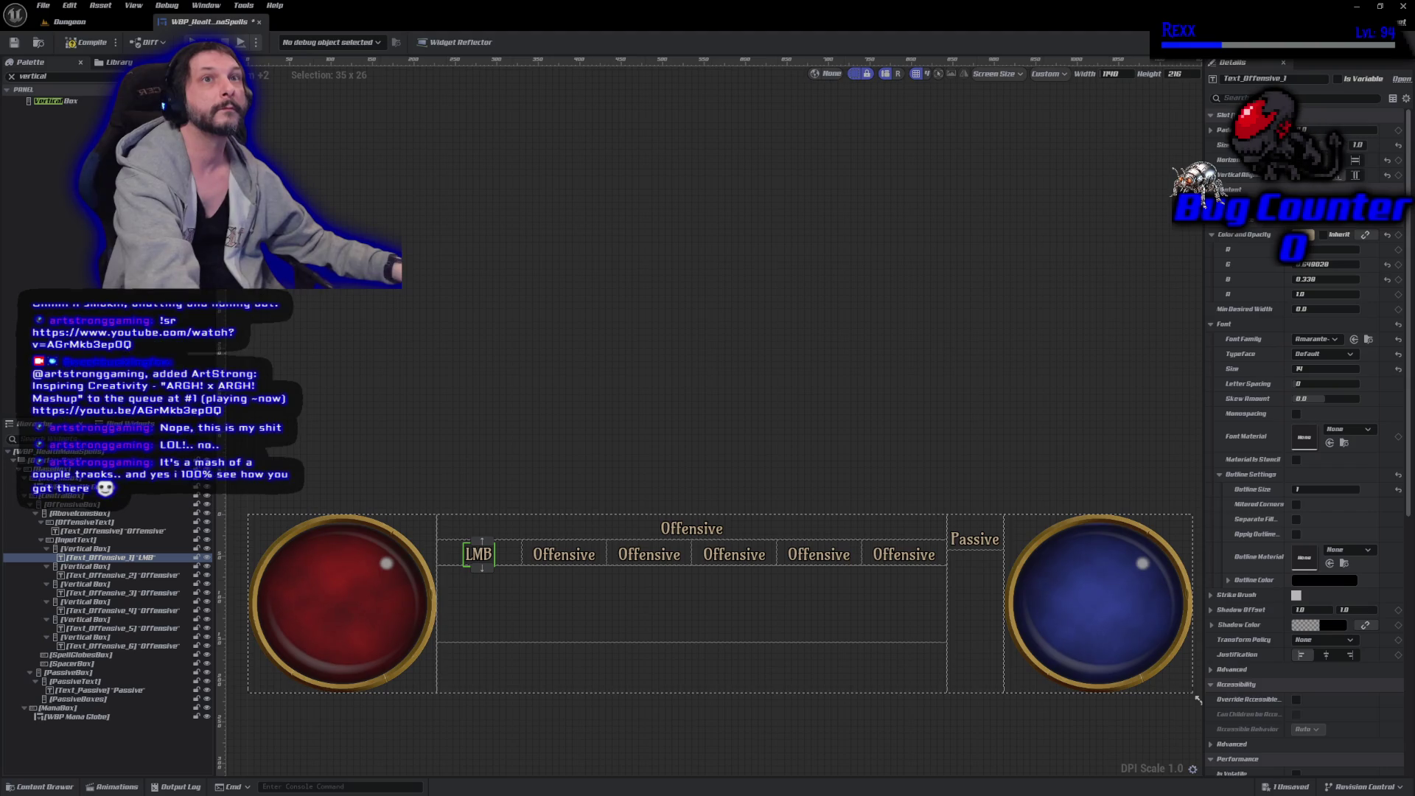
{"action": "double_click", "coordinate": [110, 559]}
{"action": "type", "text": "Text_"}
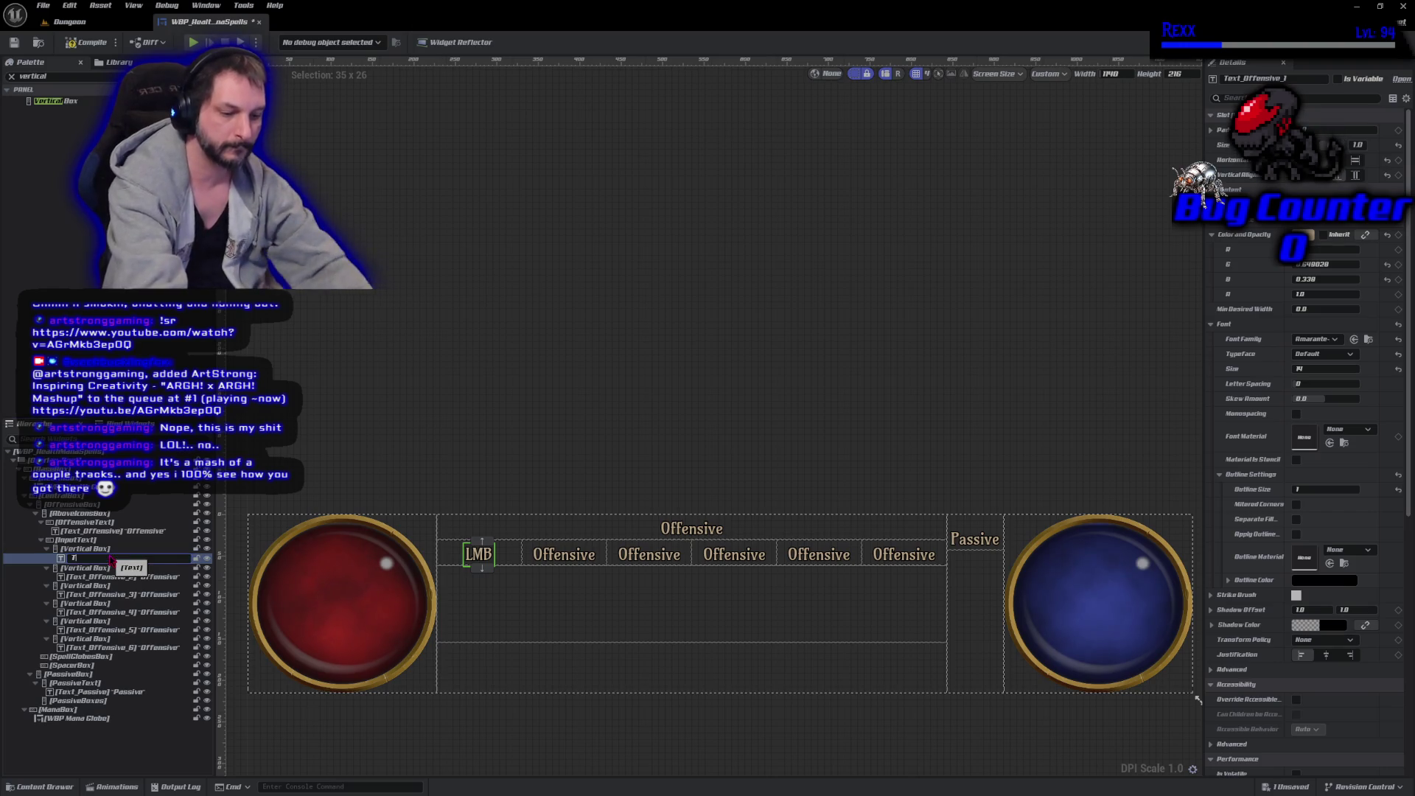
{"action": "type", "text": "LMB"}
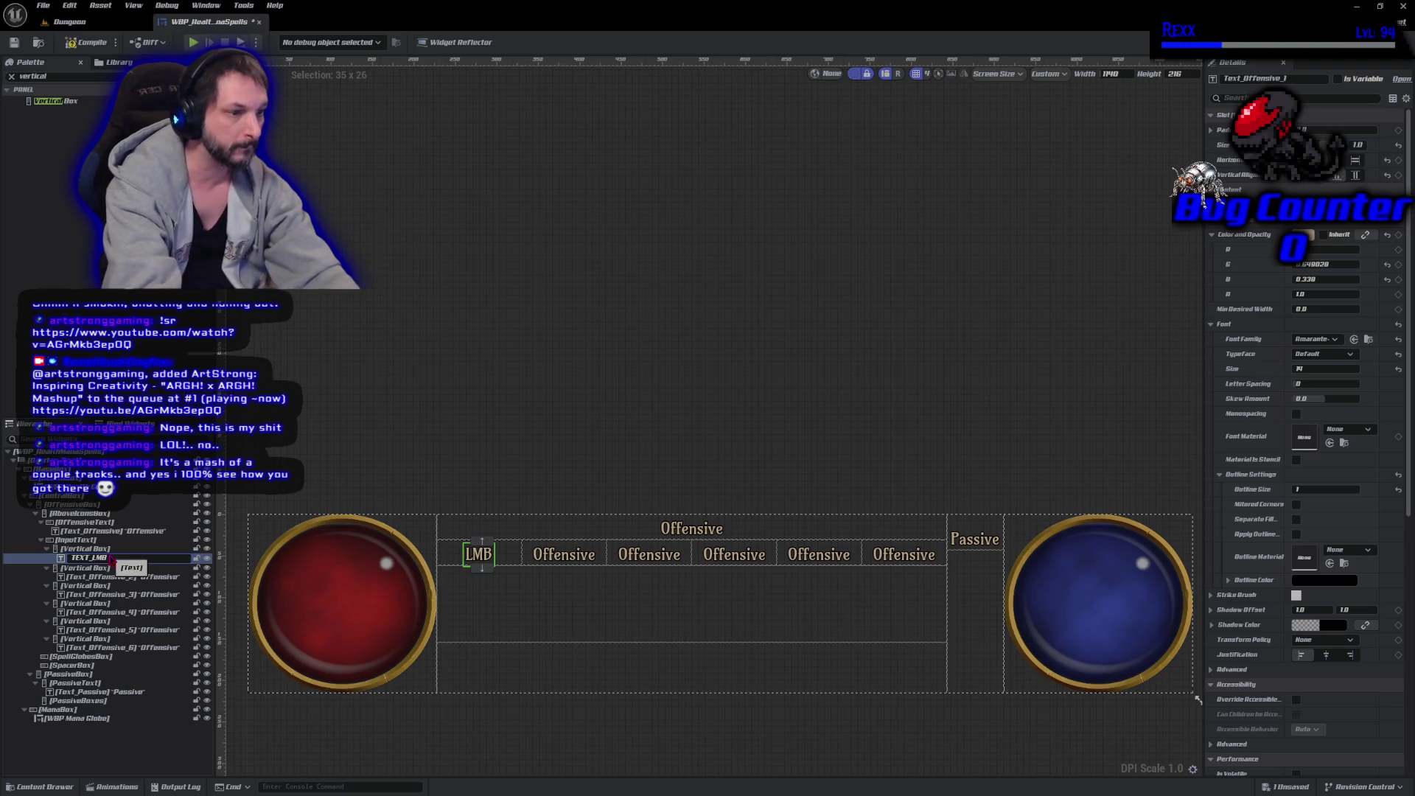
{"action": "key", "text": "Return"}
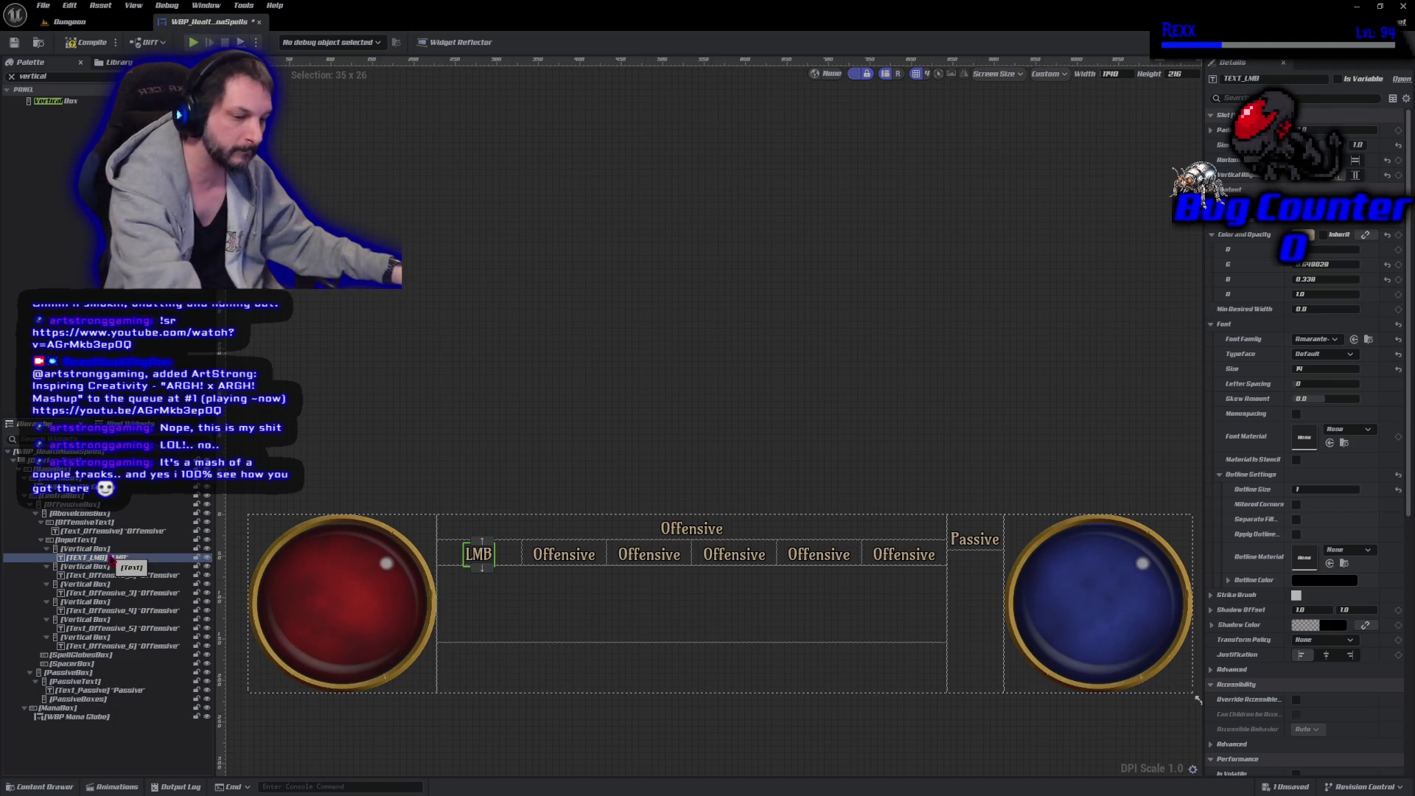
{"action": "key", "text": "ctrl+s"}
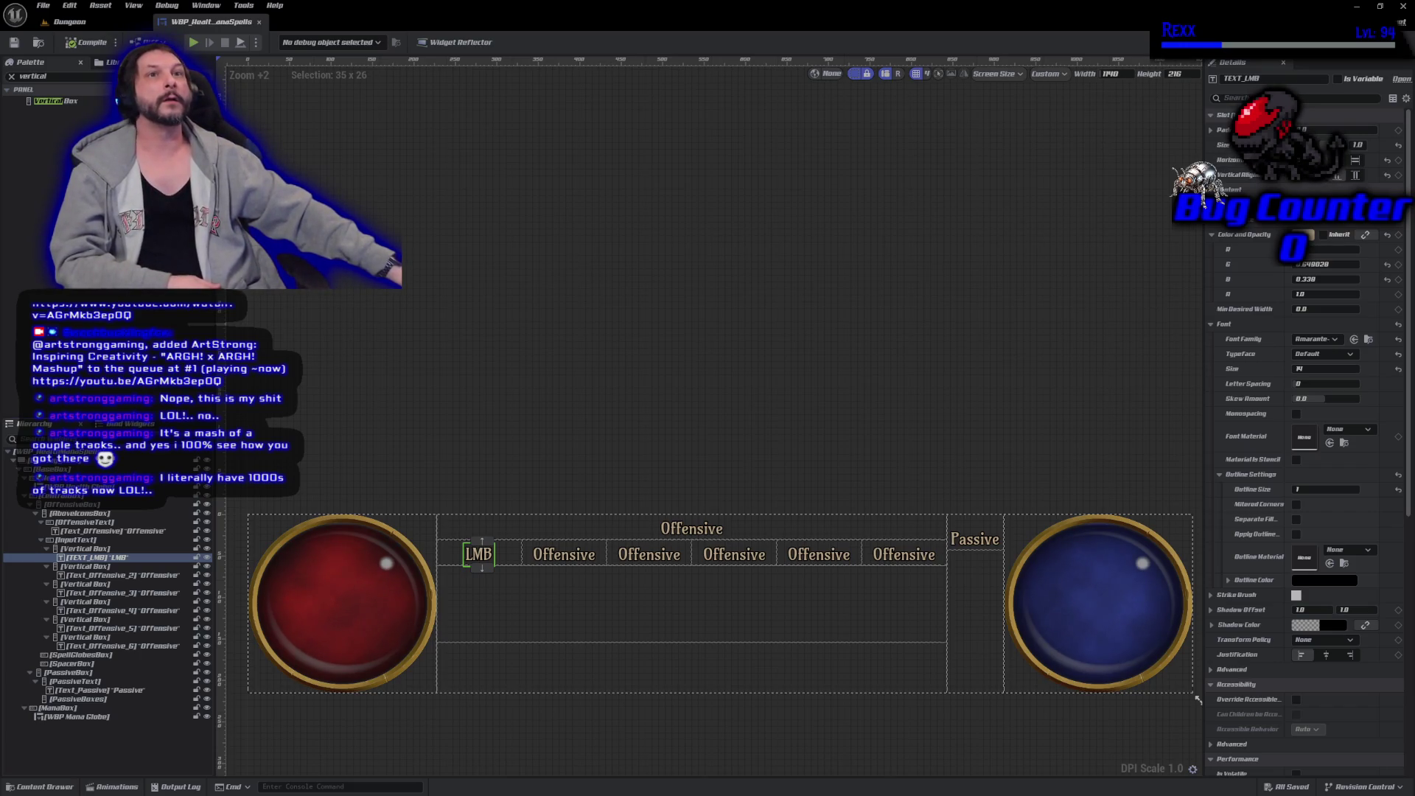
{"action": "left_click", "coordinate": [562, 558]}
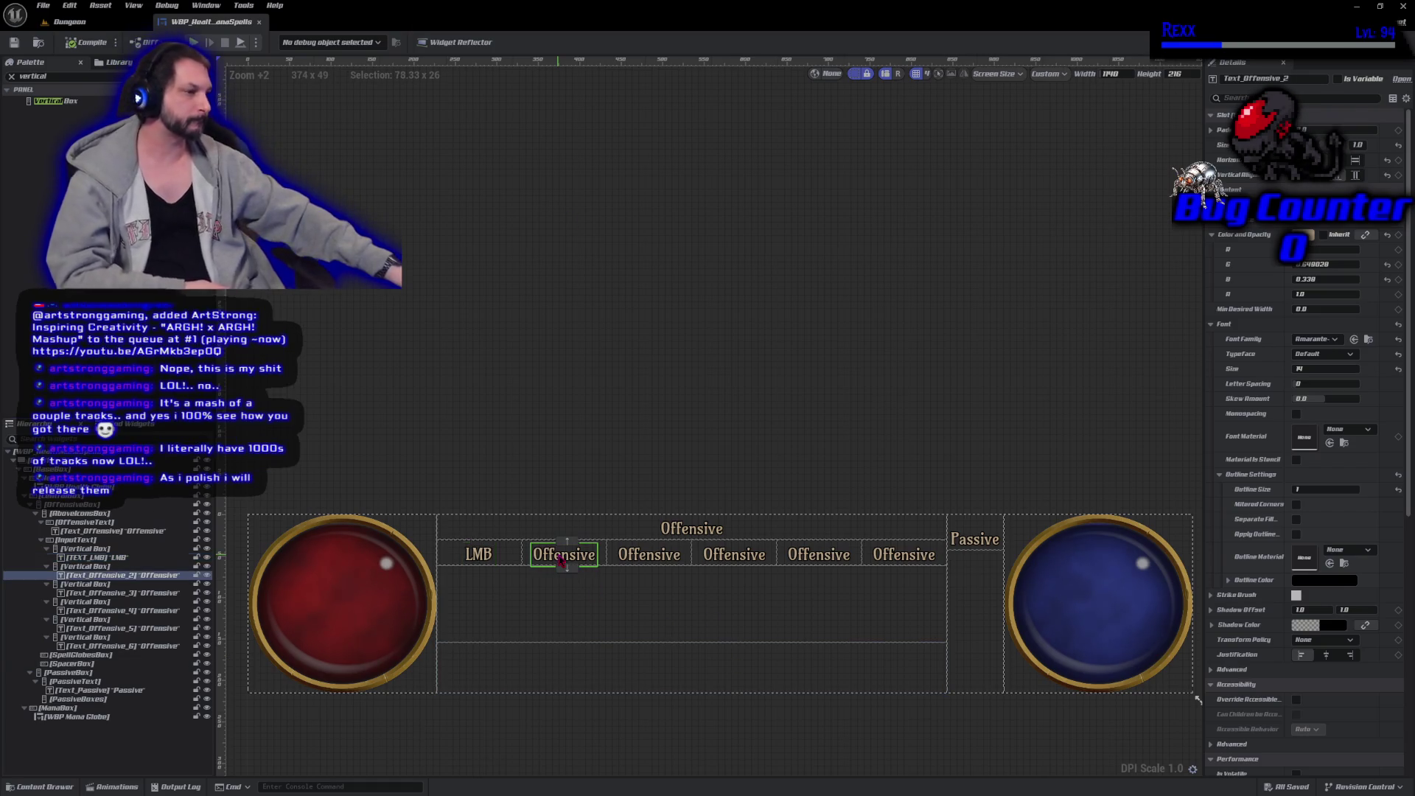
Delete the five remaining Offensive labels from the key row.
{"action": "key", "text": "Delete"}
{"action": "left_click", "coordinate": [636, 566]}
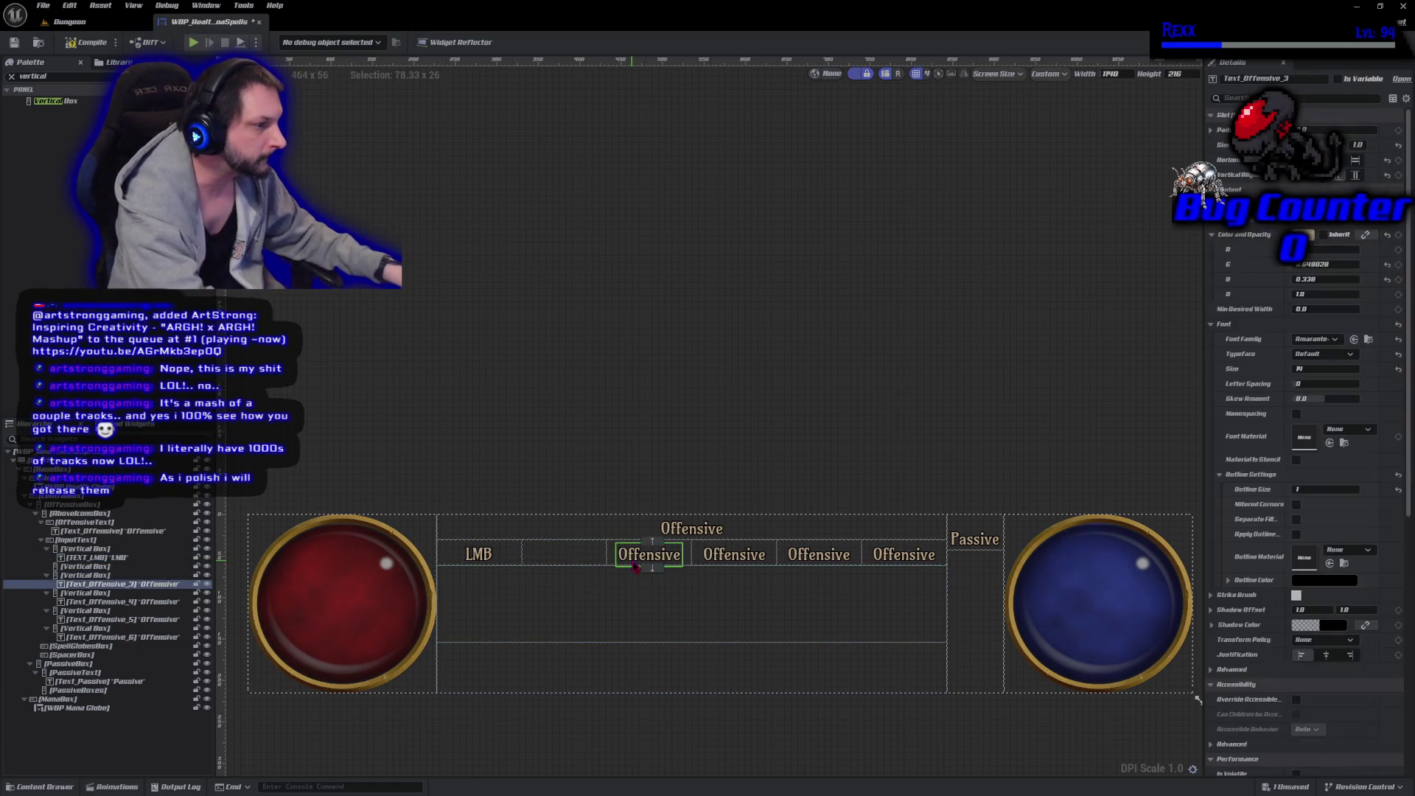
{"action": "key", "text": "Delete"}
{"action": "left_click", "coordinate": [734, 564]}
{"action": "key", "text": "Delete"}
{"action": "left_click", "coordinate": [819, 564]}
{"action": "key", "text": "Delete"}
{"action": "left_click", "coordinate": [892, 557]}
{"action": "key", "text": "Delete"}
Paste a copy of the LMB label into each of the five empty Vertical Boxes.
{"action": "left_click", "coordinate": [478, 557]}
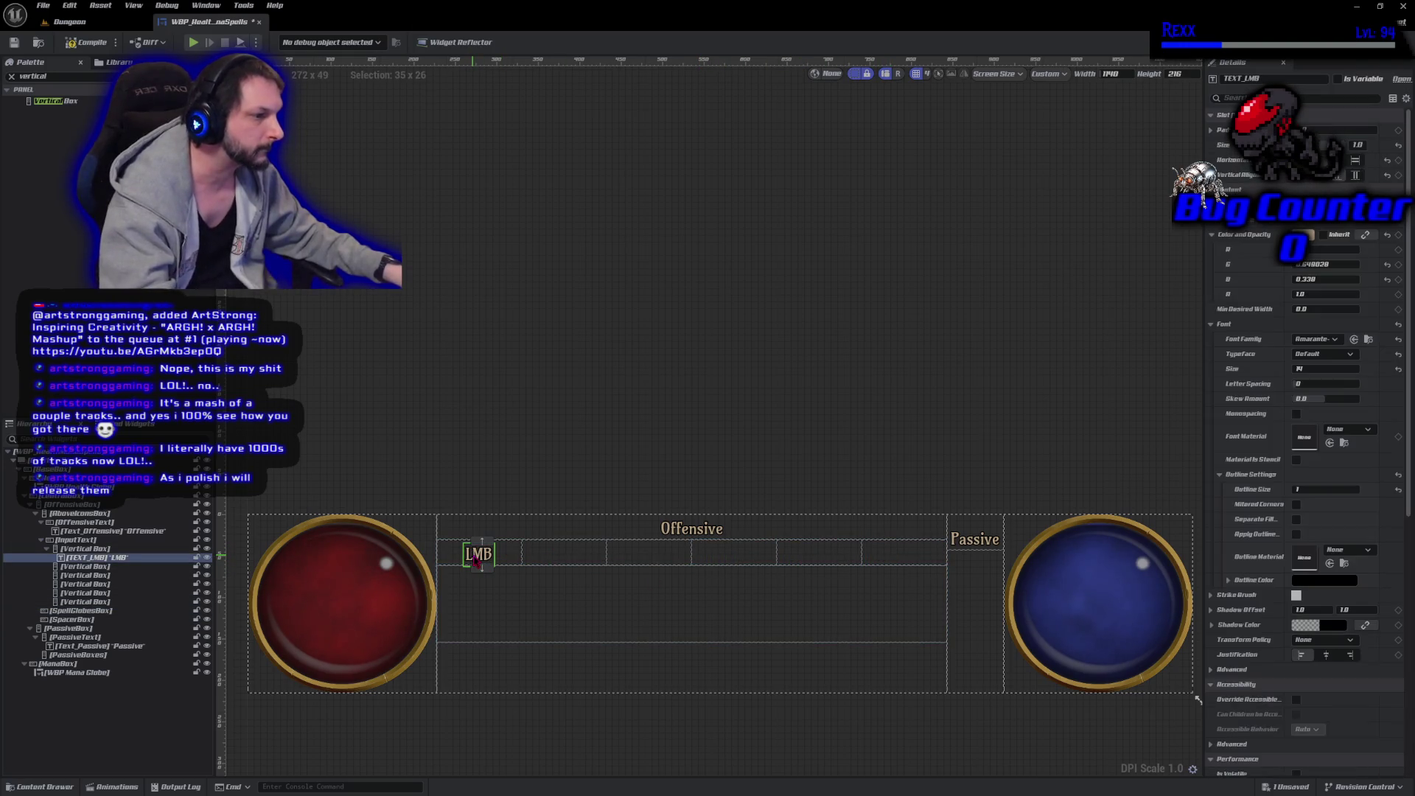
{"action": "left_click", "coordinate": [585, 557]}
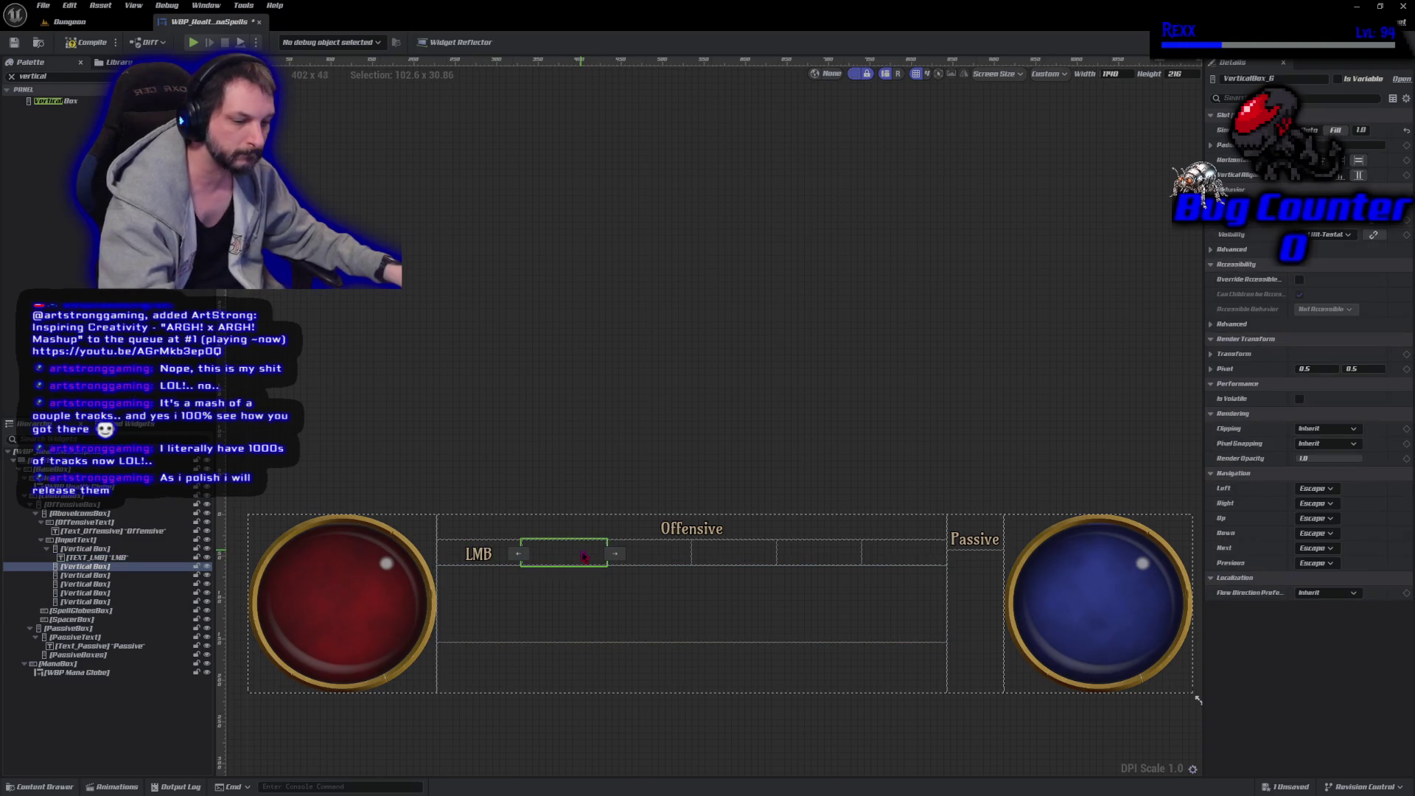
{"action": "key", "text": "ctrl+v"}
{"action": "left_click", "coordinate": [648, 557]}
{"action": "key", "text": "ctrl+v"}
{"action": "left_click", "coordinate": [720, 564]}
{"action": "key", "text": "ctrl+v"}
{"action": "left_click", "coordinate": [815, 562]}
{"action": "key", "text": "ctrl+v"}
{"action": "left_click", "coordinate": [896, 559]}
{"action": "key", "text": "ctrl+v"}
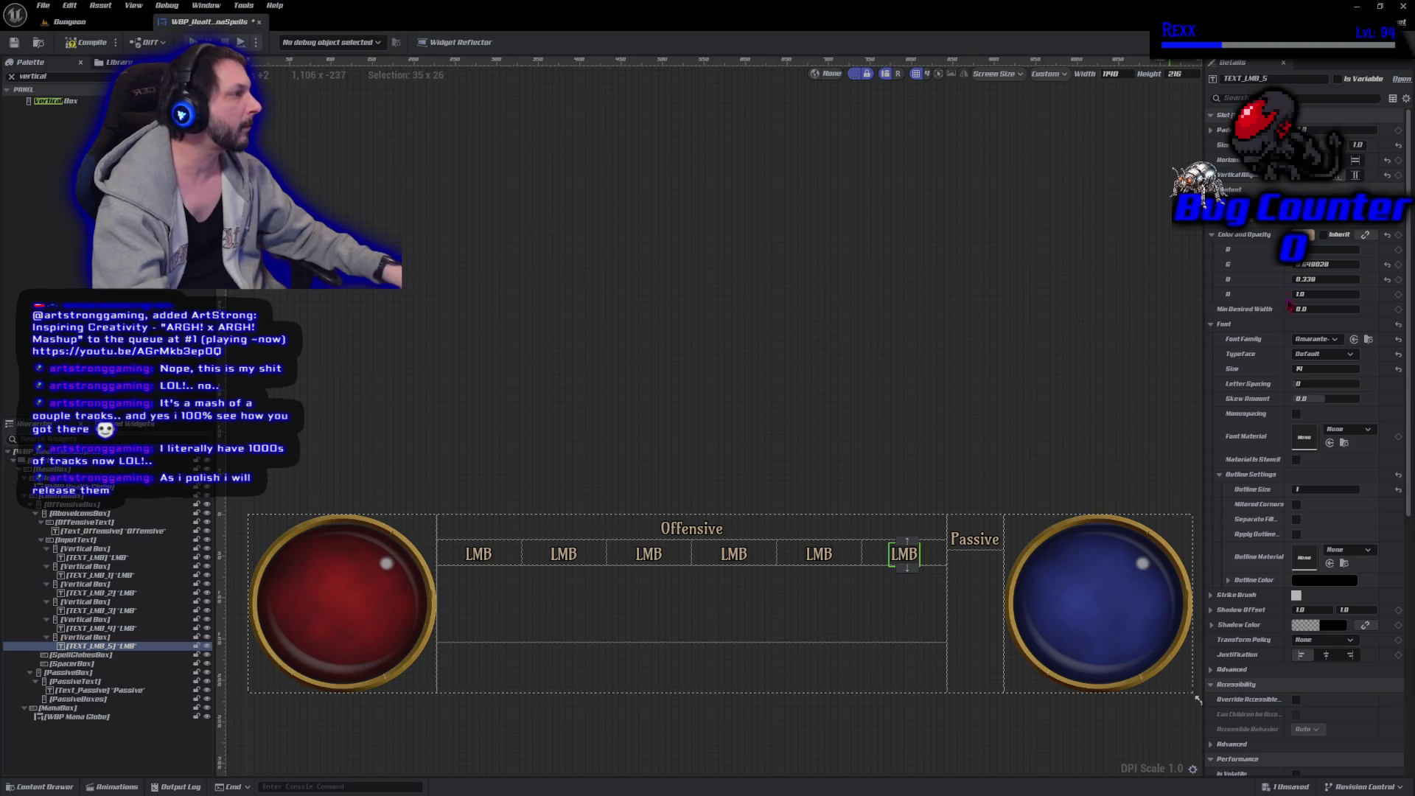
Change the second, third and fourth key labels to RMB, 1 and 2.
{"action": "left_click", "coordinate": [570, 558]}
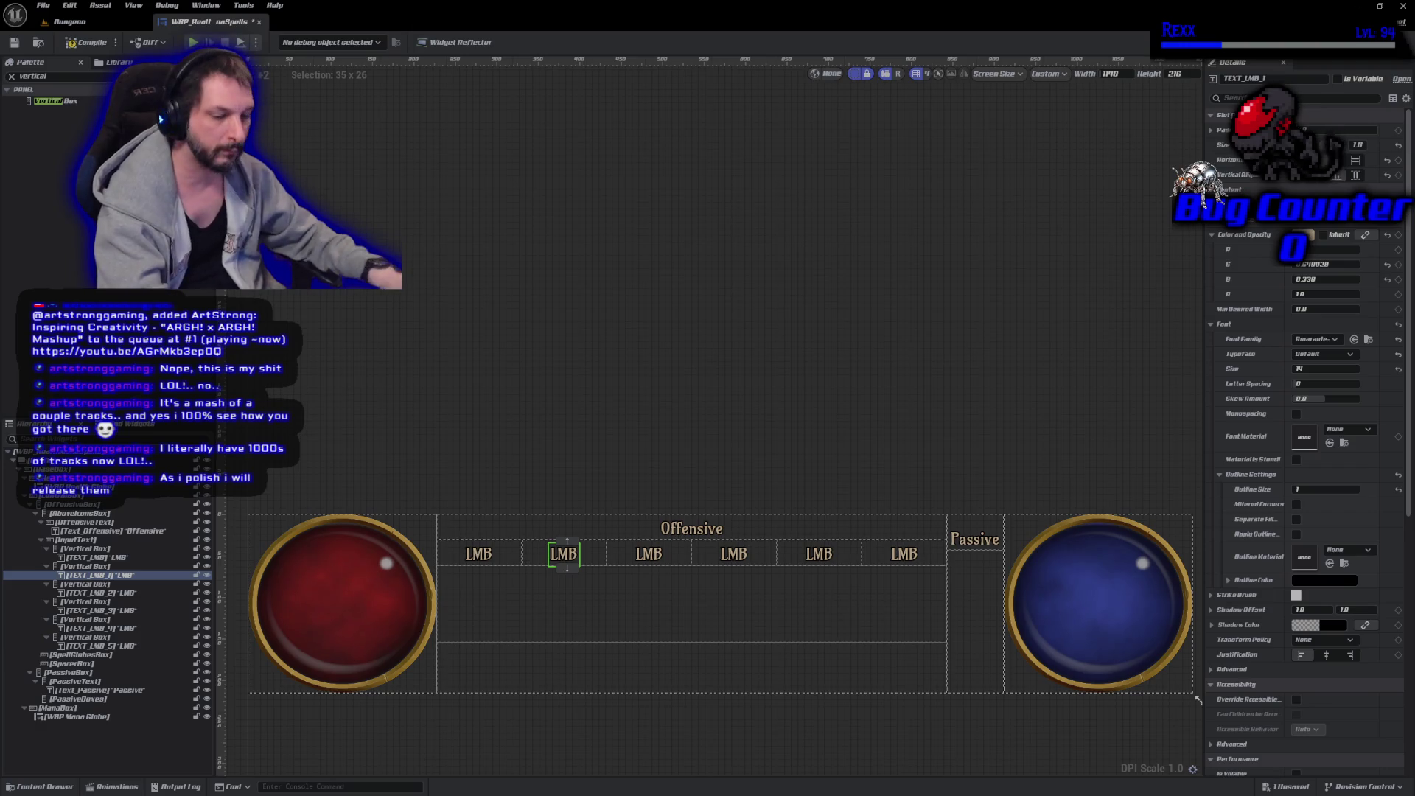
{"action": "type", "text": "RMB"}
{"action": "key", "text": "Return"}
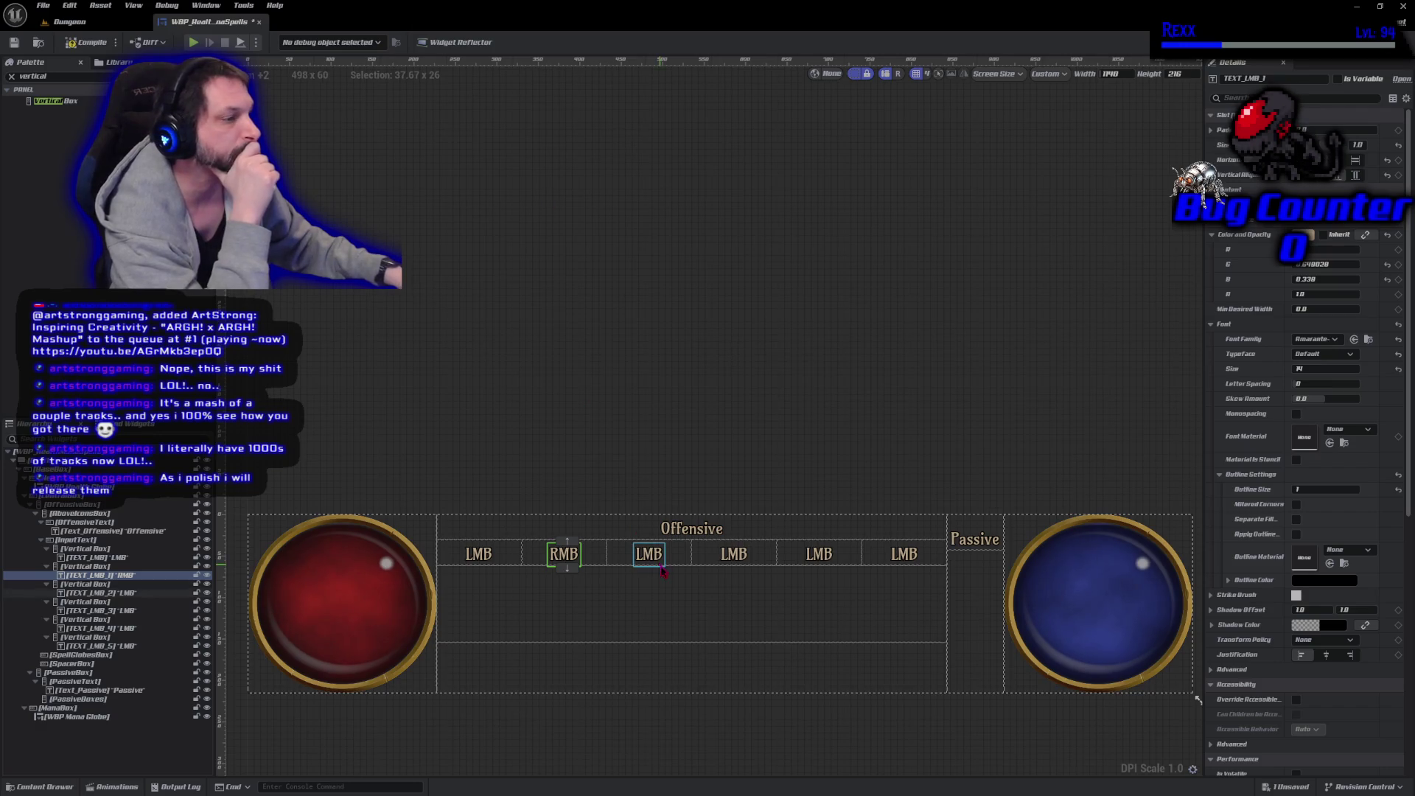
{"action": "left_click", "coordinate": [639, 557]}
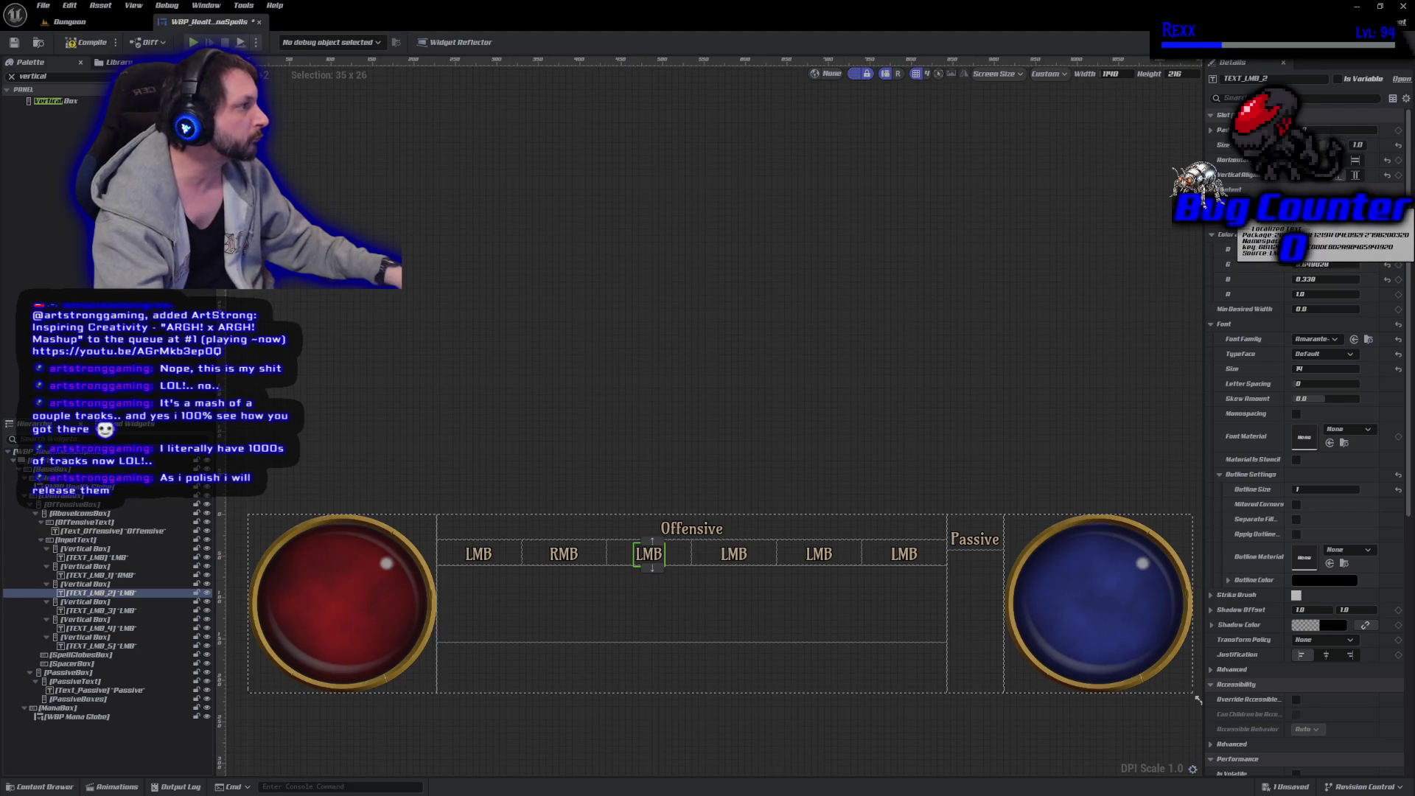
{"action": "type", "text": "1"}
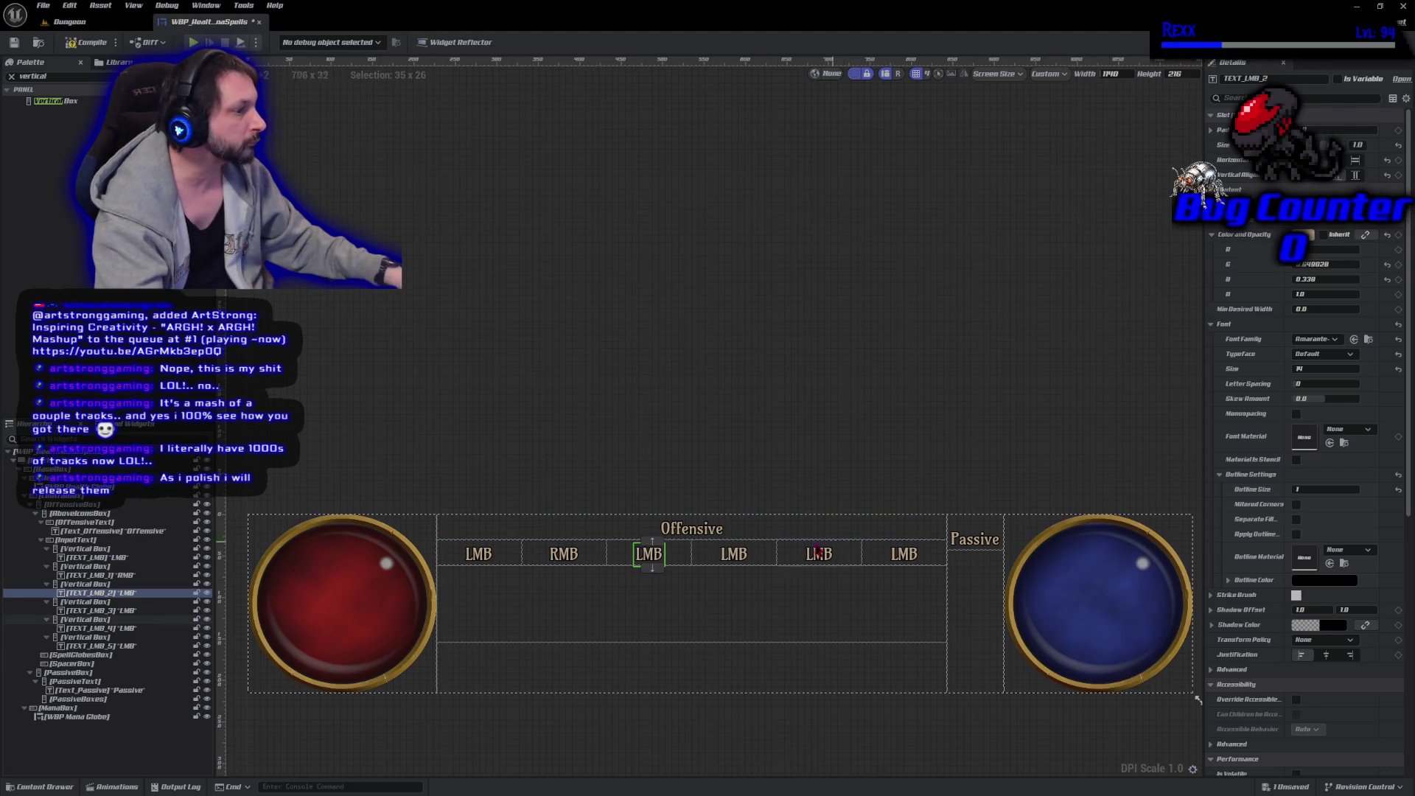
{"action": "left_click", "coordinate": [735, 557]}
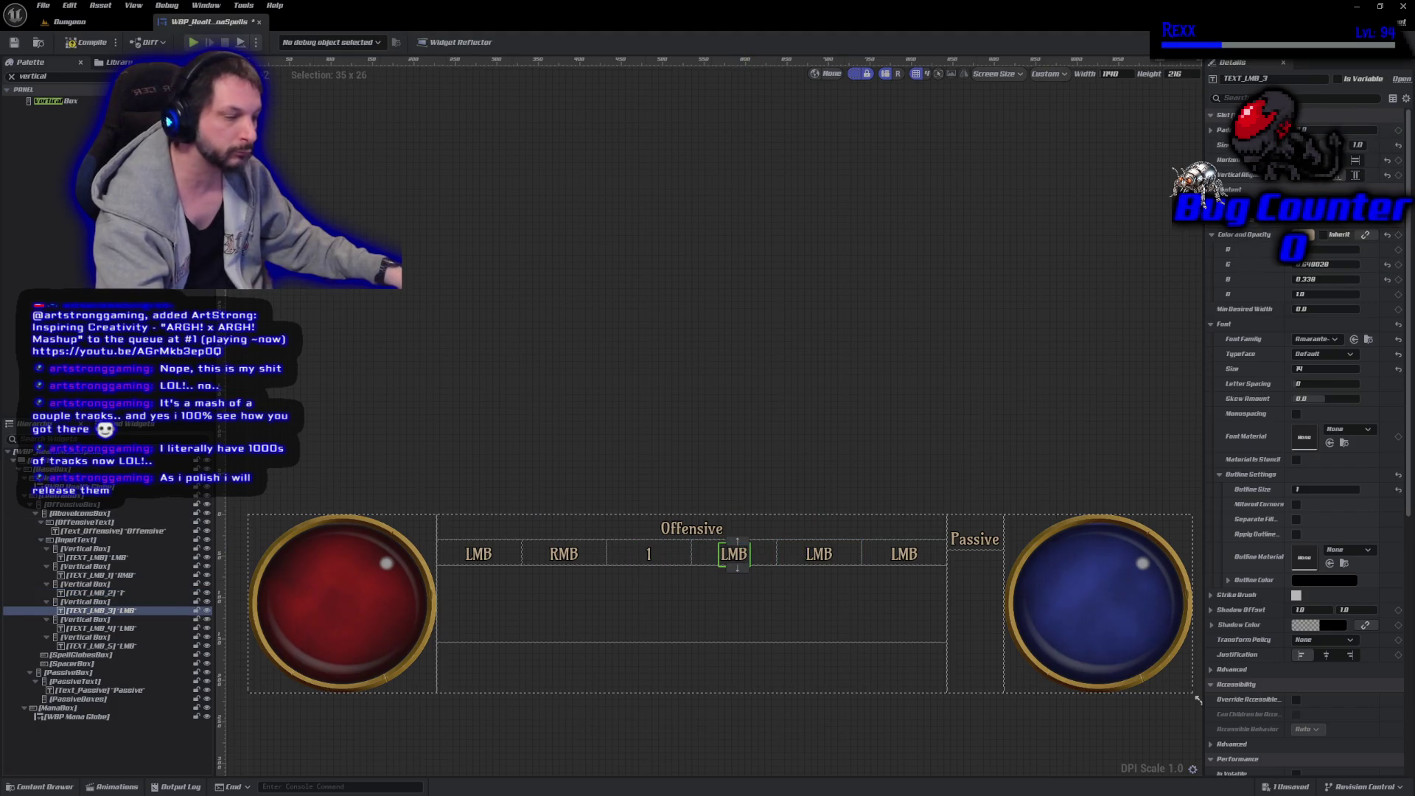
{"action": "type", "text": "2"}
Change the fifth and sixth key labels to 3 and 4, then save.
{"action": "left_click", "coordinate": [830, 559]}
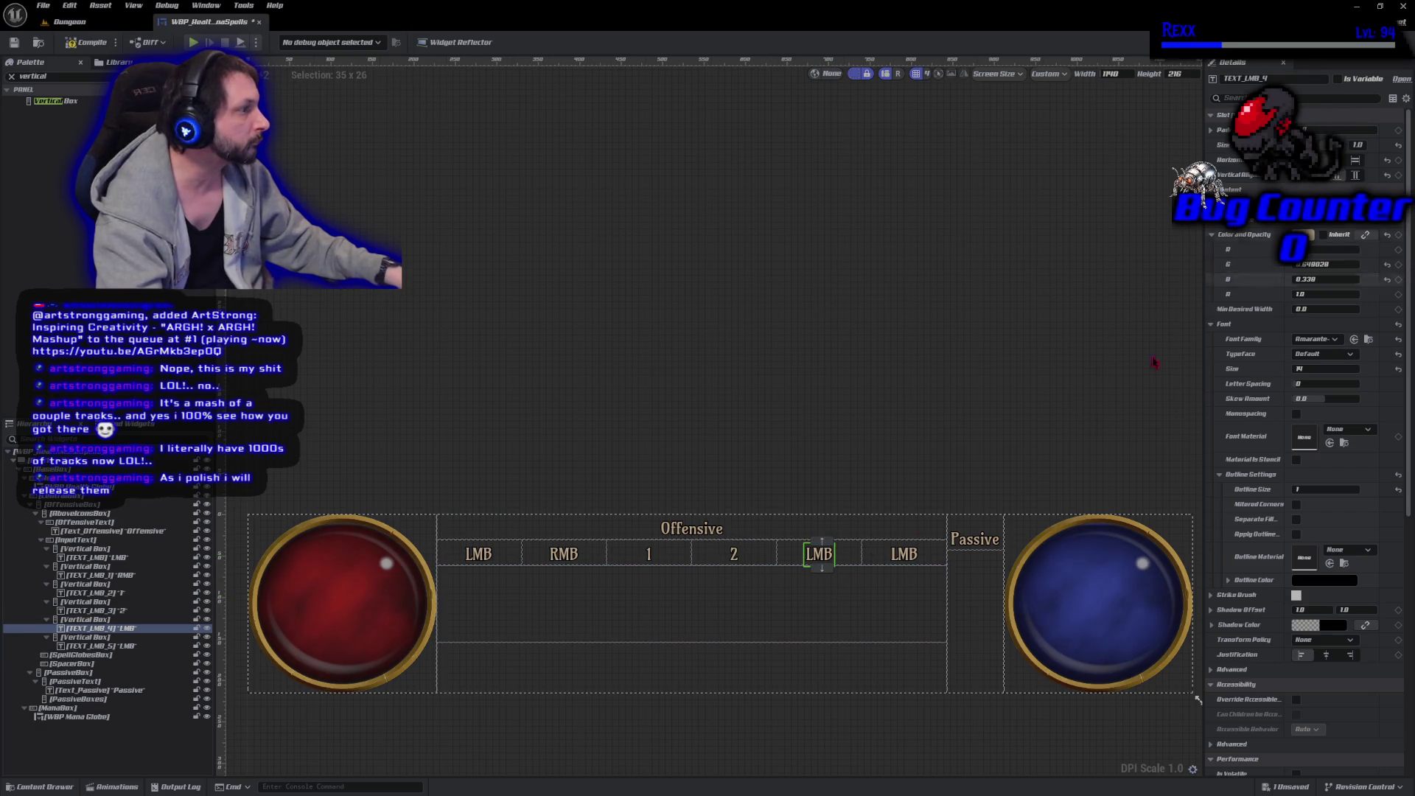
{"action": "type", "text": "3"}
{"action": "left_click", "coordinate": [904, 557]}
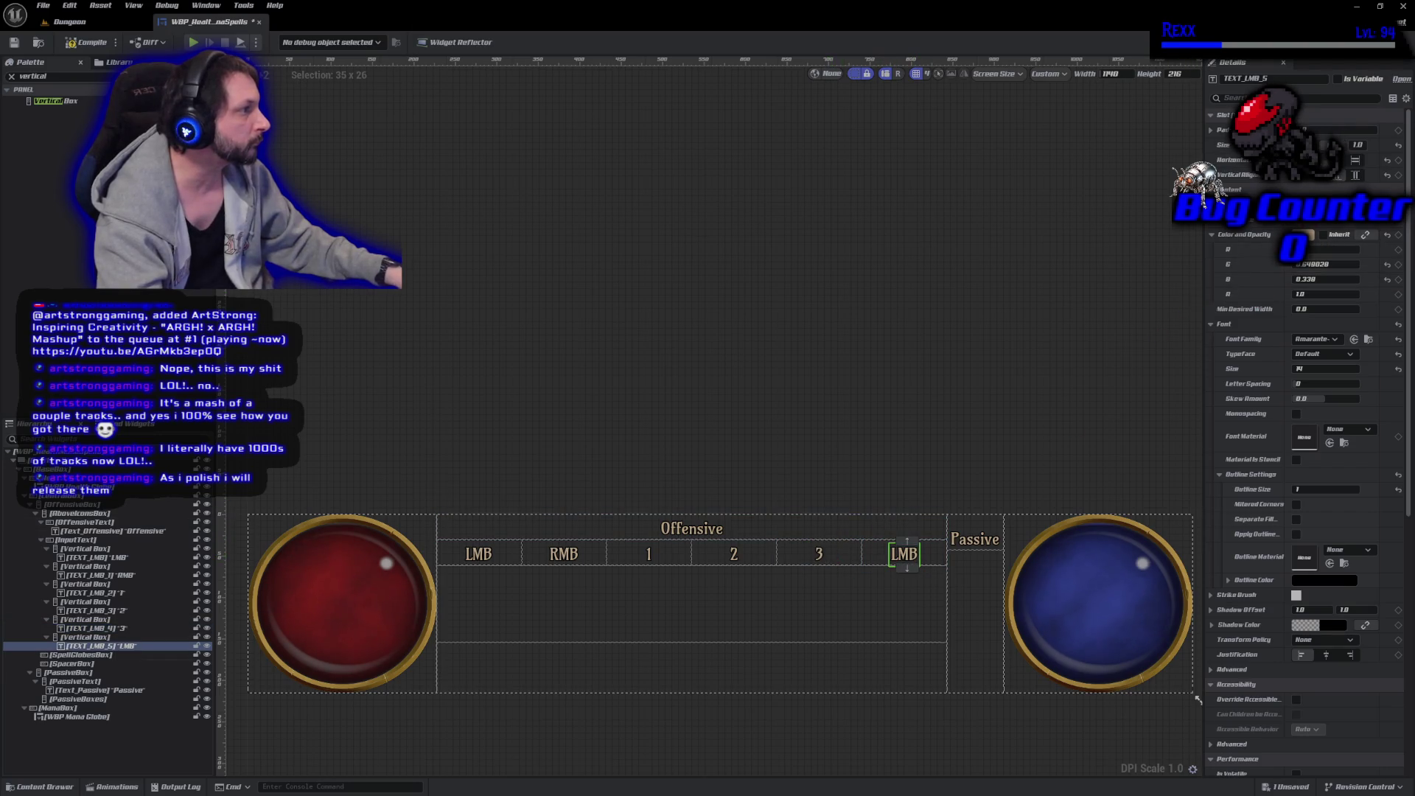
{"action": "type", "text": "4"}
{"action": "left_click", "coordinate": [846, 400]}
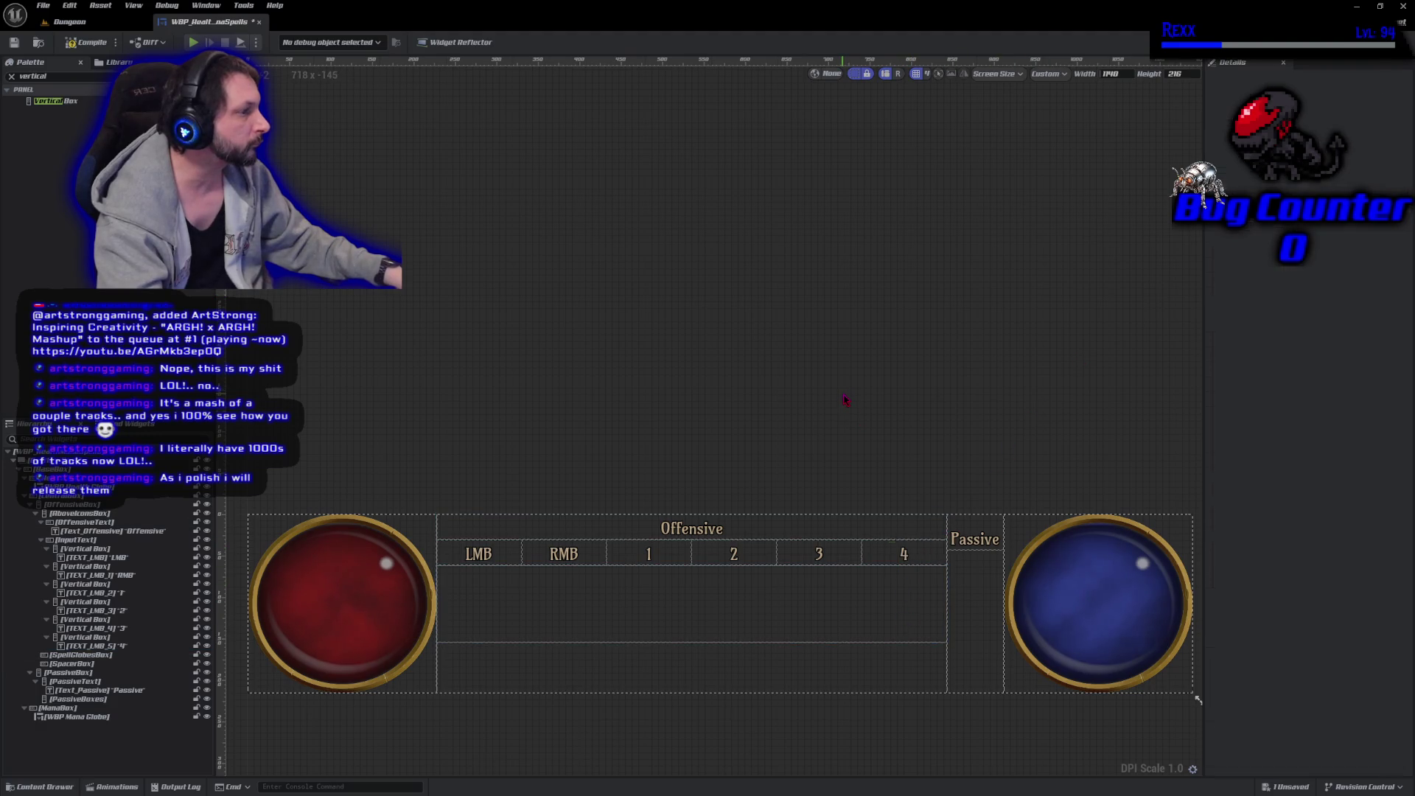
{"action": "key", "text": "ctrl+s"}
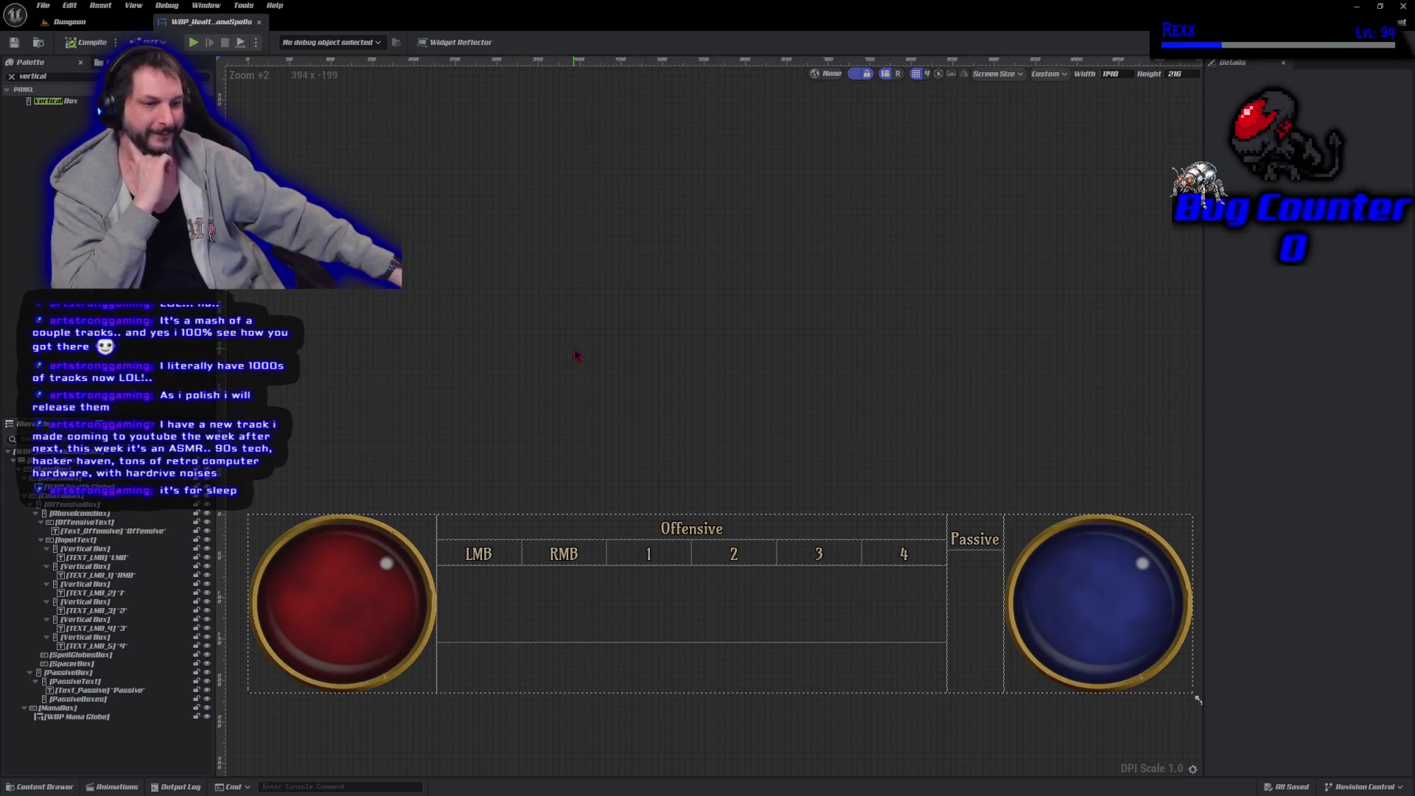
{"action": "left_click_drag", "start_coordinate": [576, 354], "coordinate": [578, 371]}
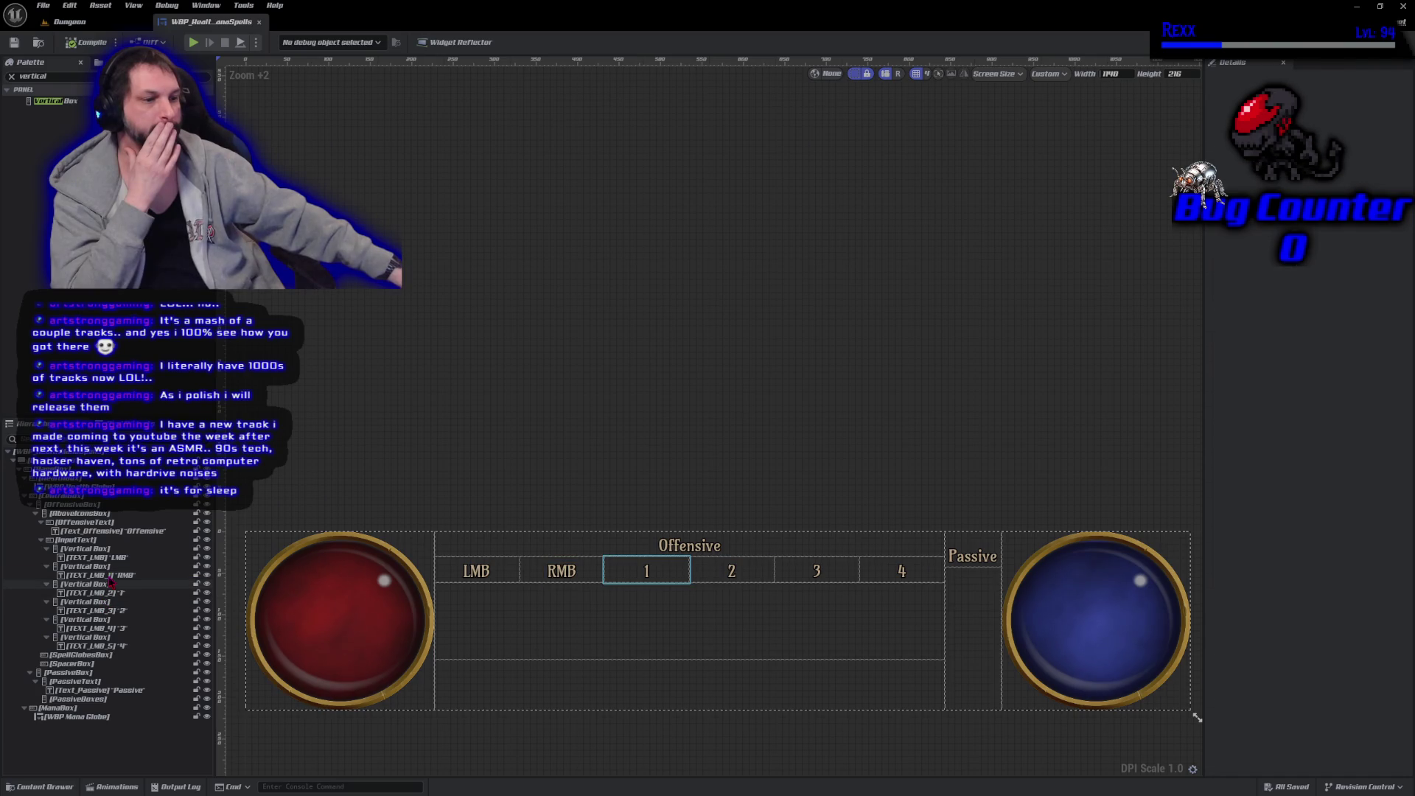
Rename the RMB and 1 label widgets to TEXT_RMB and TEXT_1.
{"action": "left_click", "coordinate": [109, 576]}
{"action": "key", "text": "F2"}
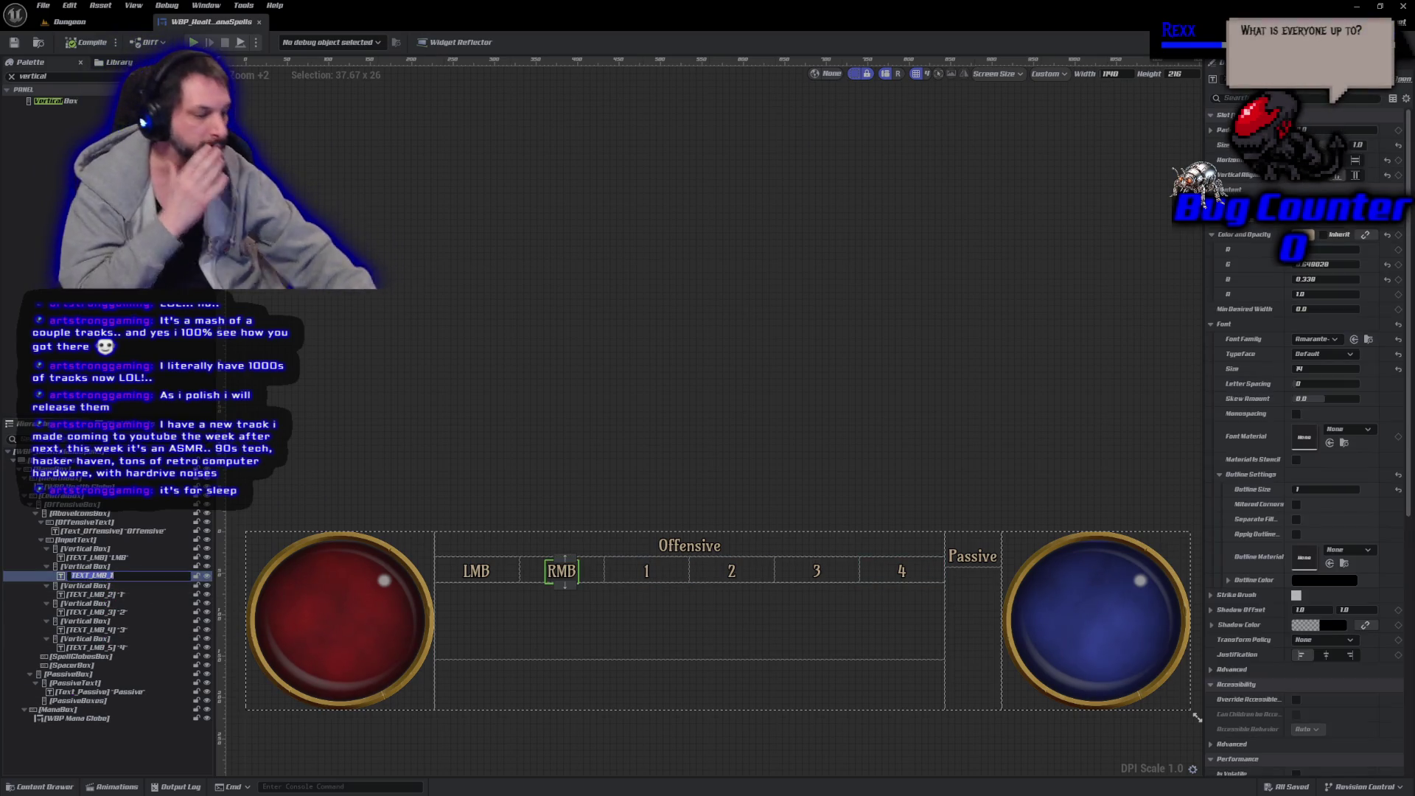
{"action": "key", "text": "BackSpace"}
{"action": "key", "text": "BackSpace"}
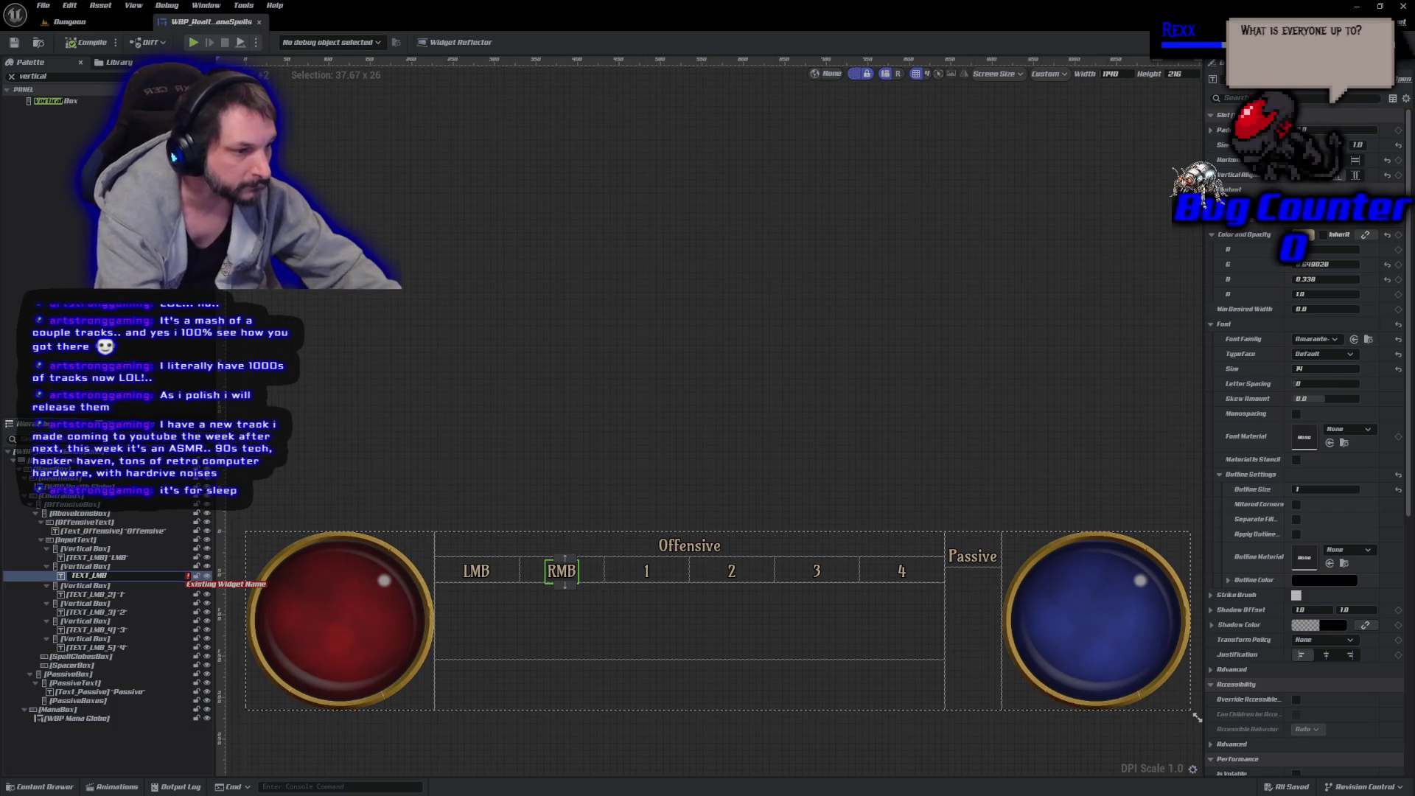
{"action": "key", "text": "BackSpace"}
{"action": "key", "text": "BackSpace"}
{"action": "key", "text": "BackSpace"}
{"action": "type", "text": "RMB"}
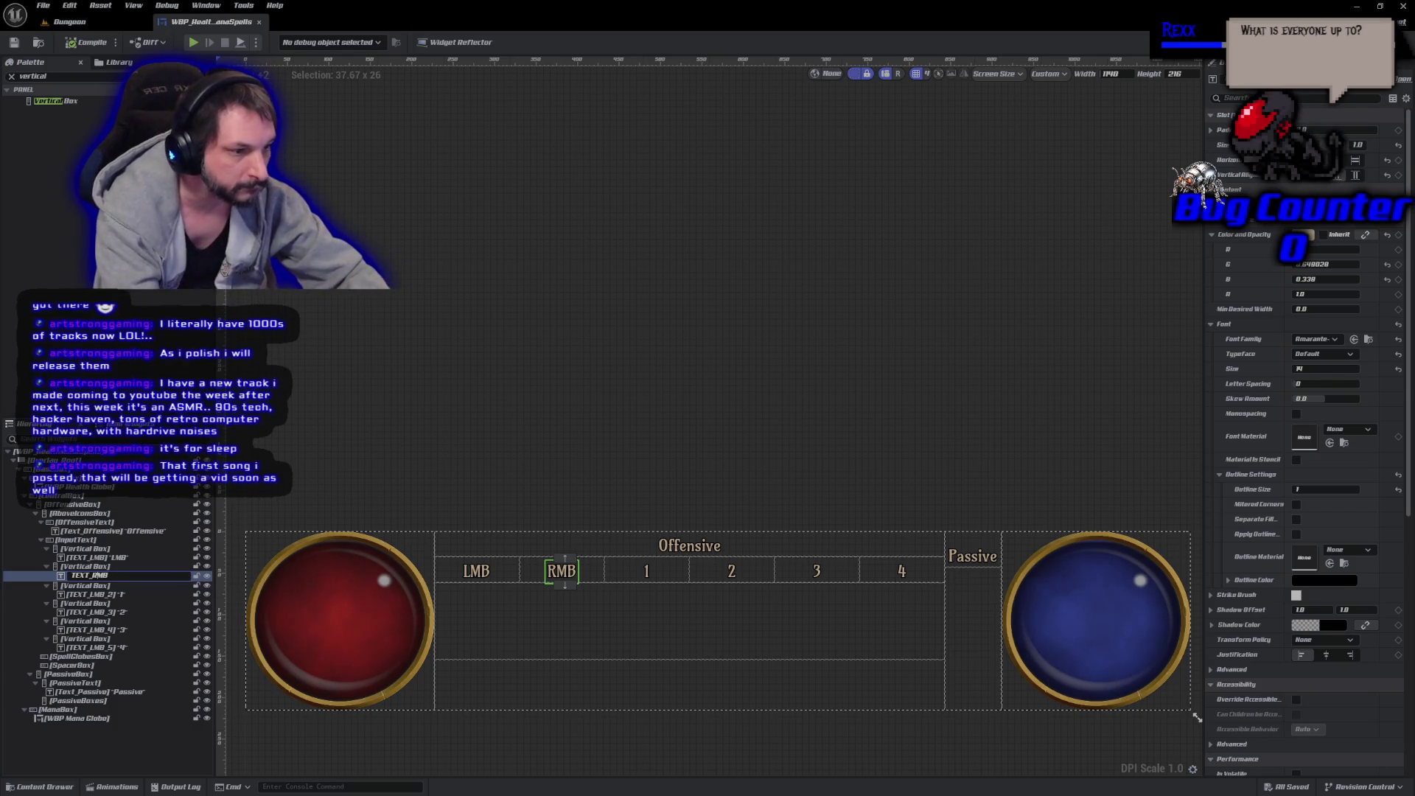
{"action": "key", "text": "Return"}
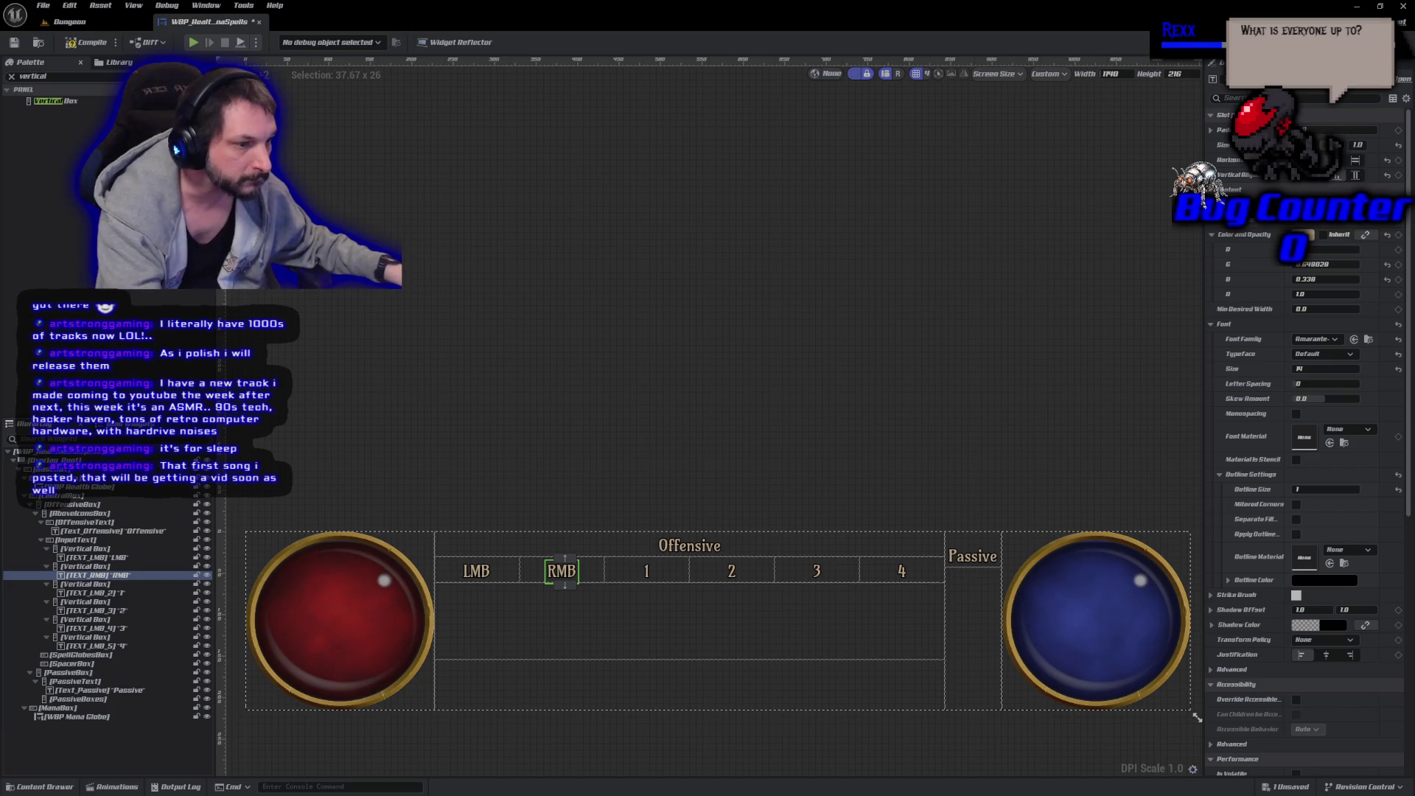
{"action": "left_click", "coordinate": [110, 594]}
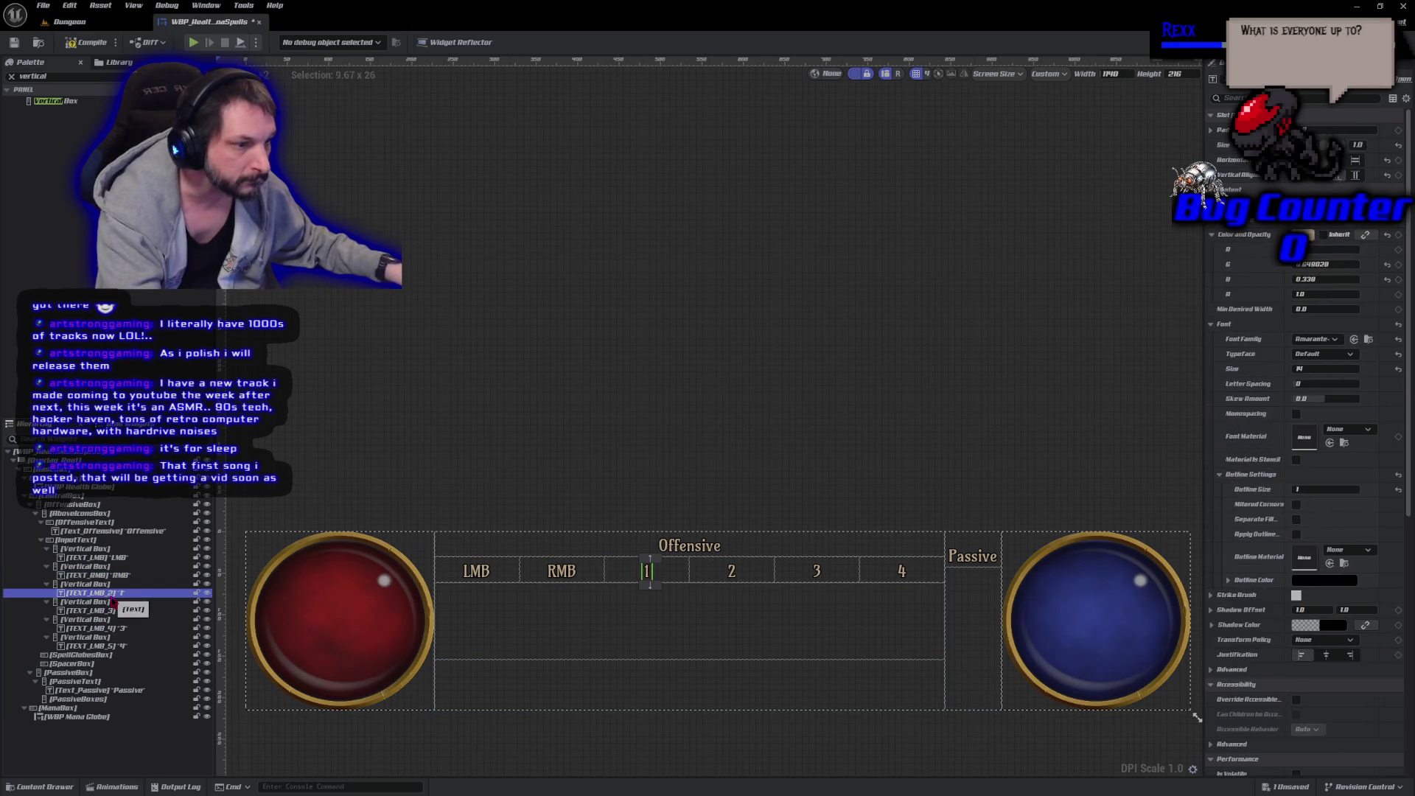
{"action": "key", "text": "F2"}
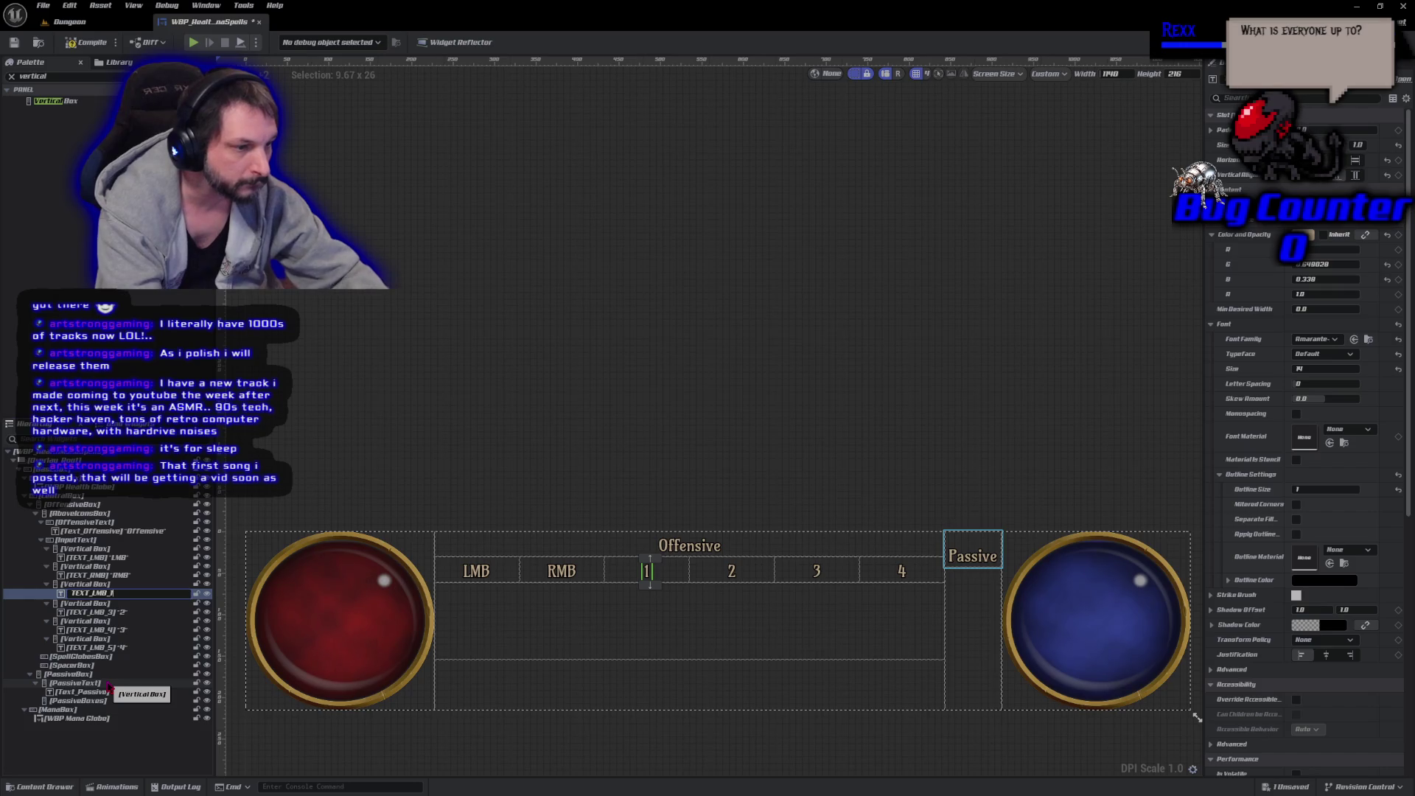
{"action": "key", "text": "BackSpace"}
{"action": "key", "text": "BackSpace"}
{"action": "key", "text": "BackSpace"}
{"action": "type", "text": "1"}
{"action": "key", "text": "Return"}
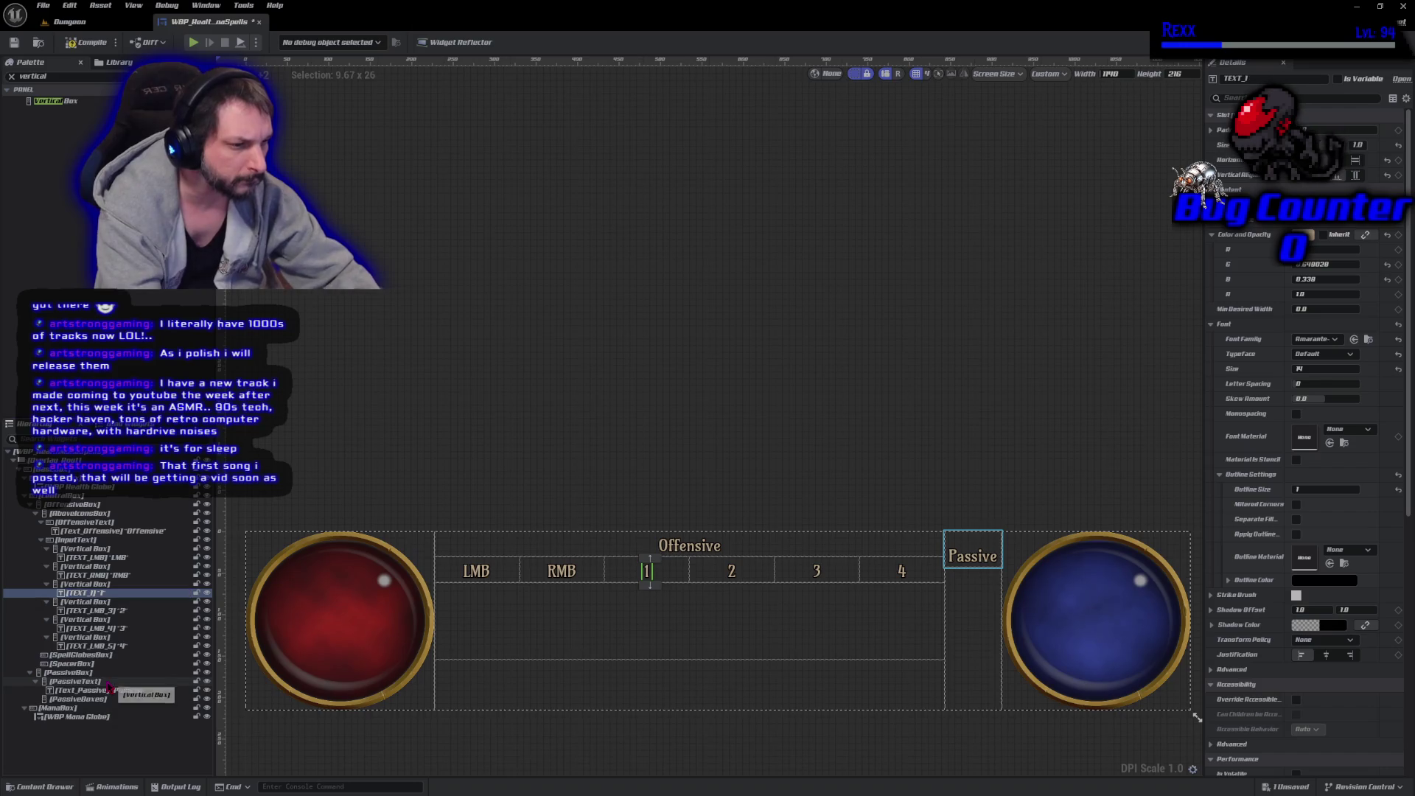
Rename the widgets showing 2 and 3 to TEXT_2 and TEXT_3.
{"action": "left_click", "coordinate": [113, 612]}
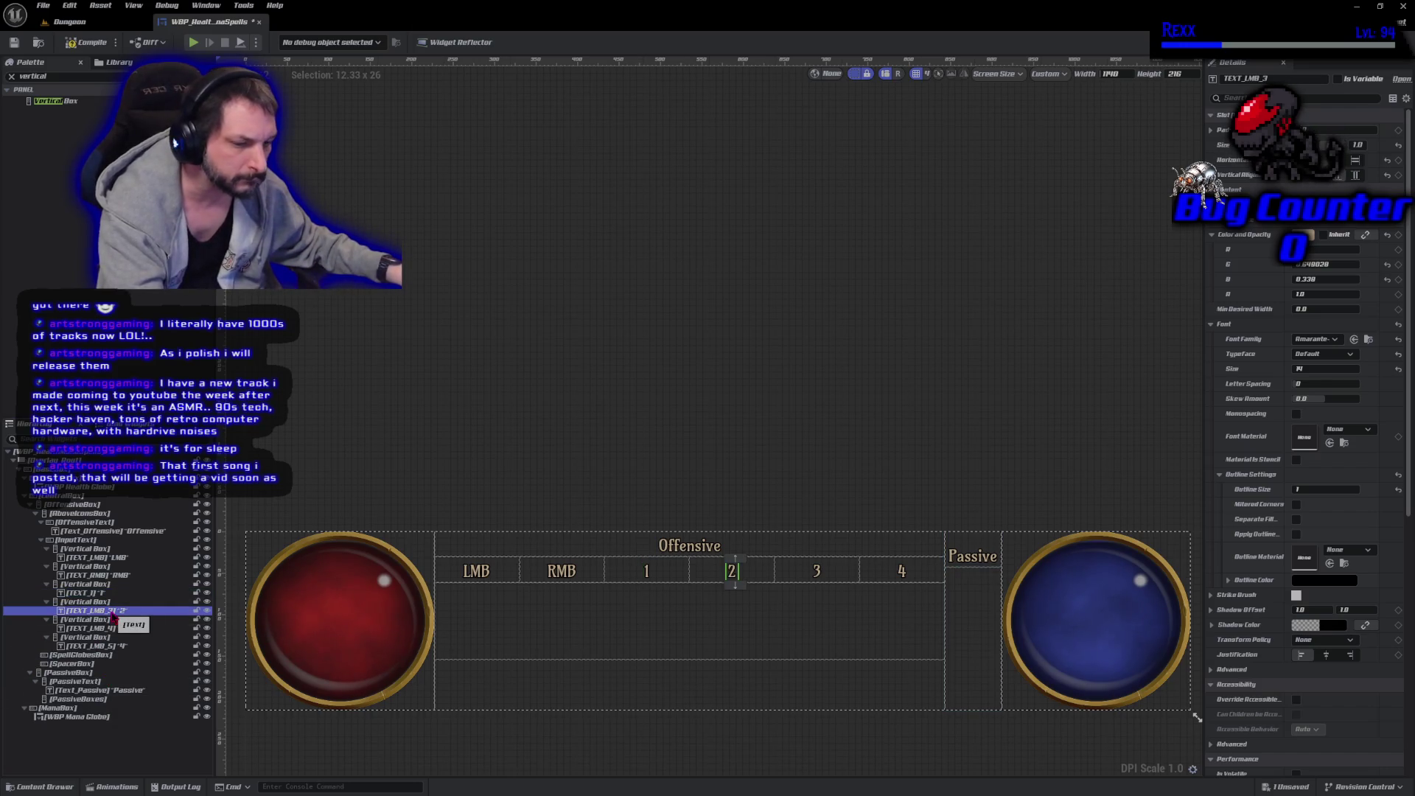
{"action": "left_click", "coordinate": [113, 612]}
{"action": "left_click", "coordinate": [113, 612]}
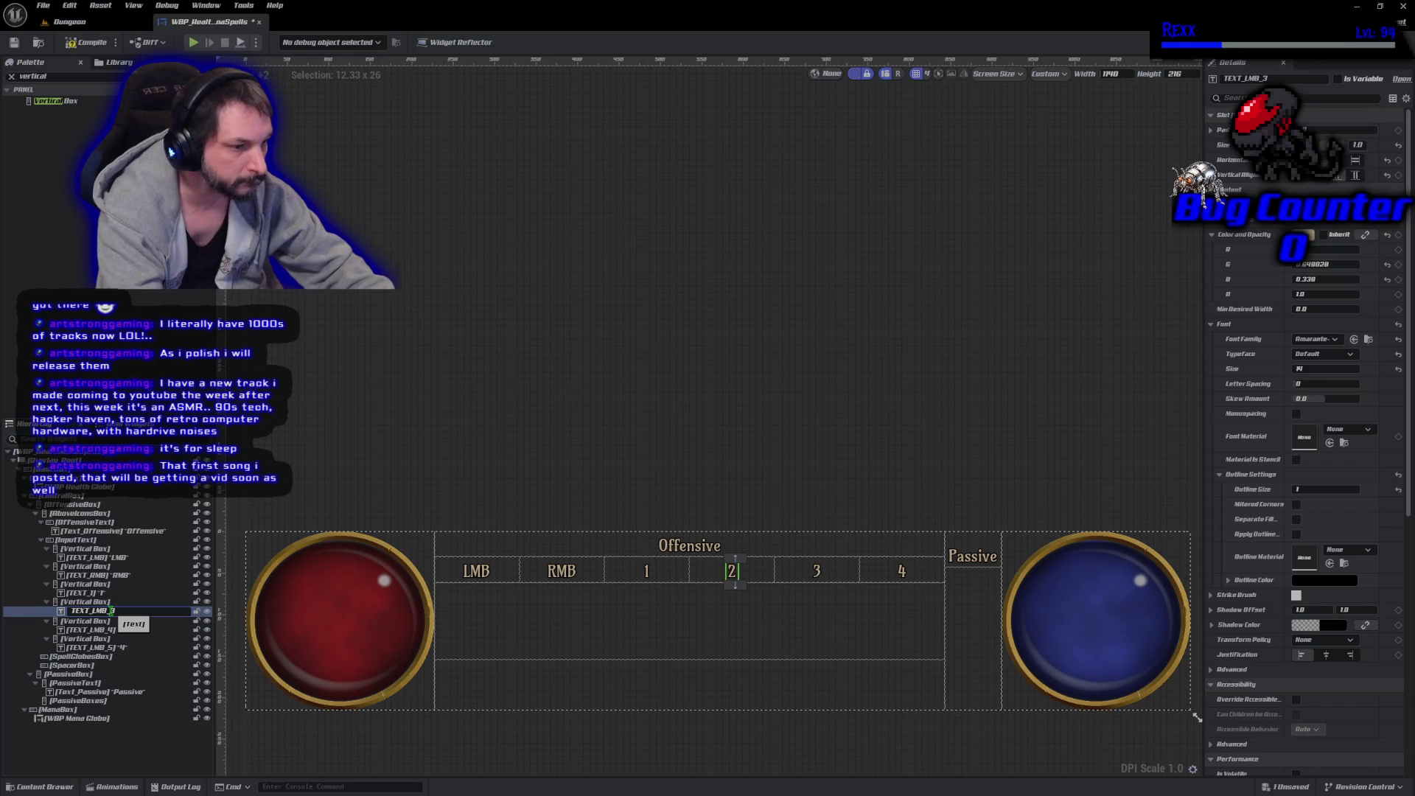
{"action": "key", "text": "BackSpace"}
{"action": "key", "text": "BackSpace"}
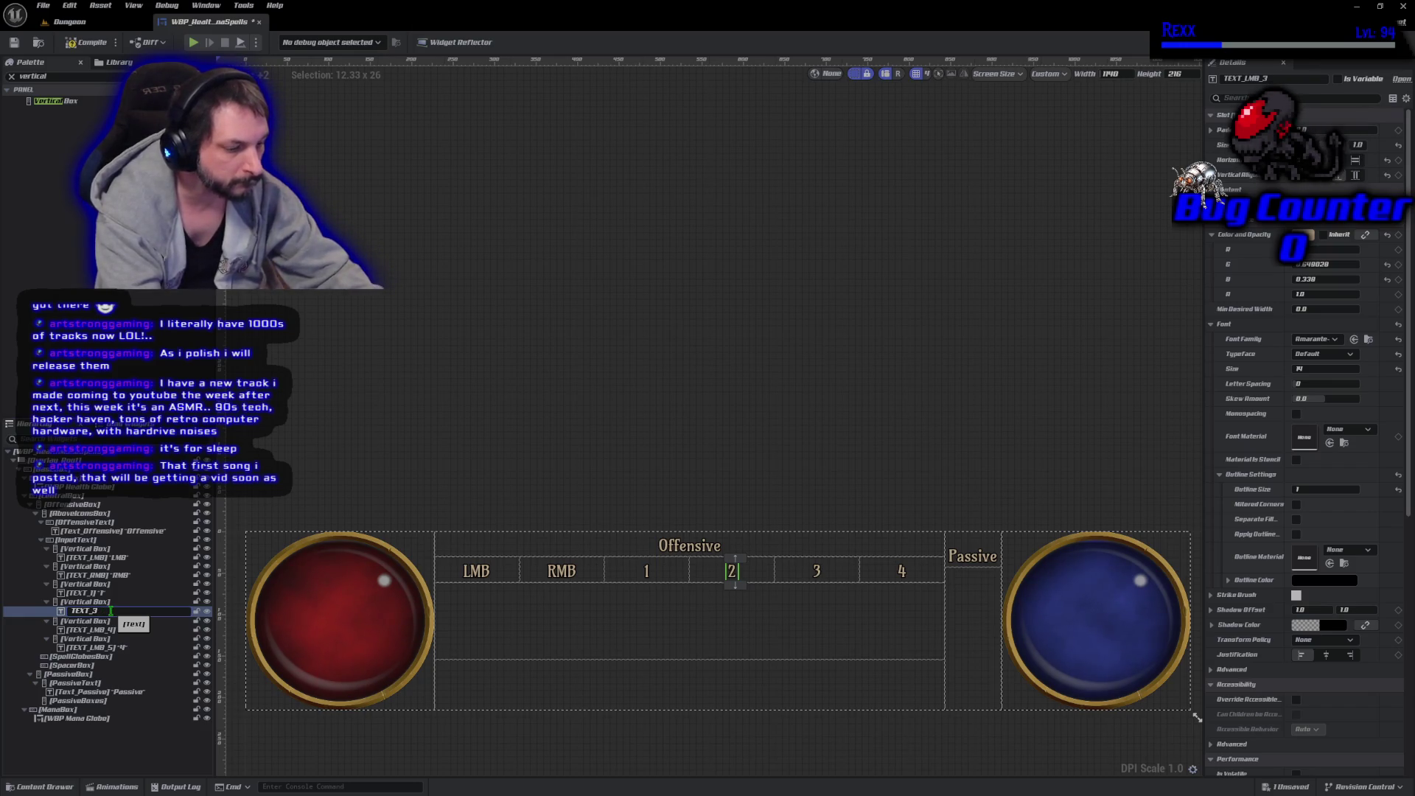
{"action": "type", "text": "2"}
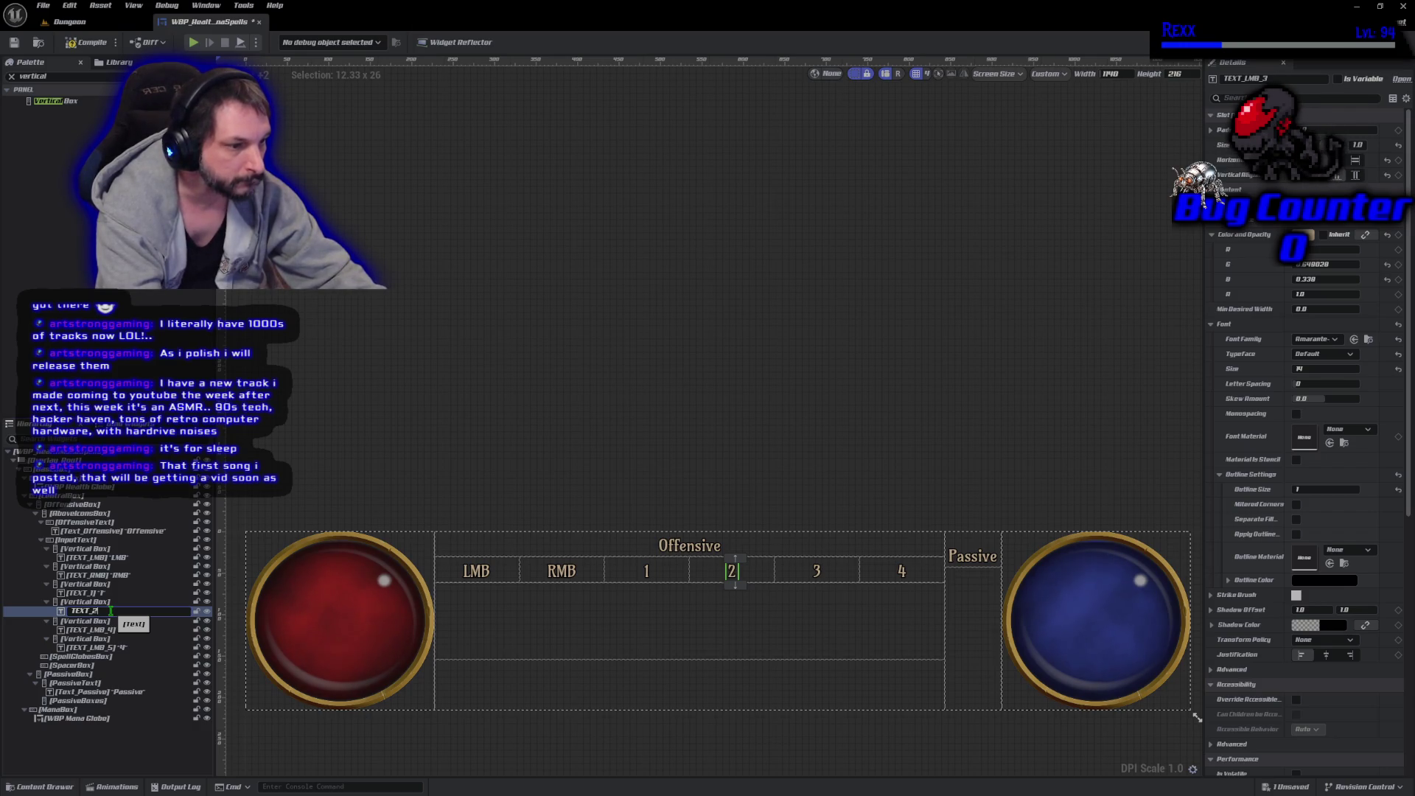
{"action": "key", "text": "Return"}
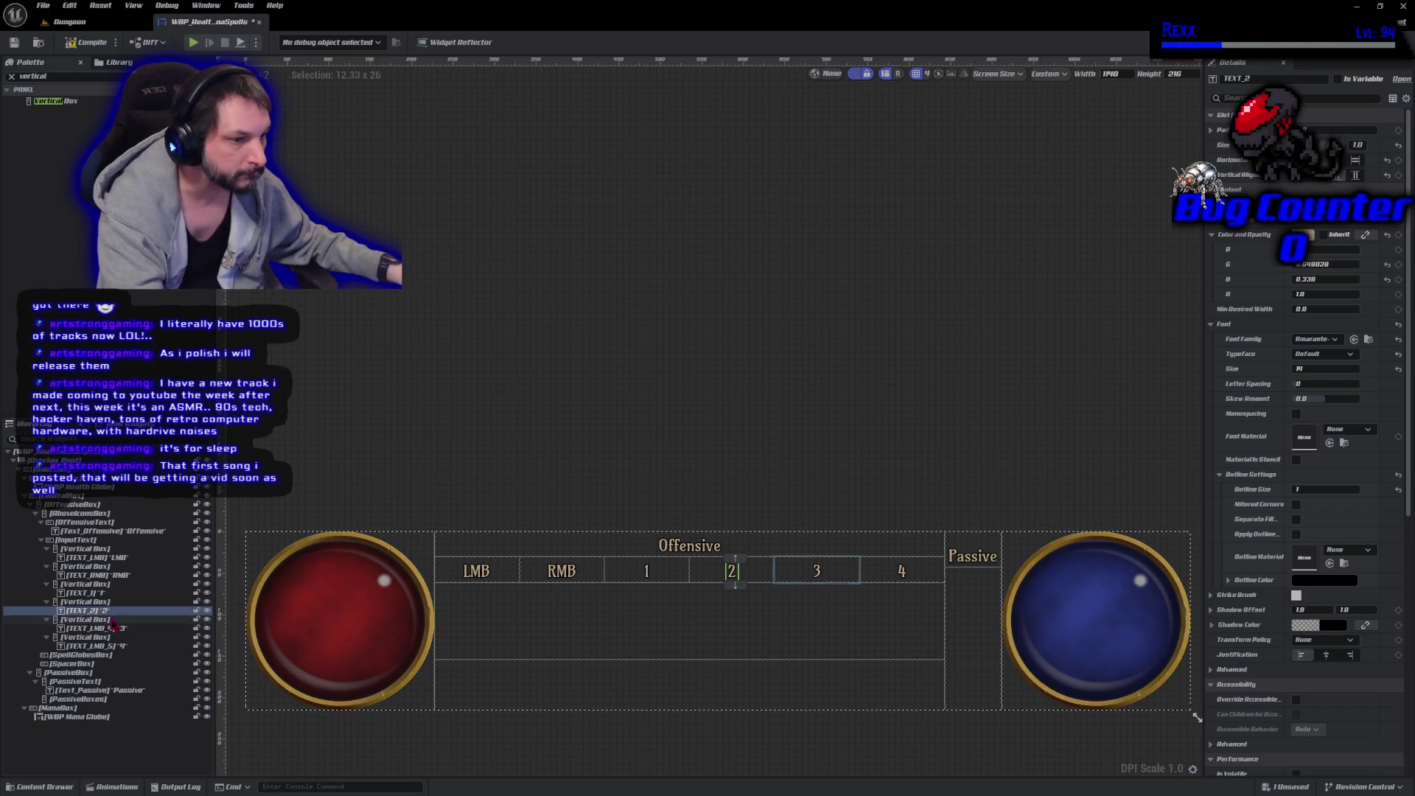
{"action": "left_click", "coordinate": [115, 629]}
{"action": "left_click", "coordinate": [115, 629]}
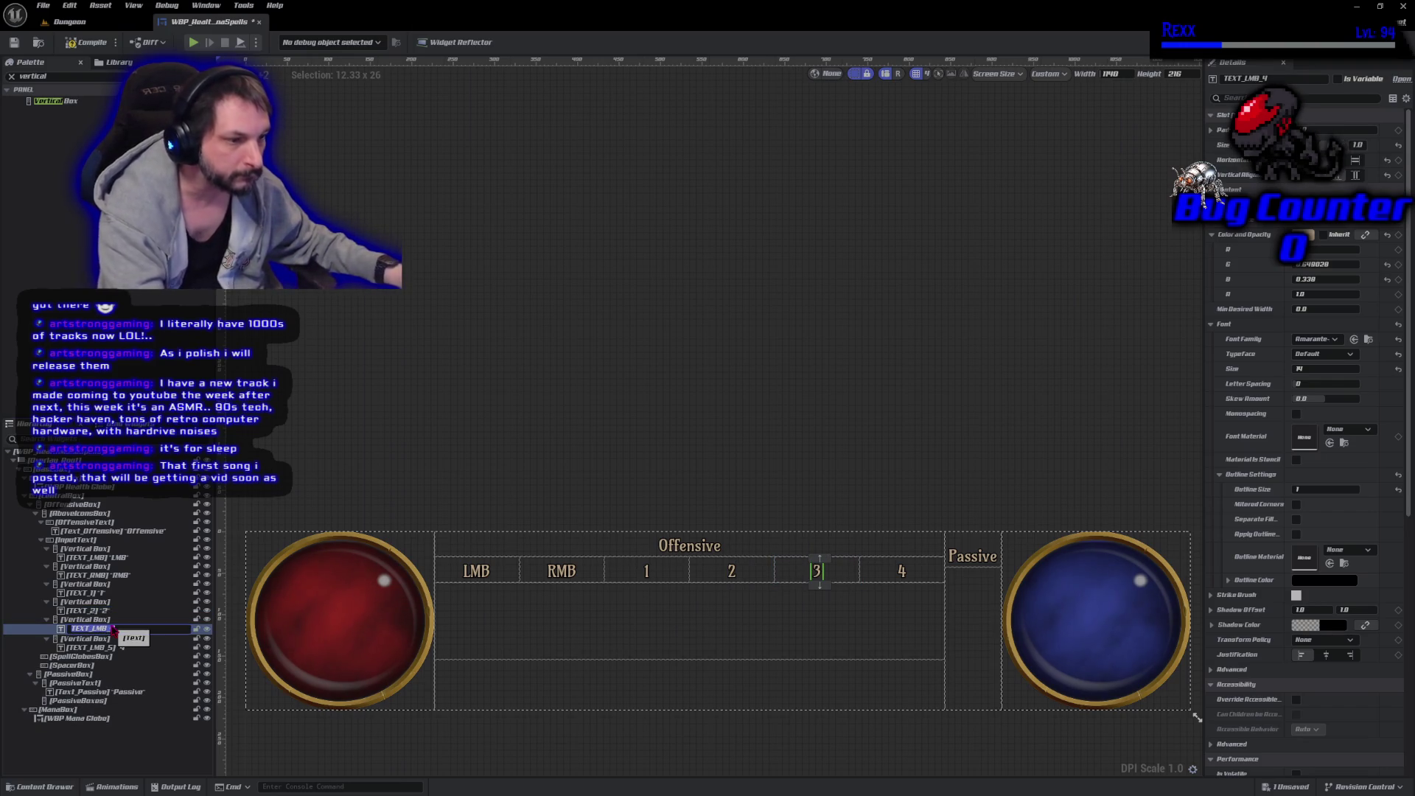
{"action": "type", "text": "TE"}
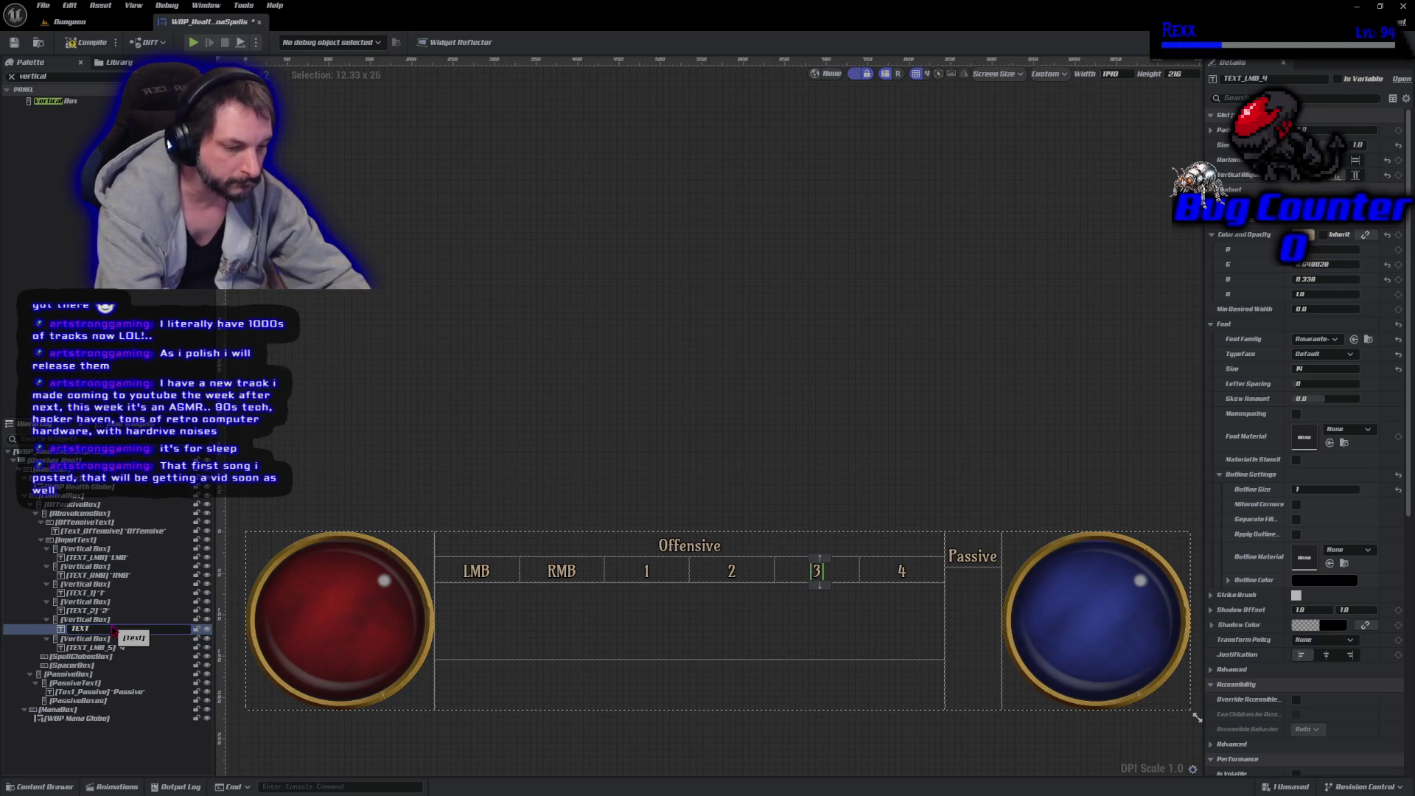
{"action": "key", "text": "Return"}
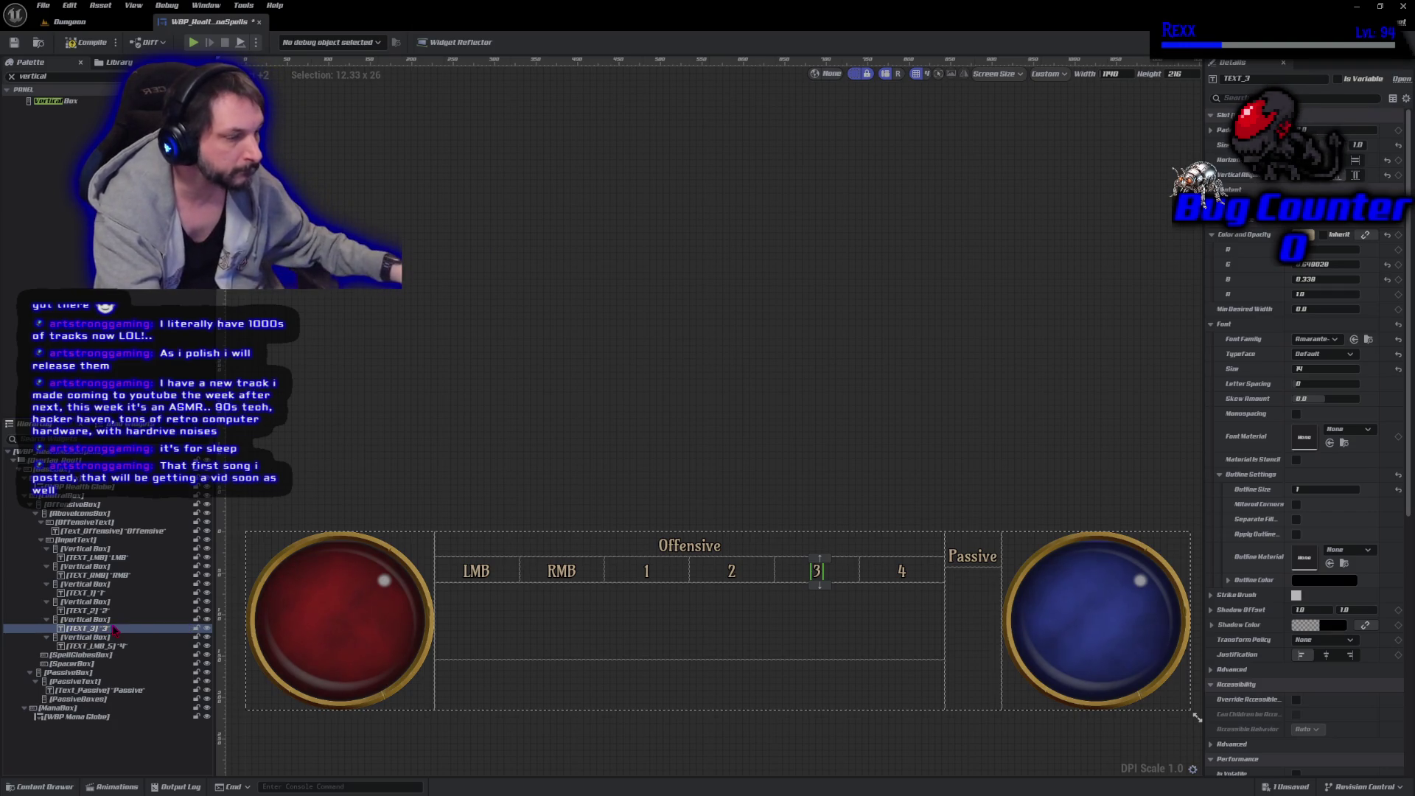
Rename the widget showing 4 to TEXT_4 and save the HUD widget.
{"action": "left_click", "coordinate": [104, 646]}
{"action": "left_click", "coordinate": [104, 647]}
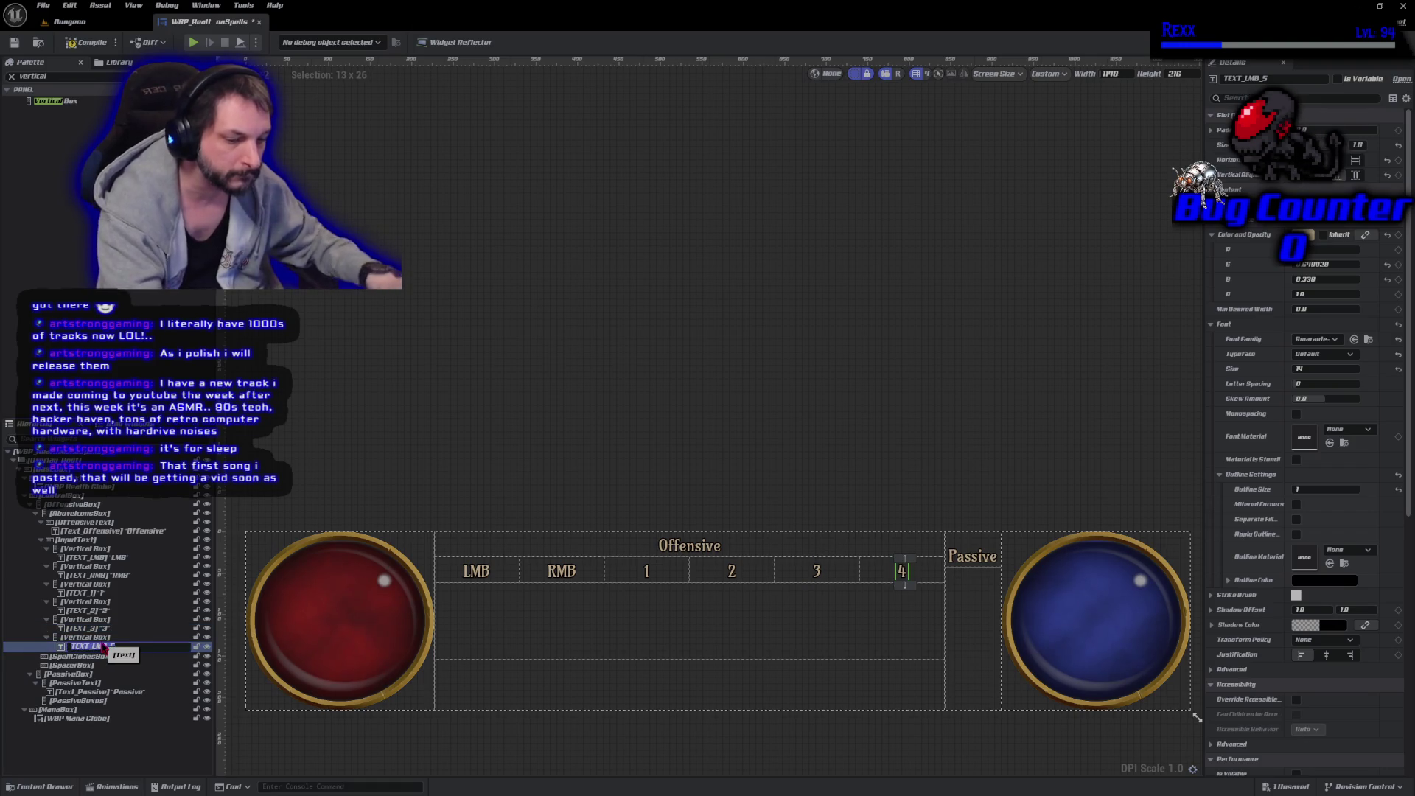
{"action": "type", "text": "Te"}
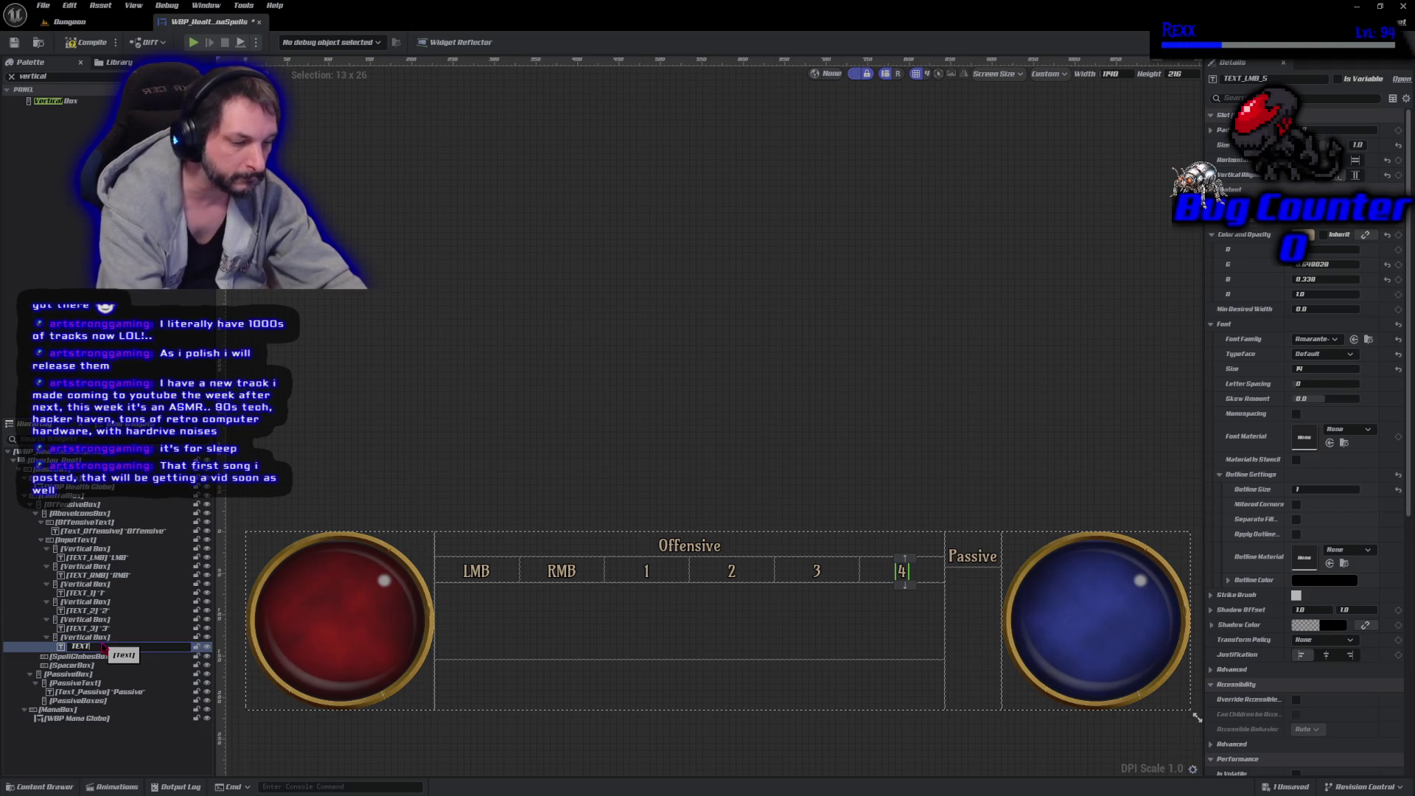
{"action": "key", "text": "Return"}
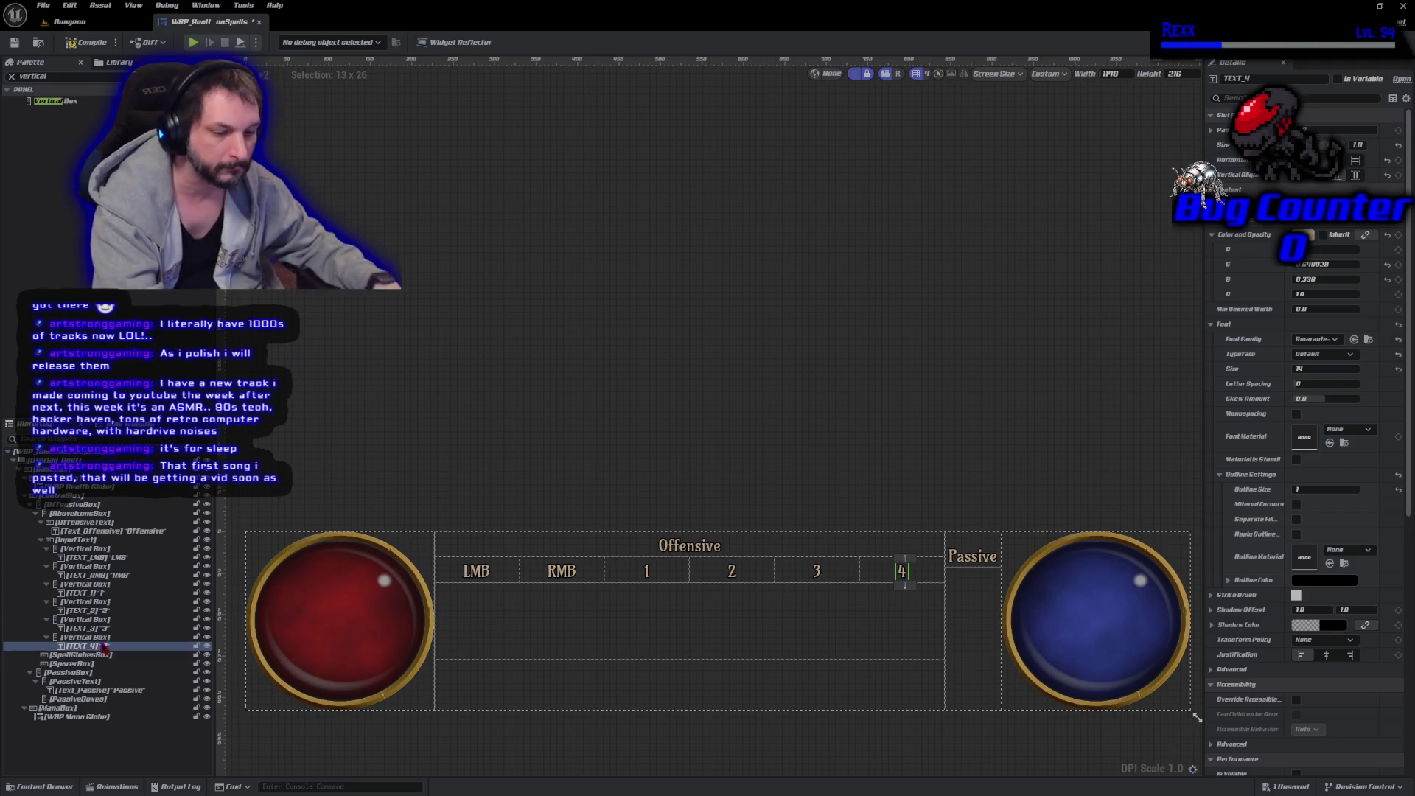
{"action": "key", "text": "ctrl+s"}
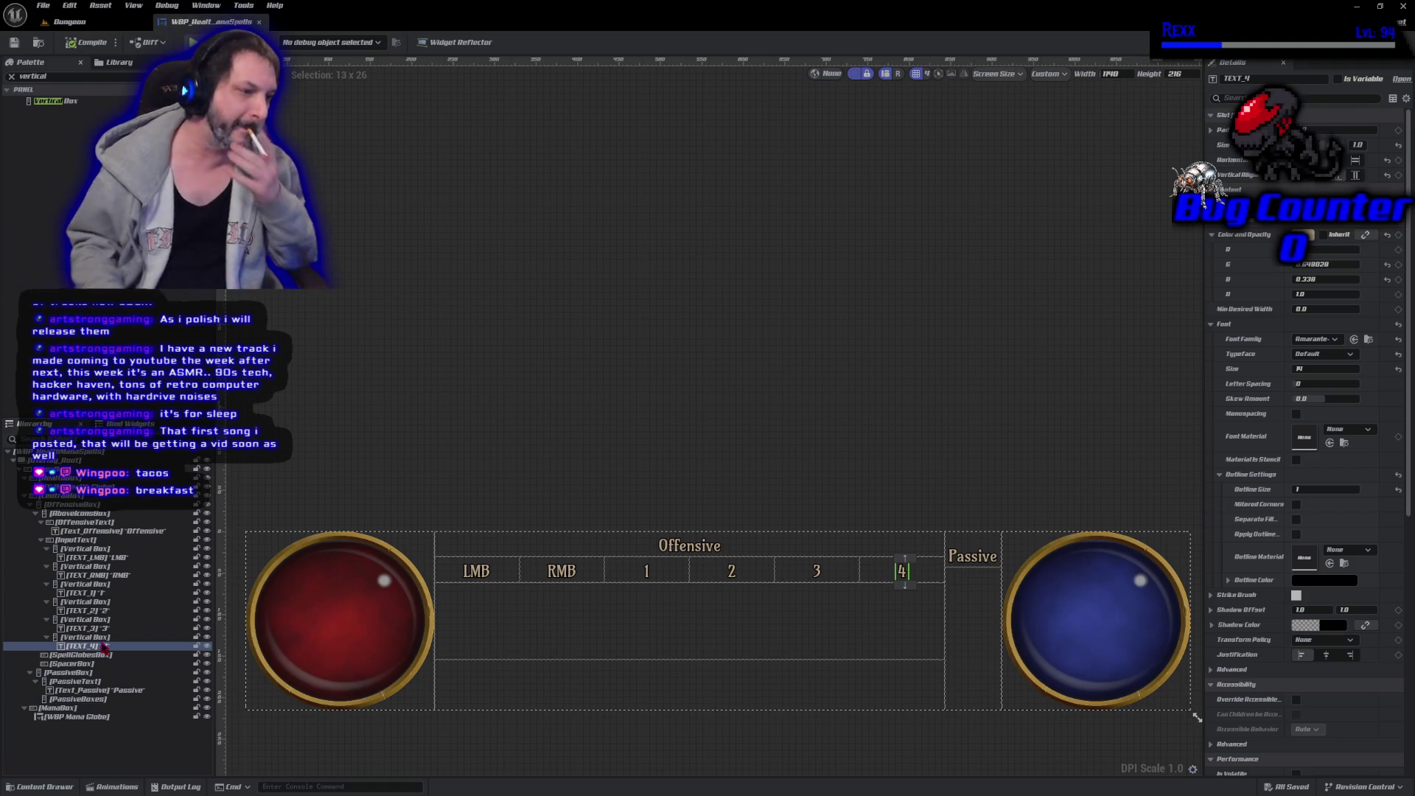
{"action": "left_click", "coordinate": [628, 390]}
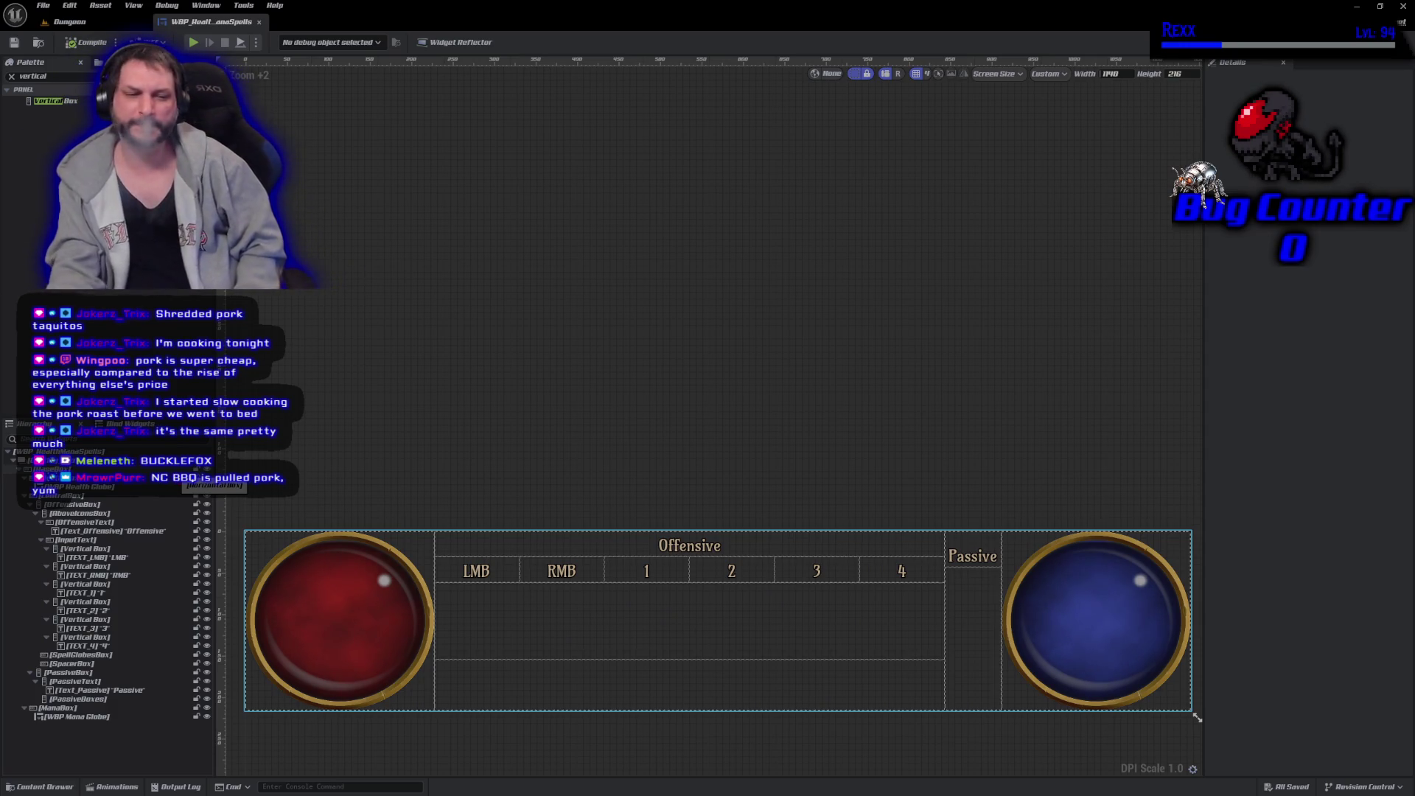
{"action": "left_click", "coordinate": [550, 347]}
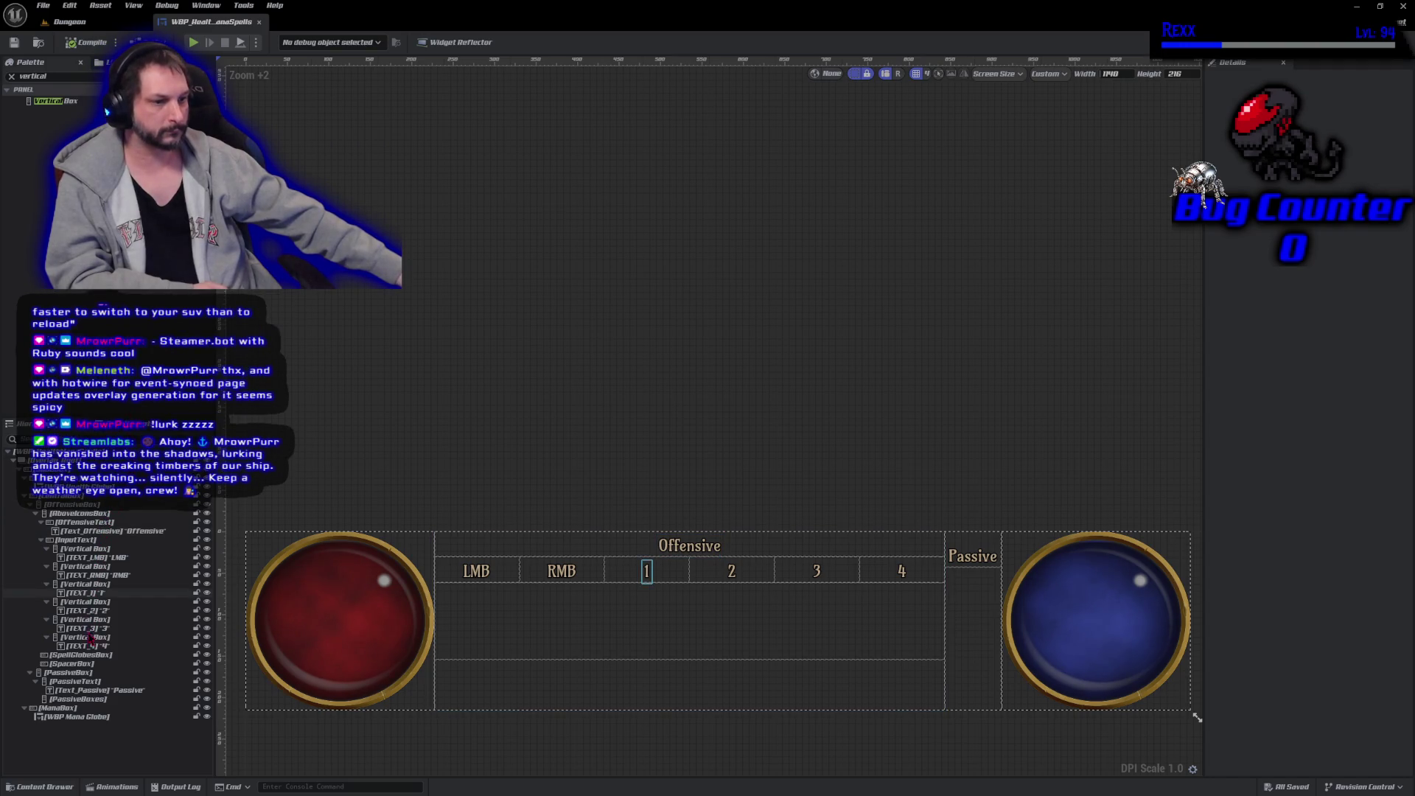
{"action": "left_click", "coordinate": [100, 656]}
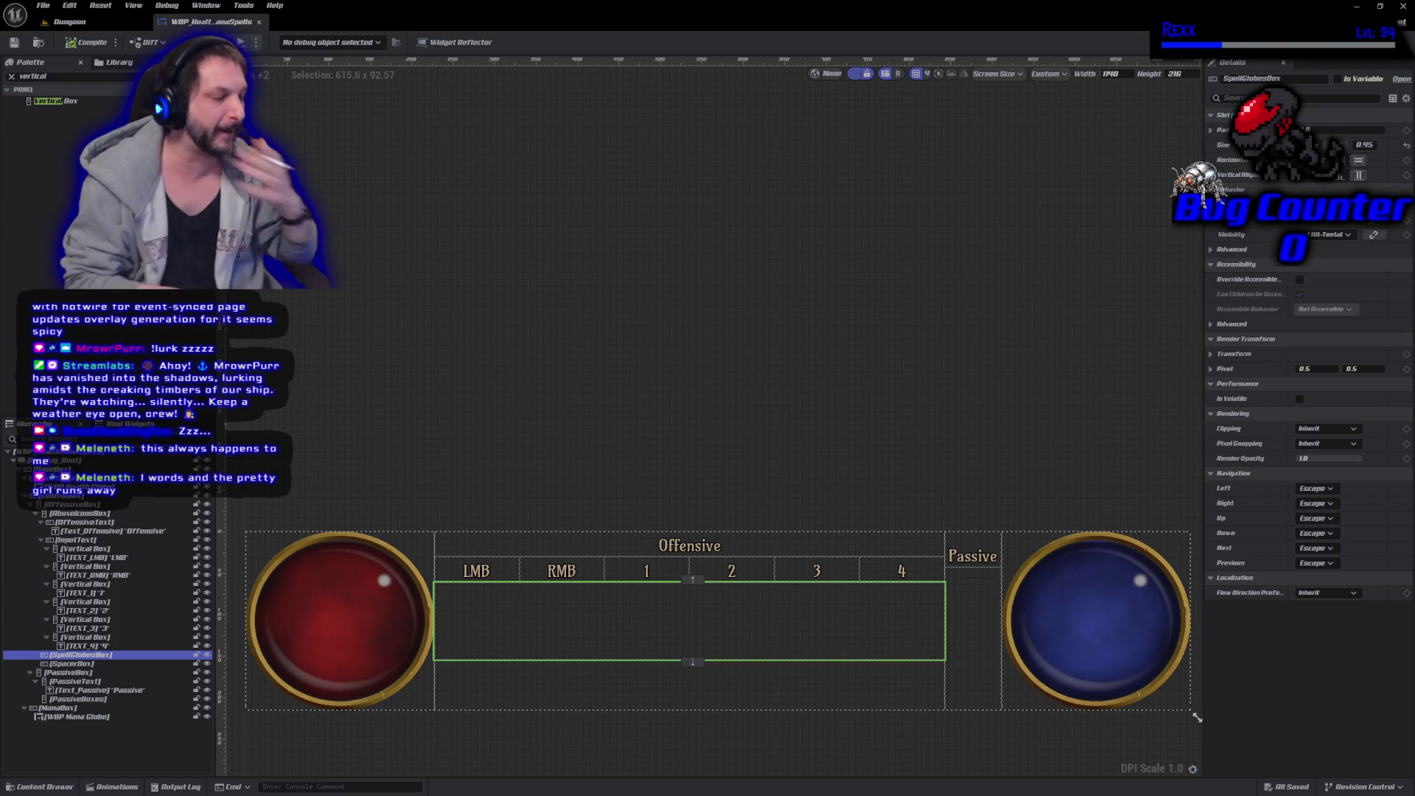
{"action": "left_click", "coordinate": [686, 398]}
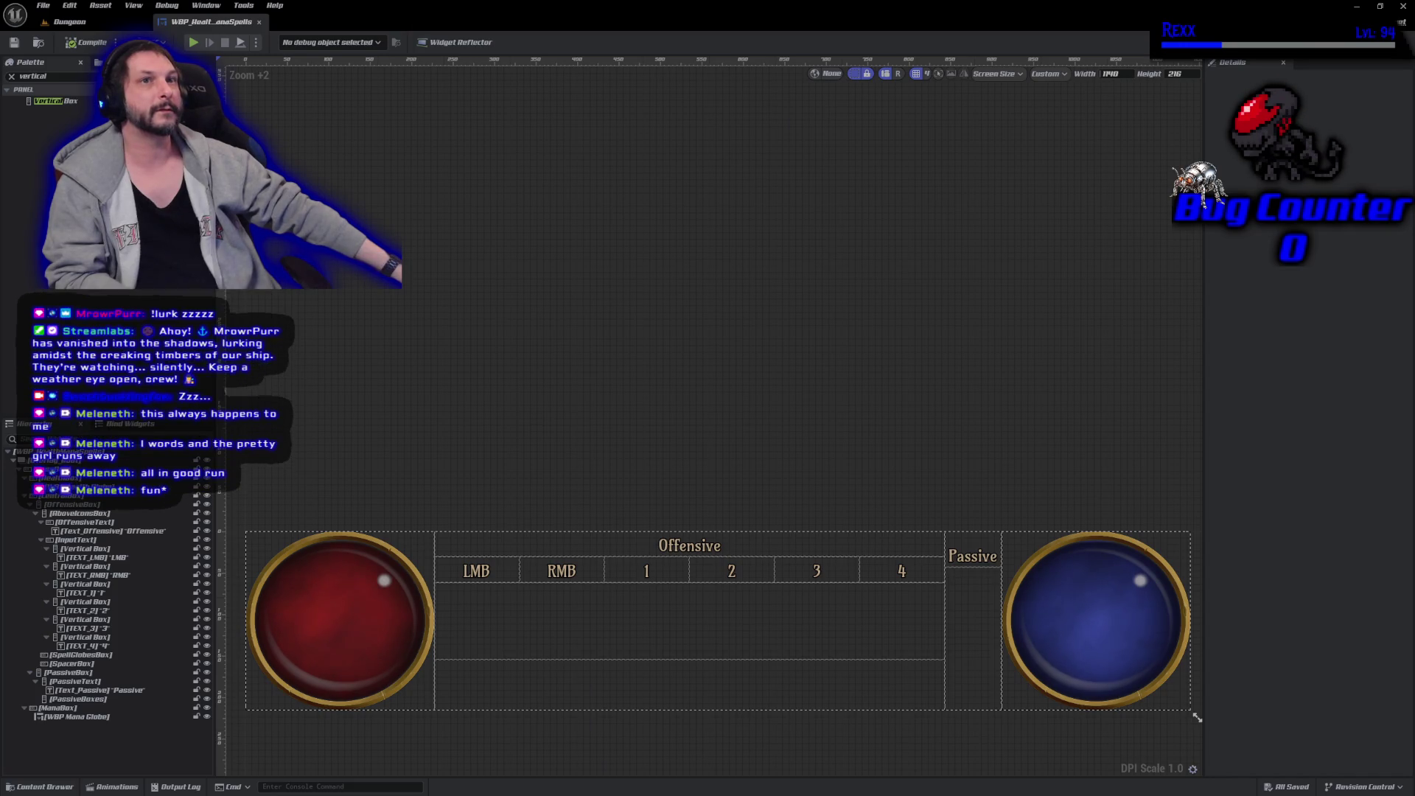
Drop a Vertical Box into SpellGlobesBox, name it SpellBox_LMB, and save with Save Now.
{"action": "mouse_move", "coordinate": [101, 103]}
{"action": "left_mouse_down"}
{"action": "mouse_move", "coordinate": [375, 384]}
{"action": "mouse_move", "coordinate": [479, 619]}
{"action": "mouse_move", "coordinate": [436, 622]}
{"action": "left_mouse_up"}
{"action": "left_click", "coordinate": [140, 665]}
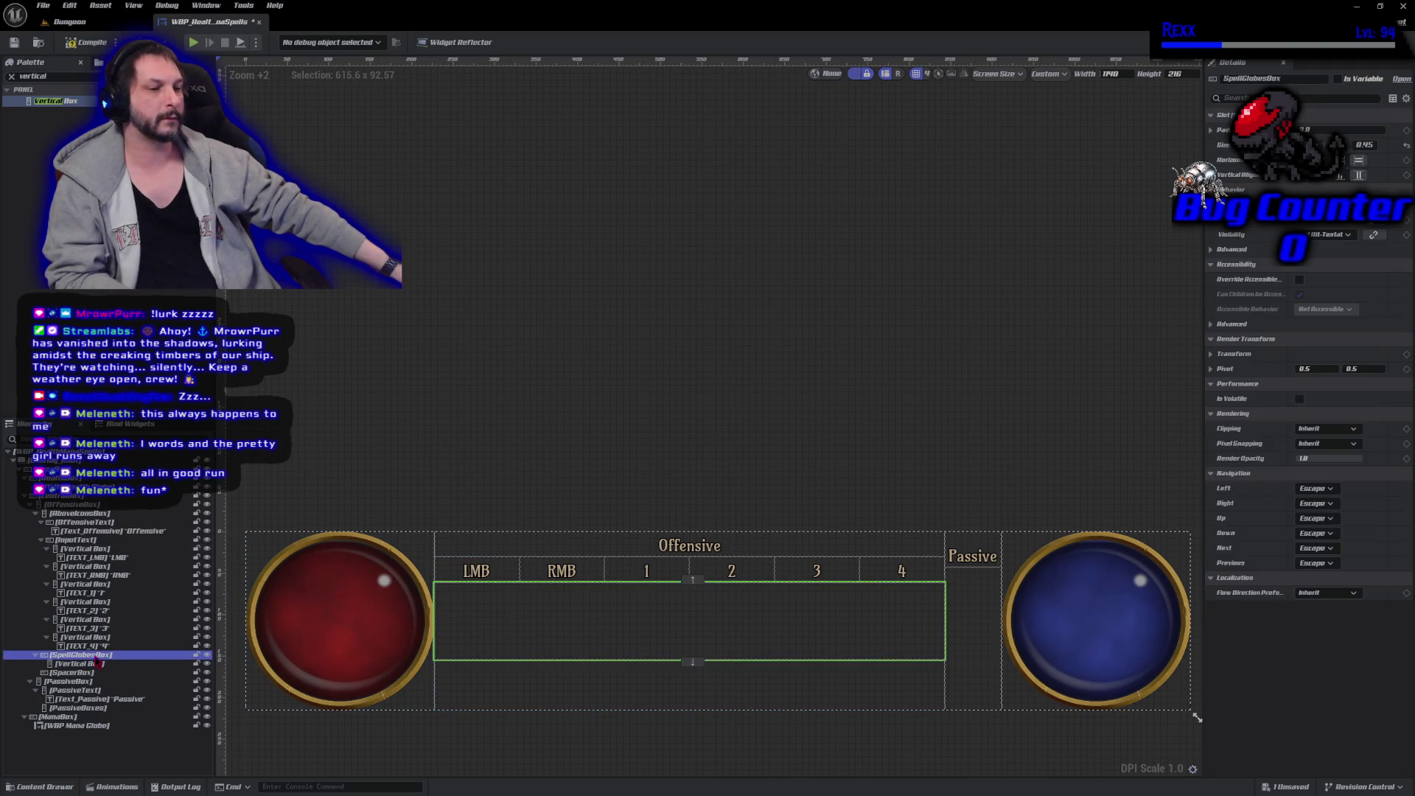
{"action": "key", "text": "F2"}
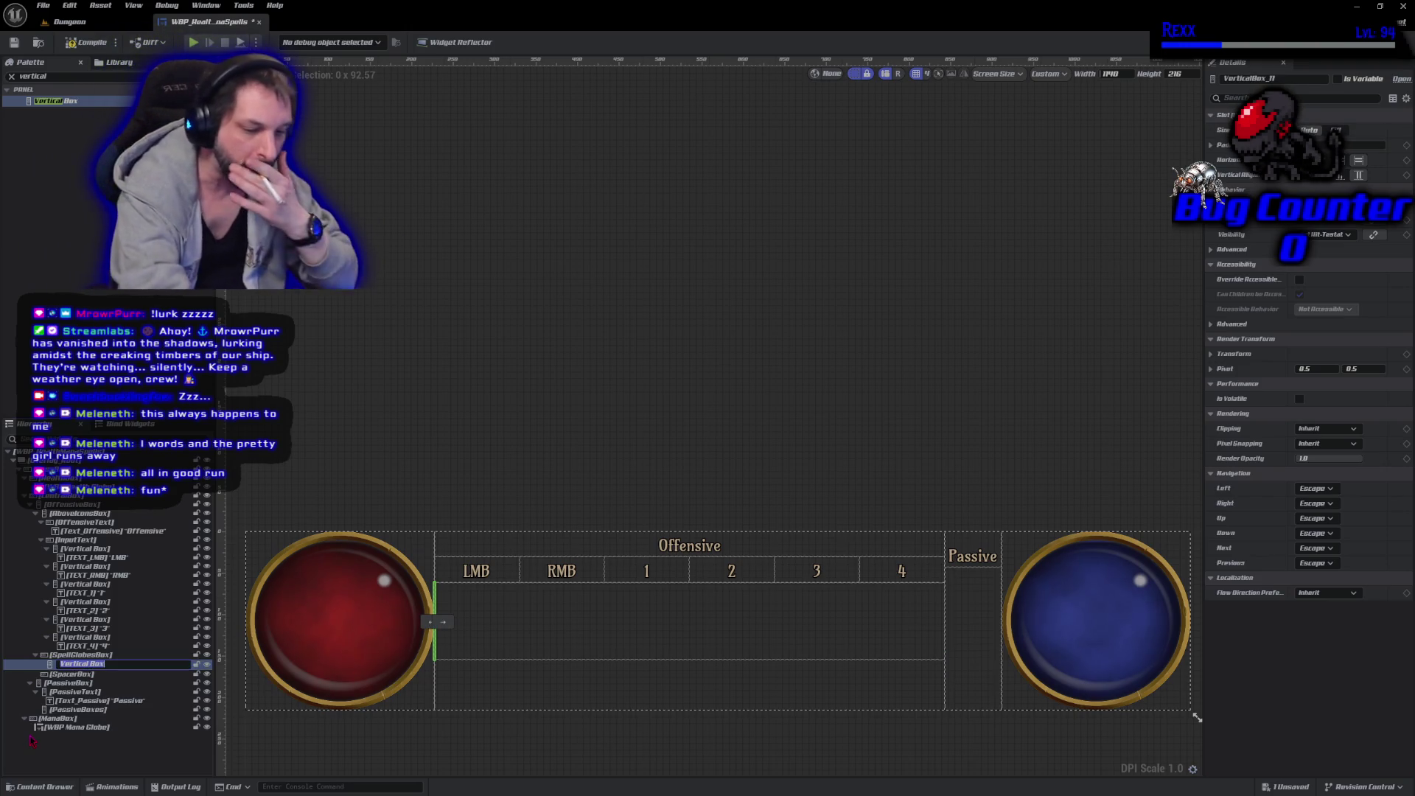
{"action": "type", "text": "SpellBo"}
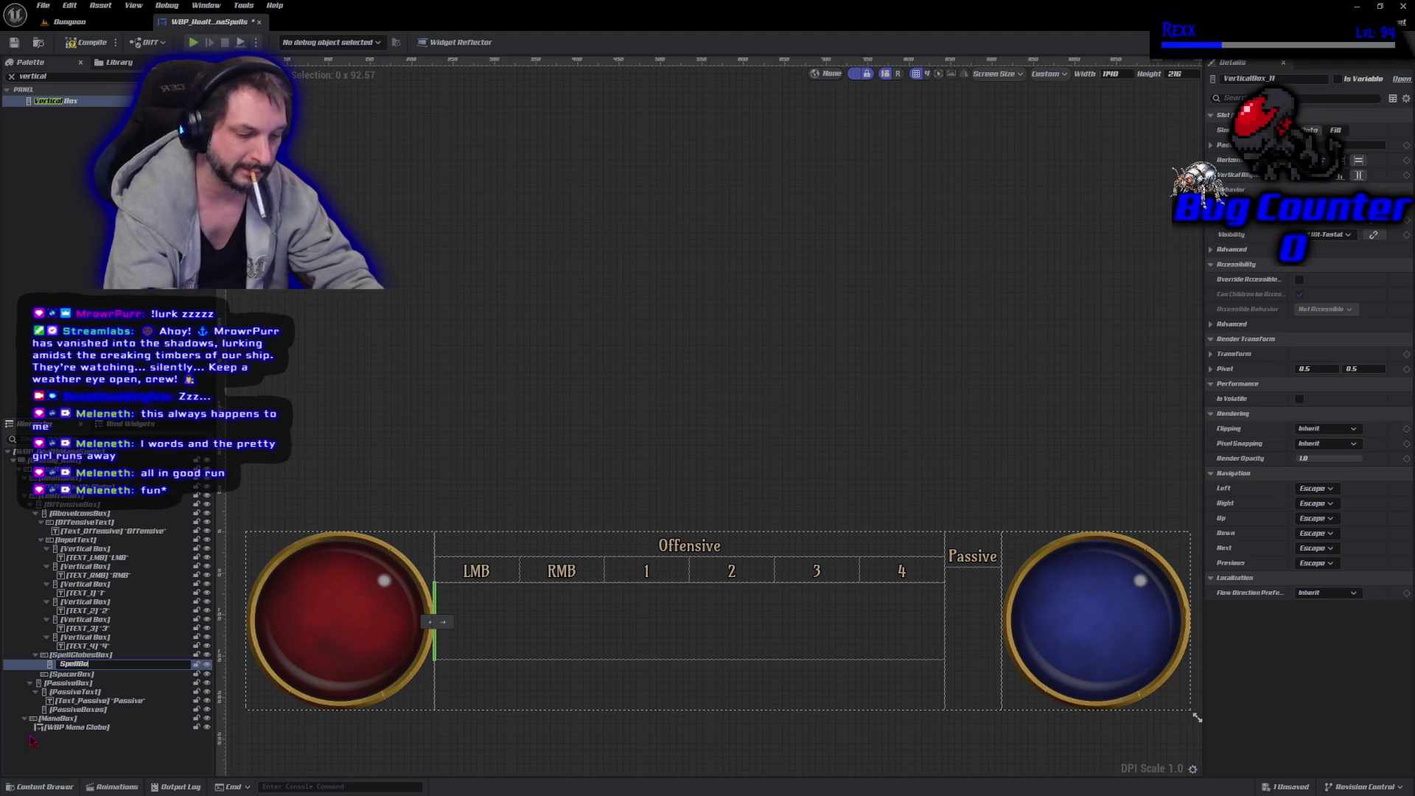
{"action": "type", "text": "x_1"}
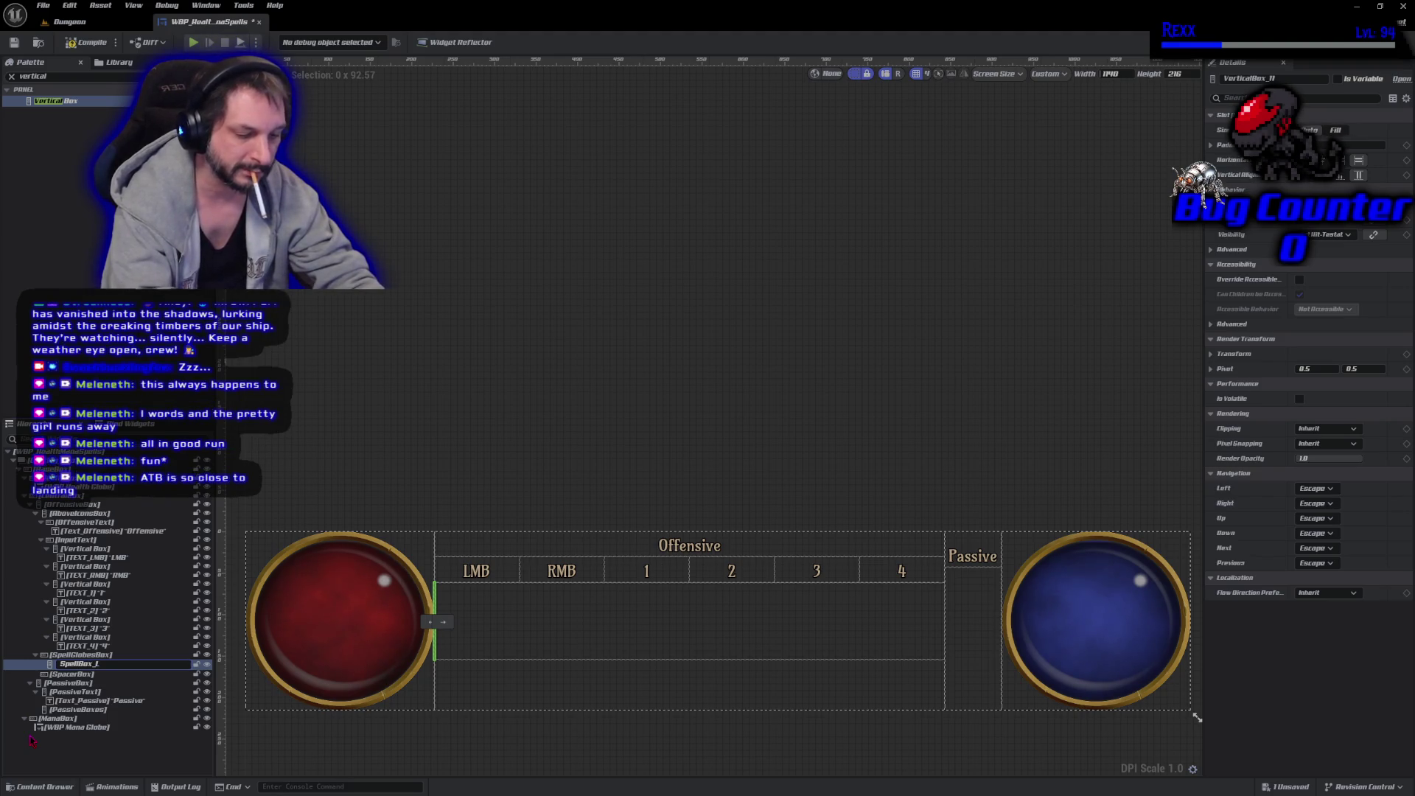
{"action": "key", "text": "Return"}
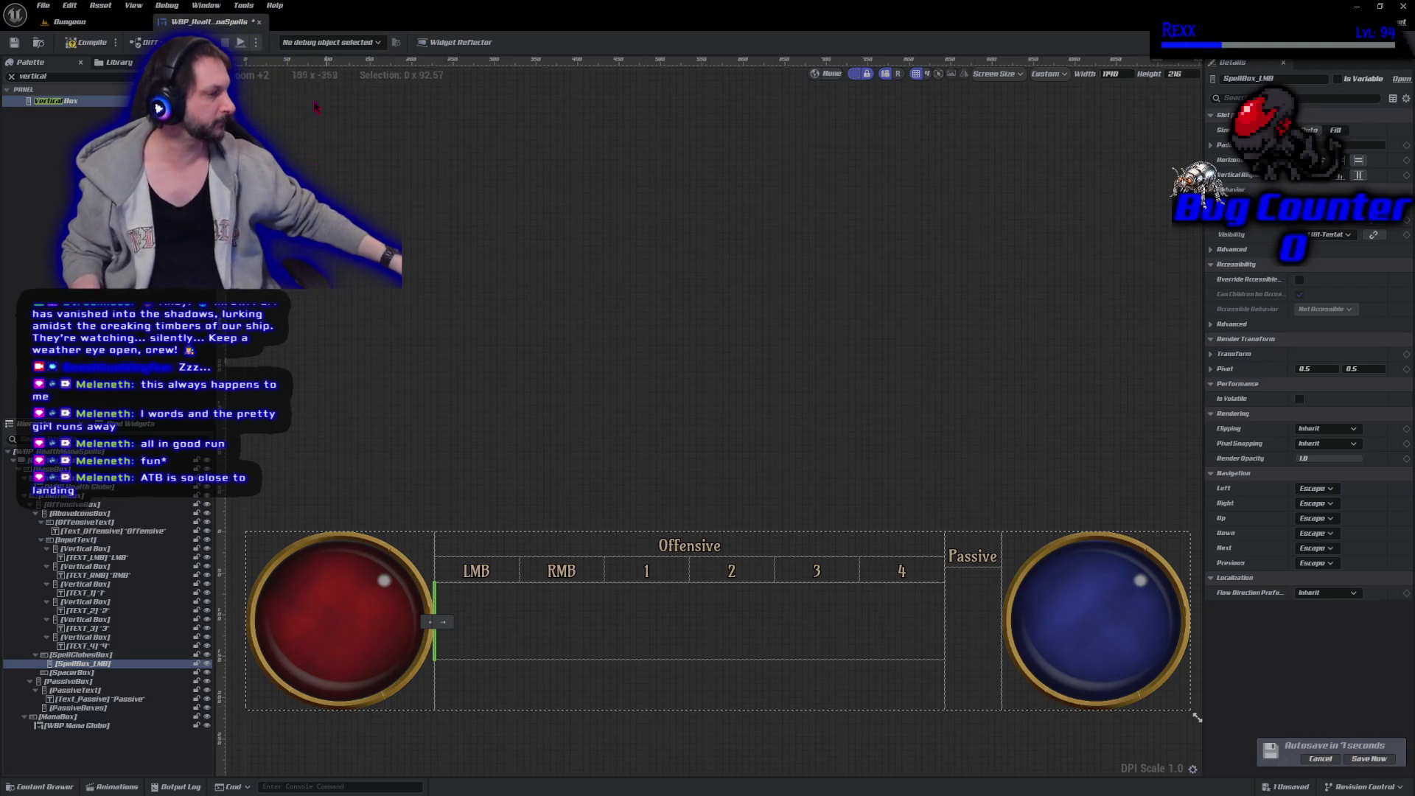
{"action": "left_click", "coordinate": [1371, 760]}
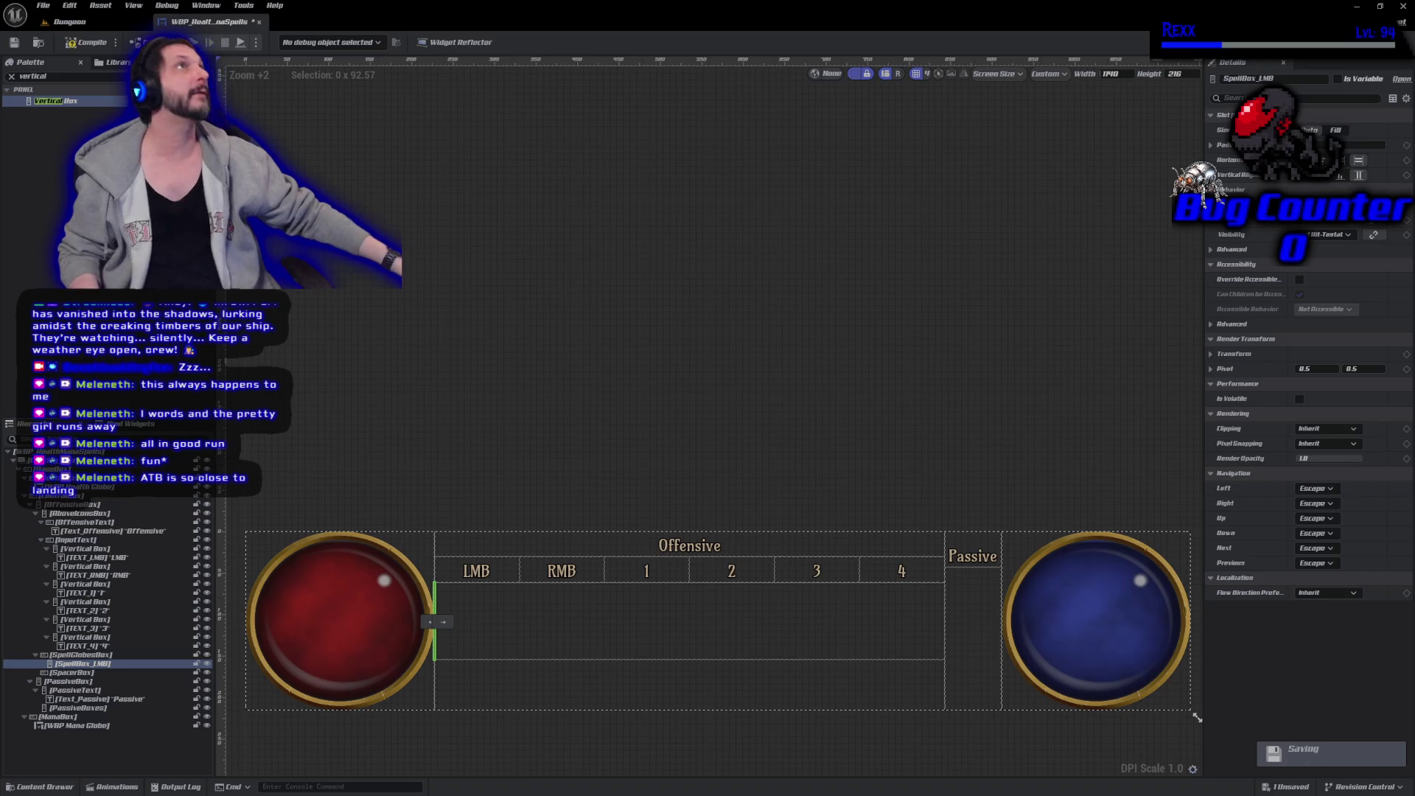
Scroll through the Udemy lecture's spell-box instructions, then return to the Unreal widget editor.
{"action": "key", "text": "alt+Tab"}
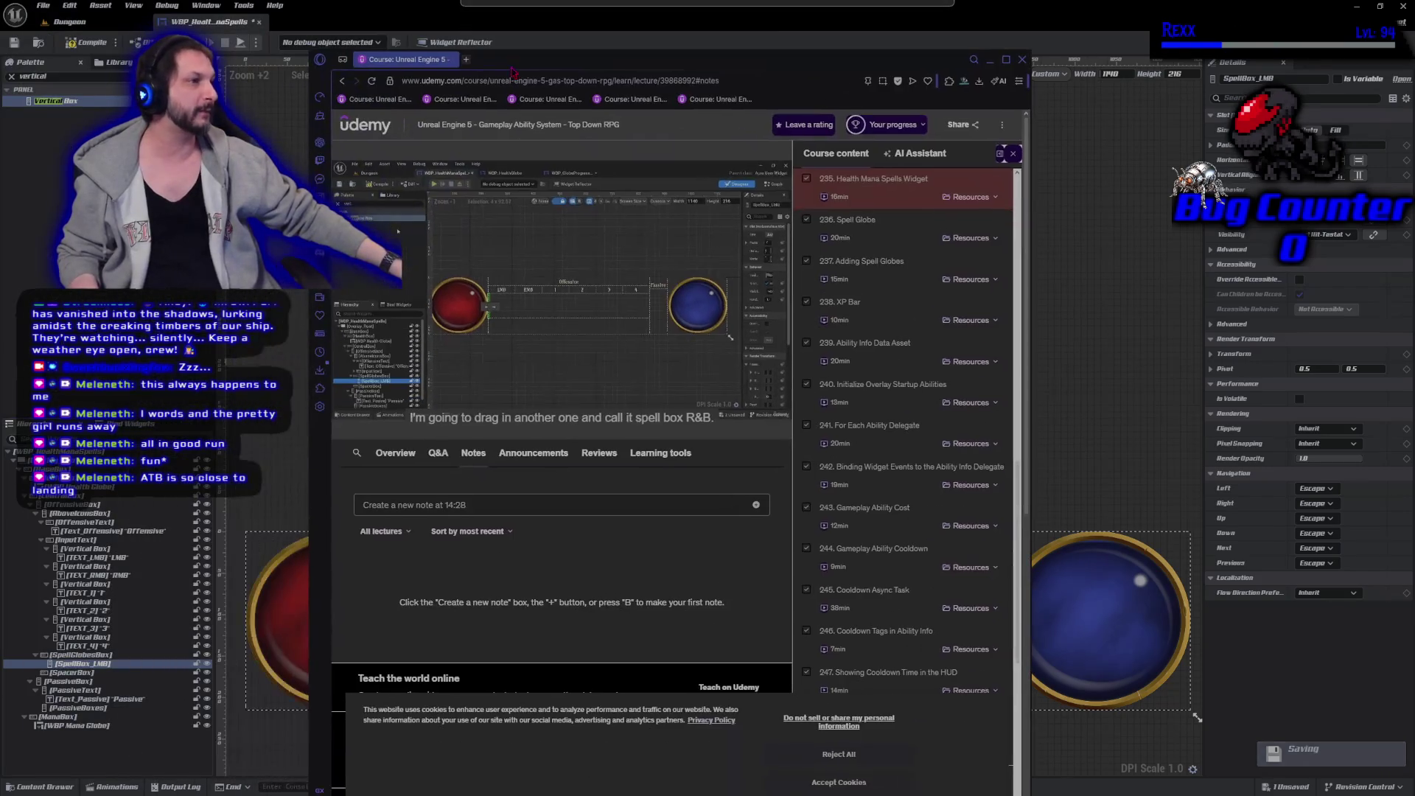
{"action": "scroll", "coordinate": [1228, 317], "scroll_direction": "up", "scroll_amount": 3}
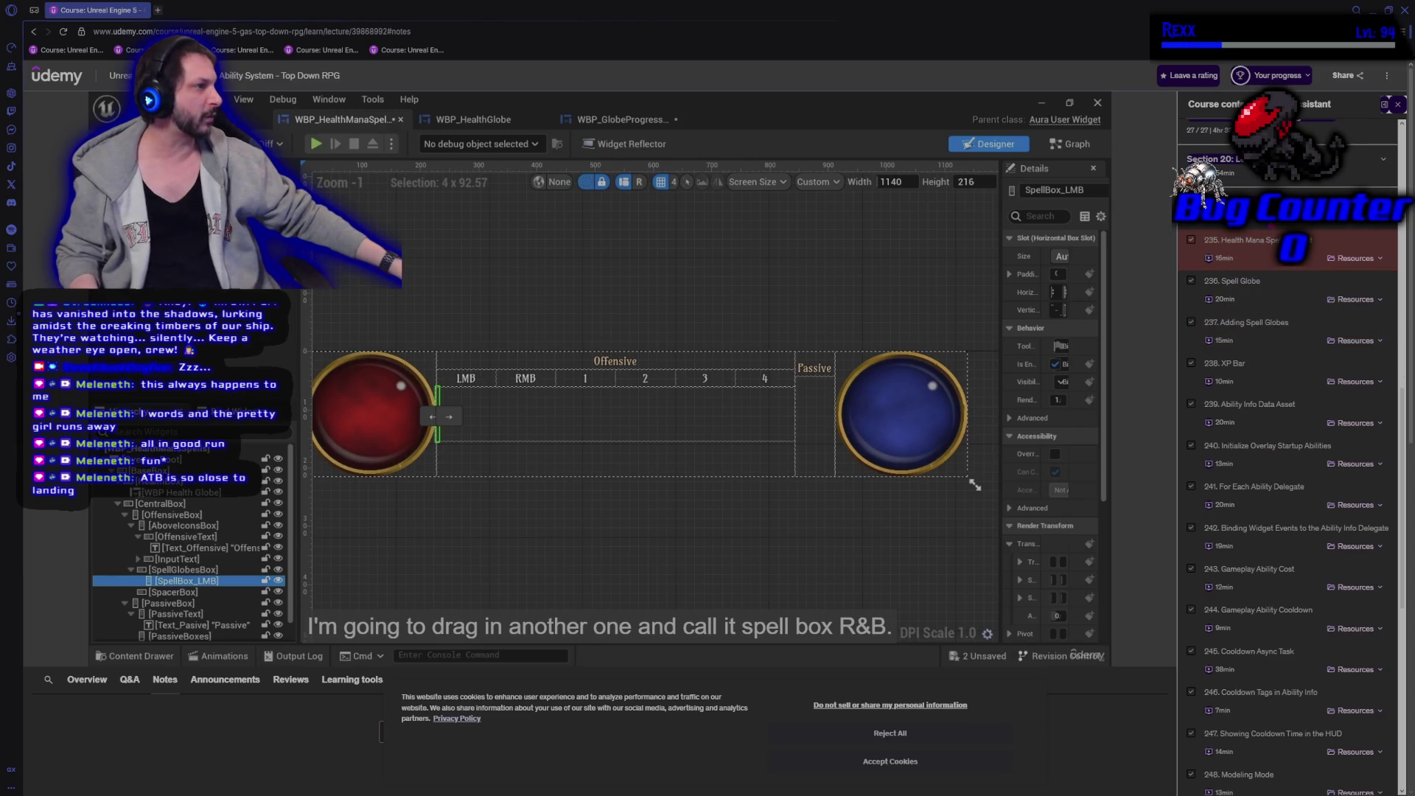
{"action": "scroll", "coordinate": [1288, 508], "scroll_direction": "down", "scroll_amount": 2}
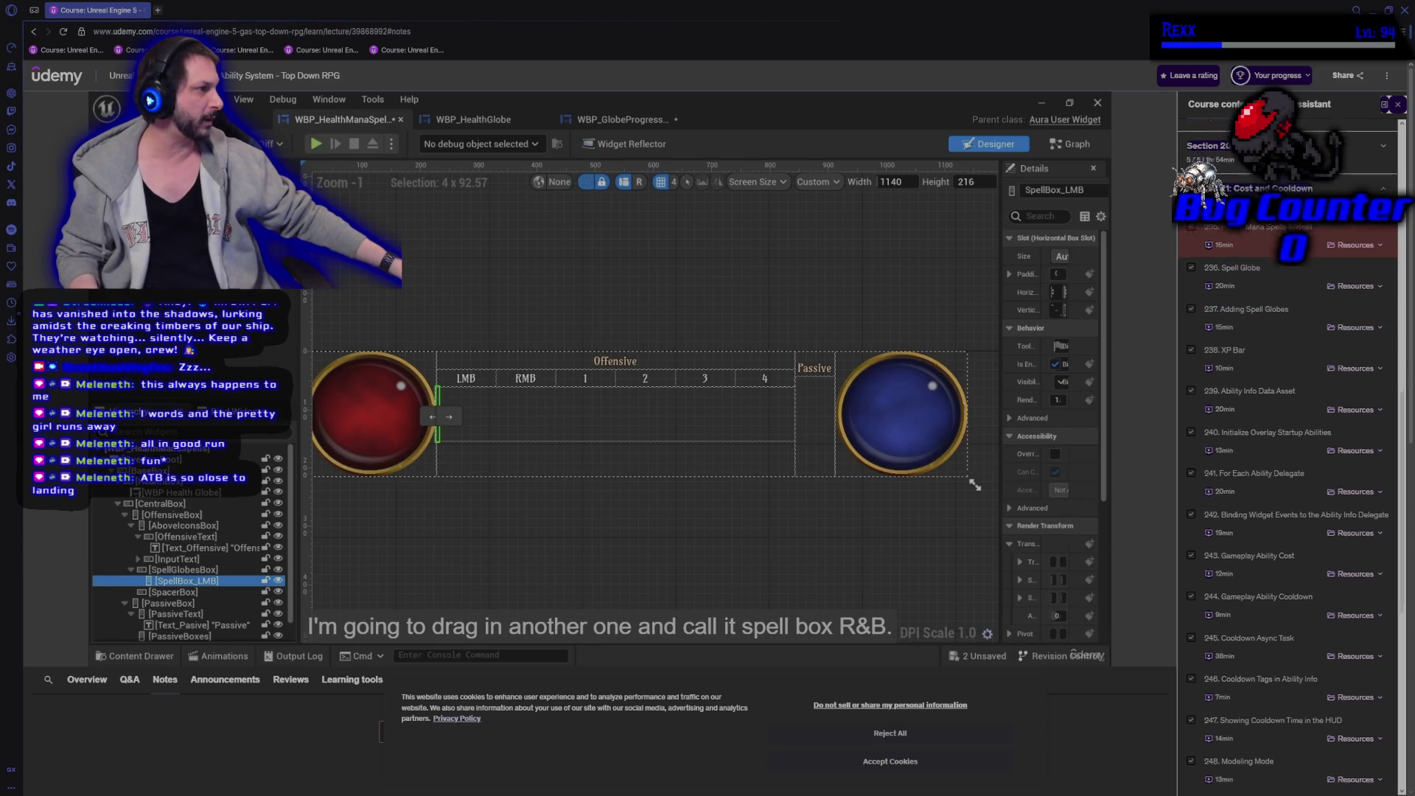
{"action": "scroll", "coordinate": [1253, 621], "scroll_direction": "down", "scroll_amount": 4}
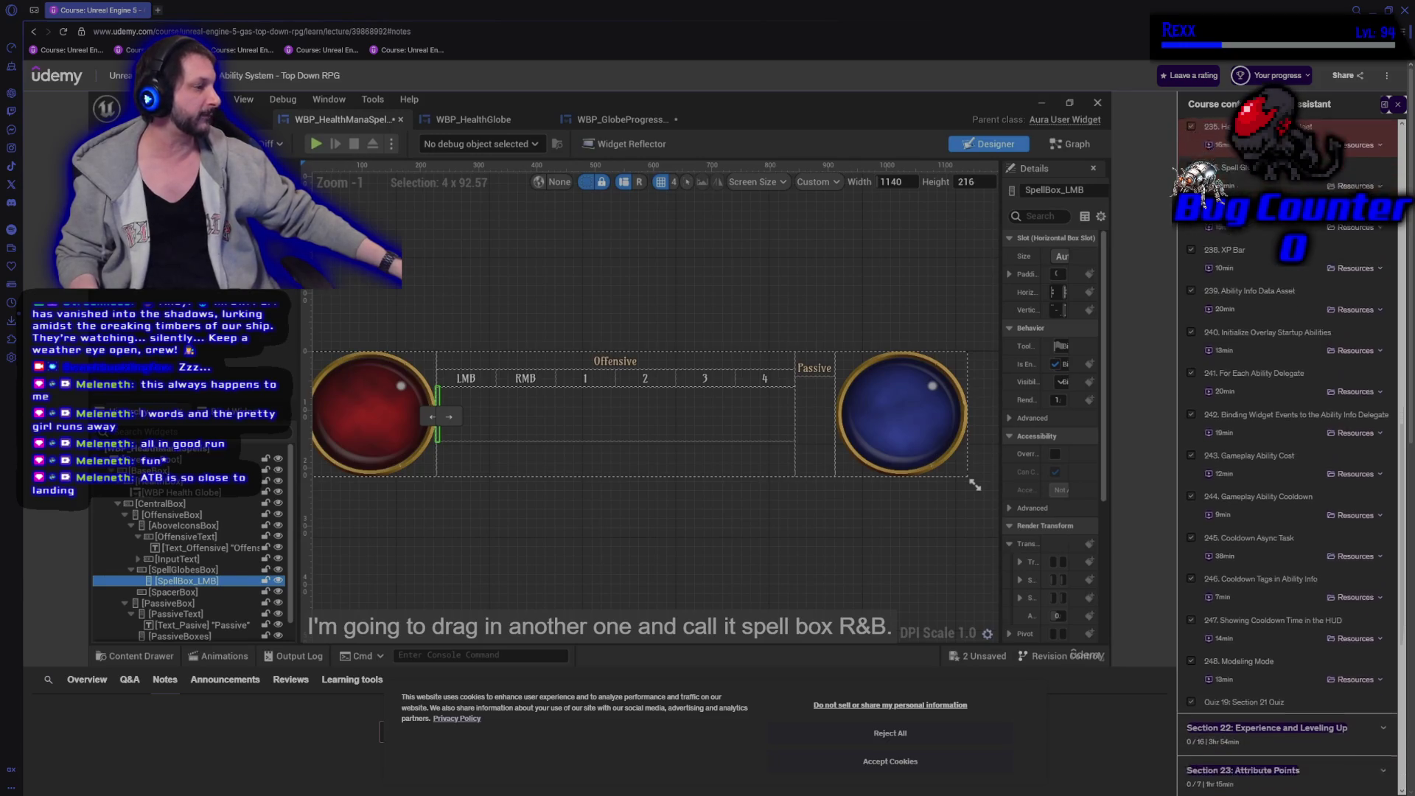
{"action": "scroll", "coordinate": [1253, 621], "scroll_direction": "up", "scroll_amount": 3}
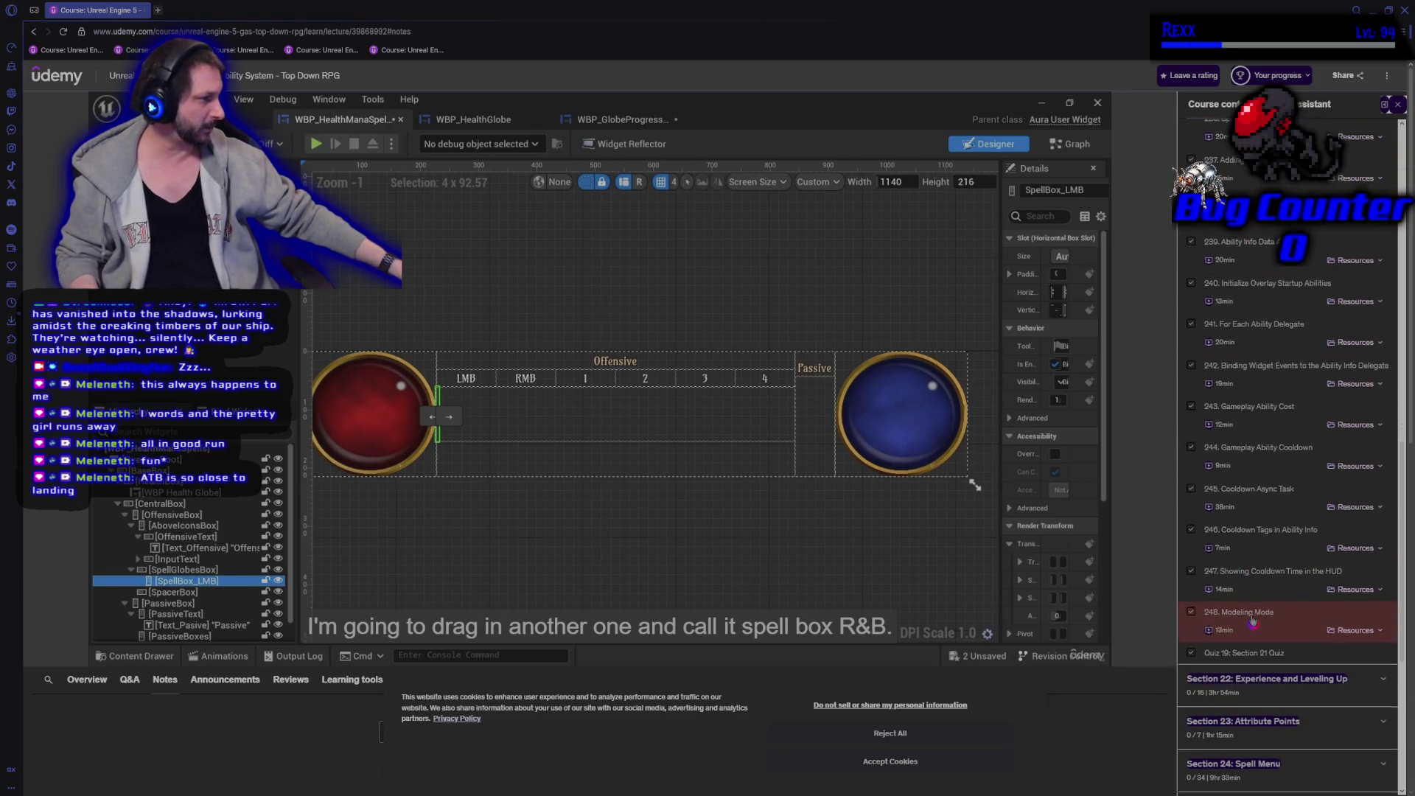
{"action": "scroll", "coordinate": [1244, 566], "scroll_direction": "down", "scroll_amount": 1}
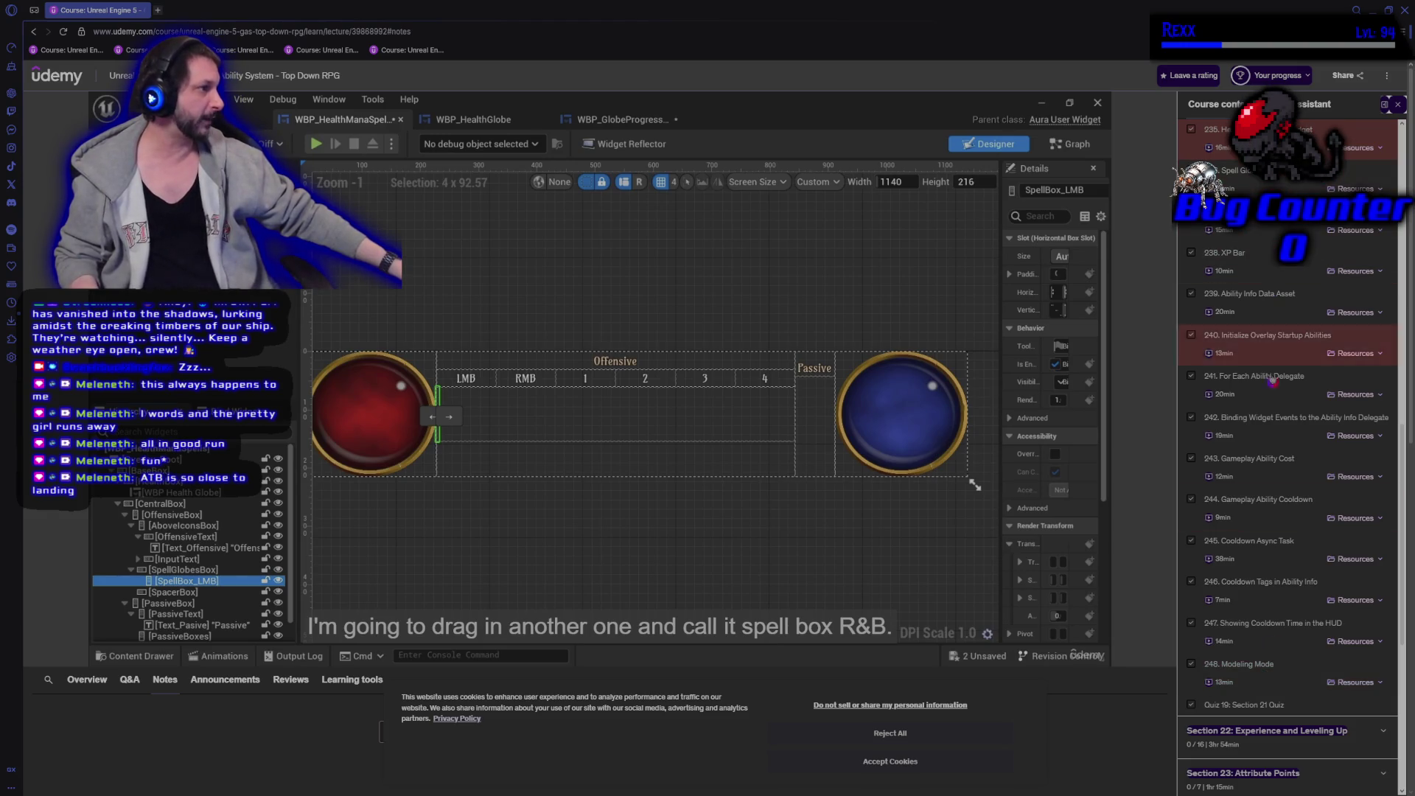
{"action": "scroll", "coordinate": [1256, 650], "scroll_direction": "down", "scroll_amount": 3}
{"action": "scroll", "coordinate": [1256, 650], "scroll_direction": "up", "scroll_amount": 3}
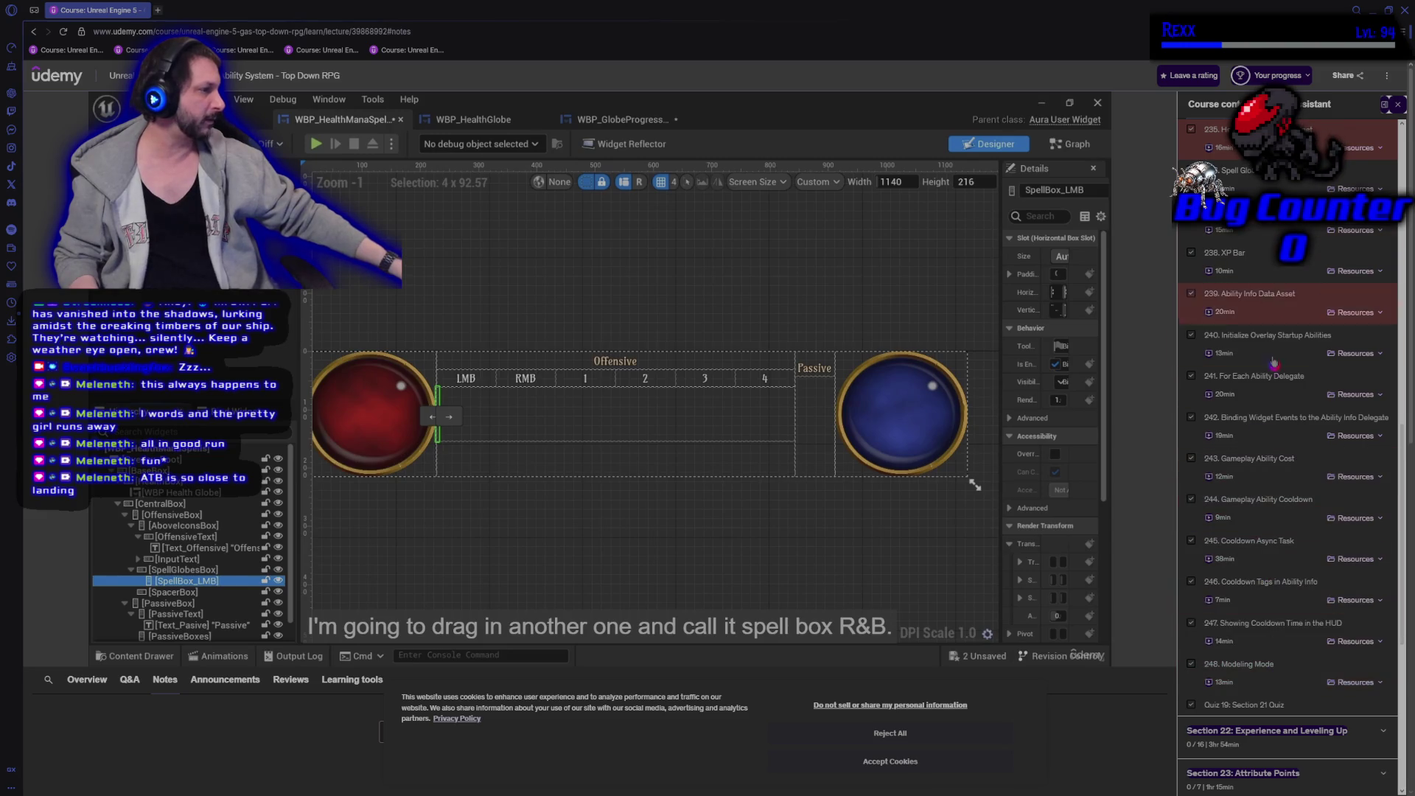
{"action": "scroll", "coordinate": [1232, 627], "scroll_direction": "down", "scroll_amount": 8}
{"action": "scroll", "coordinate": [1233, 627], "scroll_direction": "down", "scroll_amount": 2}
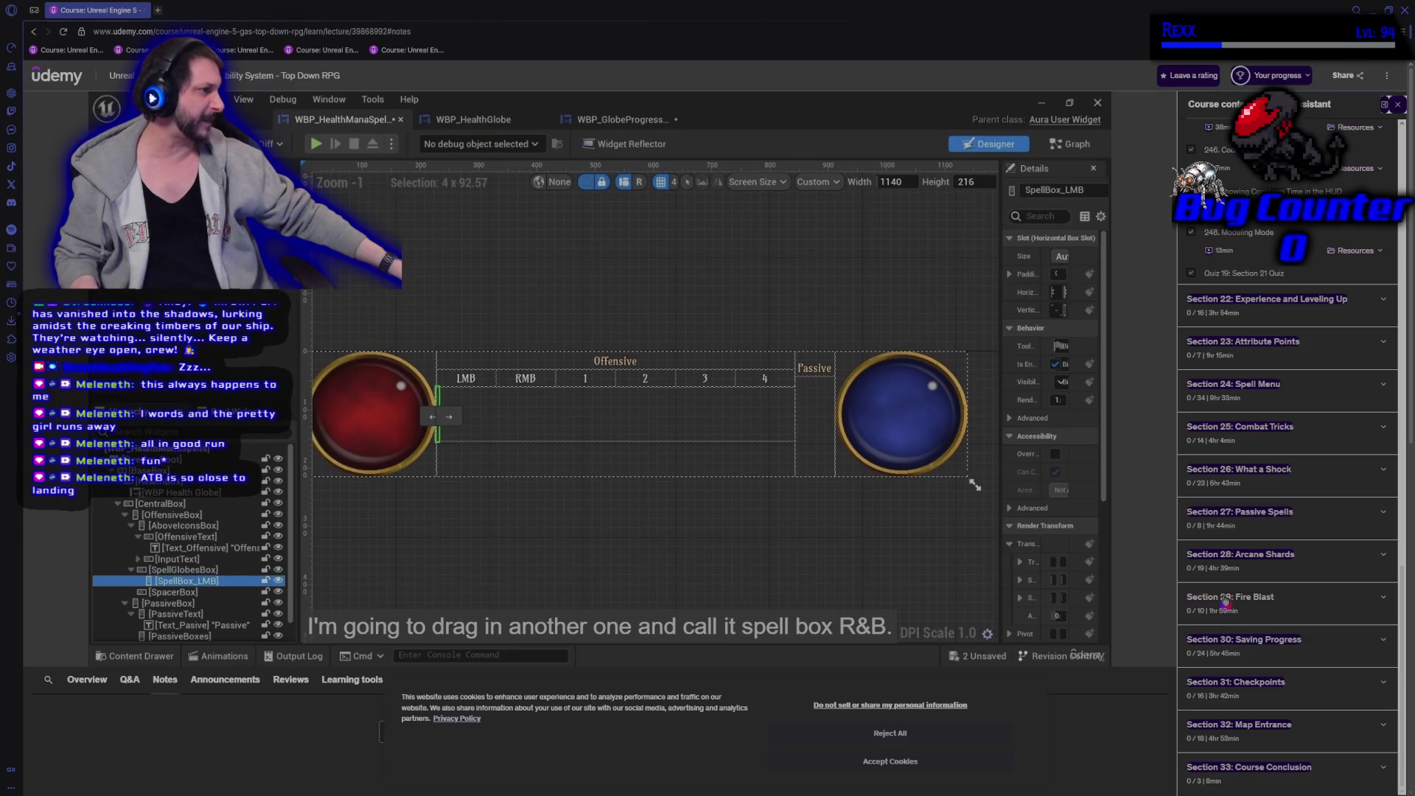
{"action": "scroll", "coordinate": [1226, 602], "scroll_direction": "down", "scroll_amount": 3}
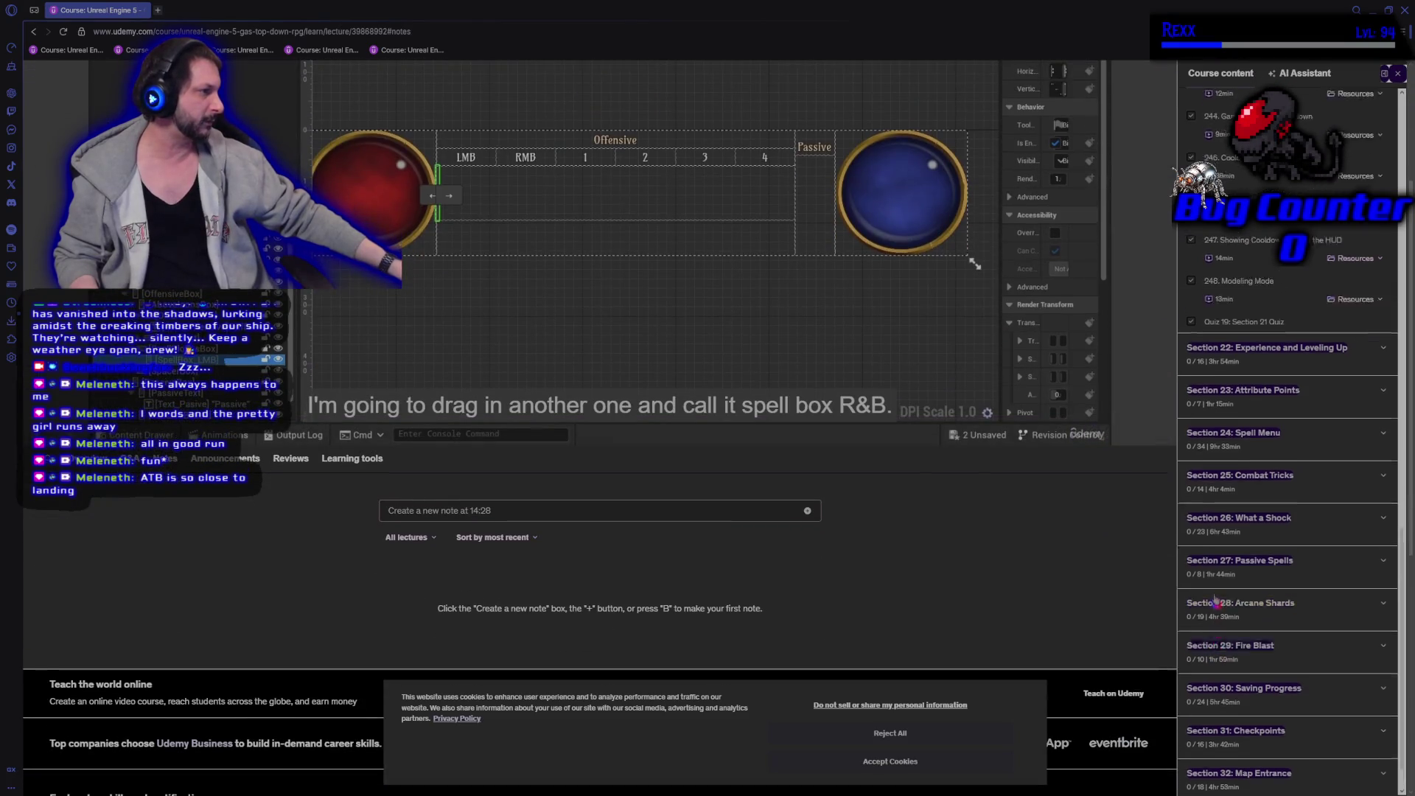
{"action": "scroll", "coordinate": [1268, 516], "scroll_direction": "down", "scroll_amount": 1}
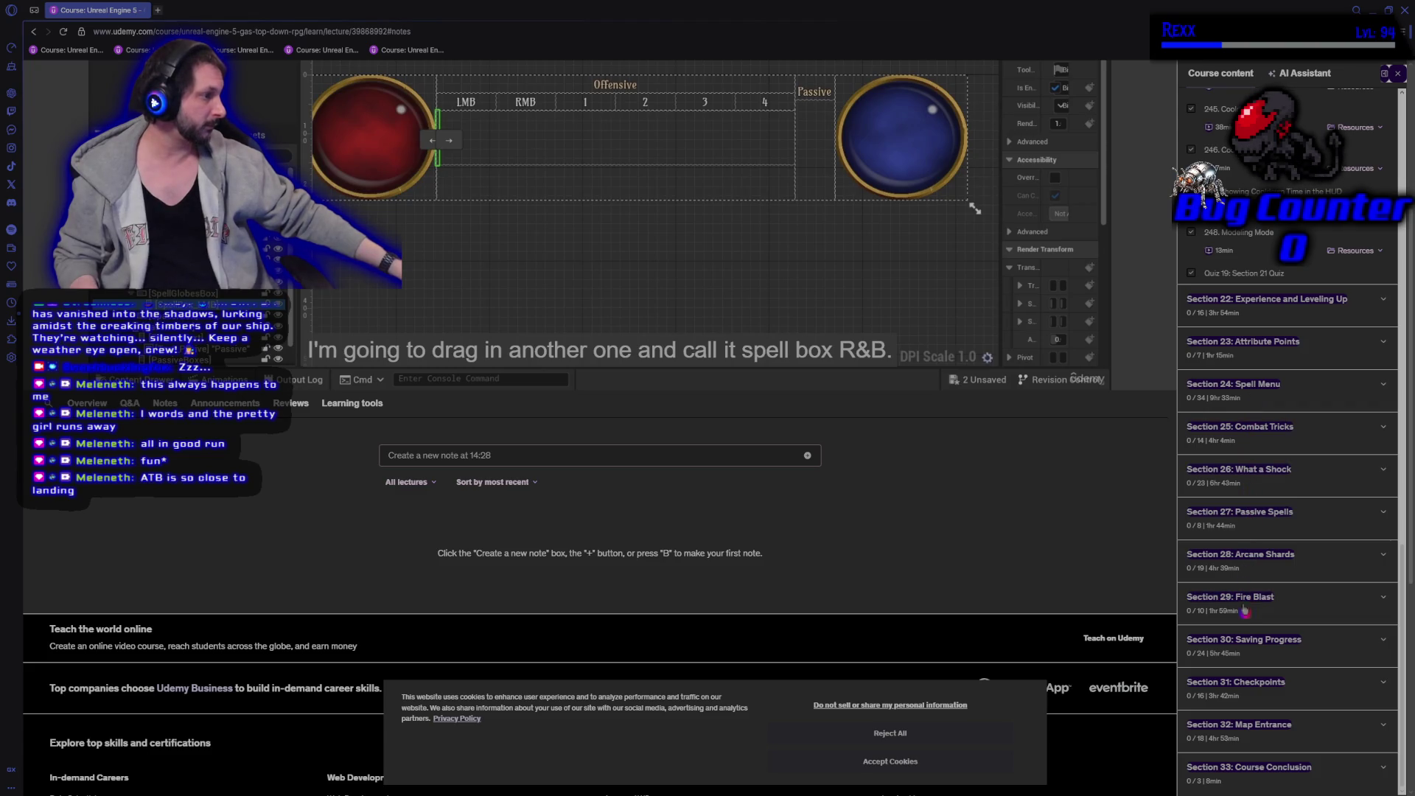
{"action": "scroll", "coordinate": [1031, 563], "scroll_direction": "up", "scroll_amount": 1}
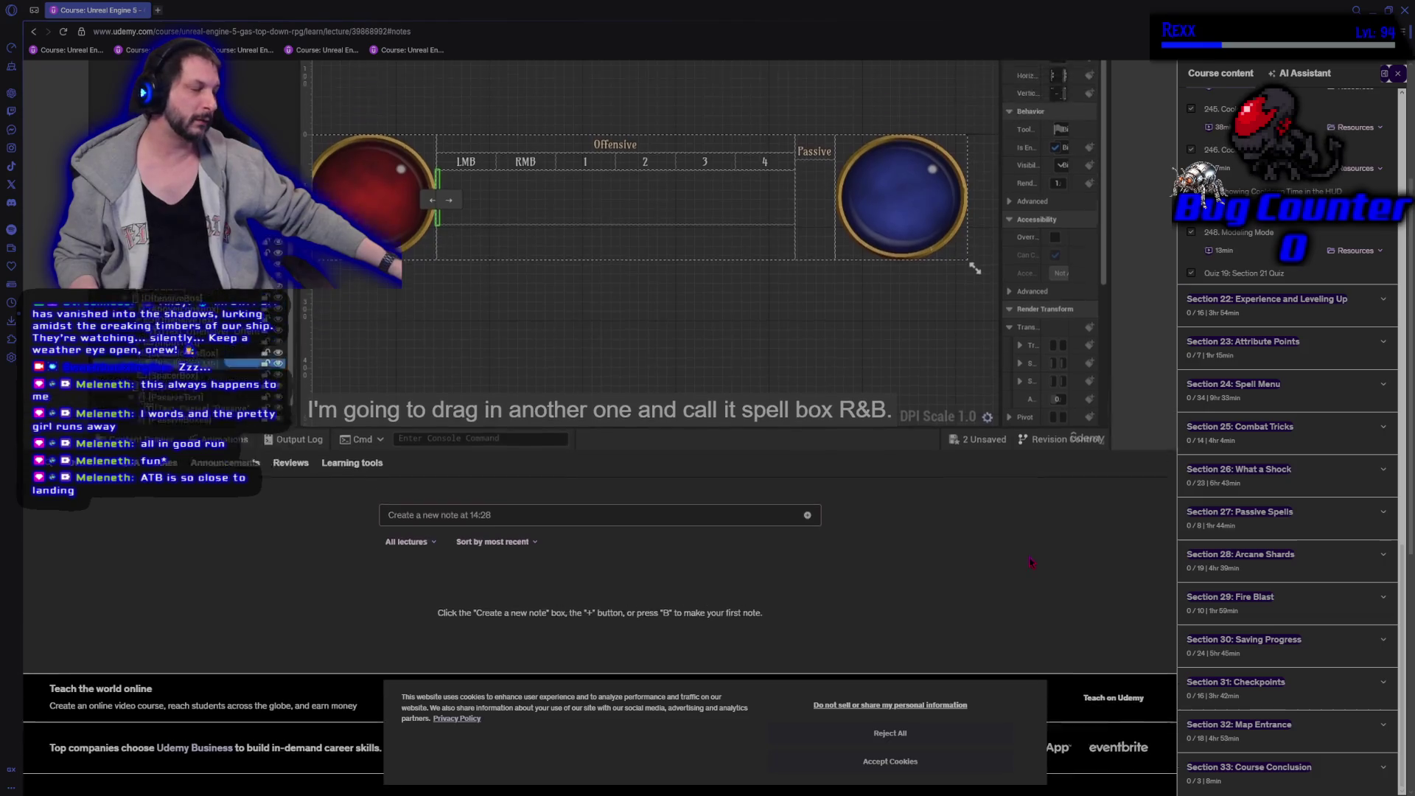
{"action": "scroll", "coordinate": [1031, 563], "scroll_direction": "up", "scroll_amount": 3}
{"action": "key", "text": "alt+Tab"}
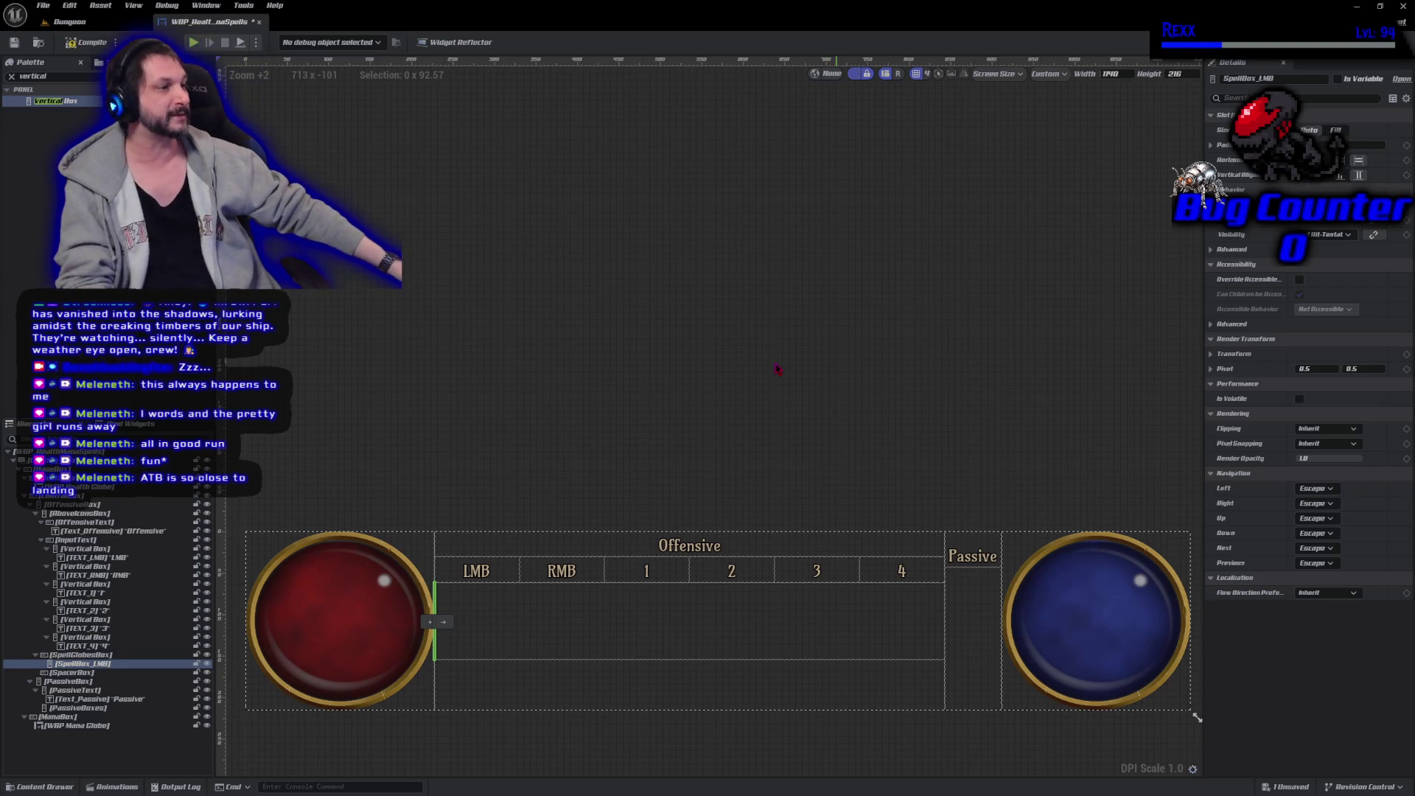
Drop a second Vertical Box into SpellGlobesBox beside SpellBox_LMB and name it SpellBox_RMB.
{"action": "left_click", "coordinate": [665, 476]}
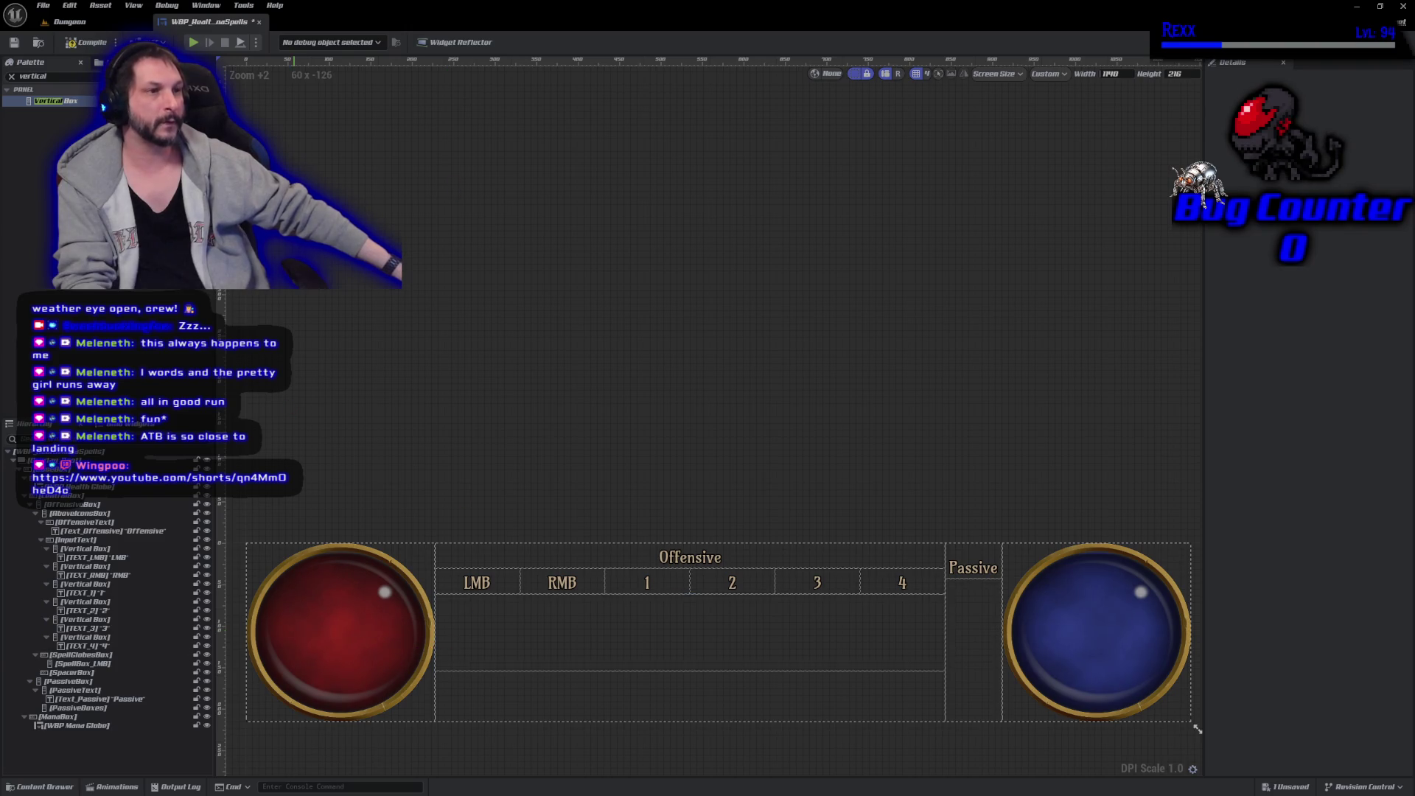
{"action": "mouse_move", "coordinate": [530, 568]}
{"action": "left_mouse_down"}
{"action": "mouse_move", "coordinate": [584, 657]}
{"action": "mouse_move", "coordinate": [590, 631]}
{"action": "left_mouse_up"}
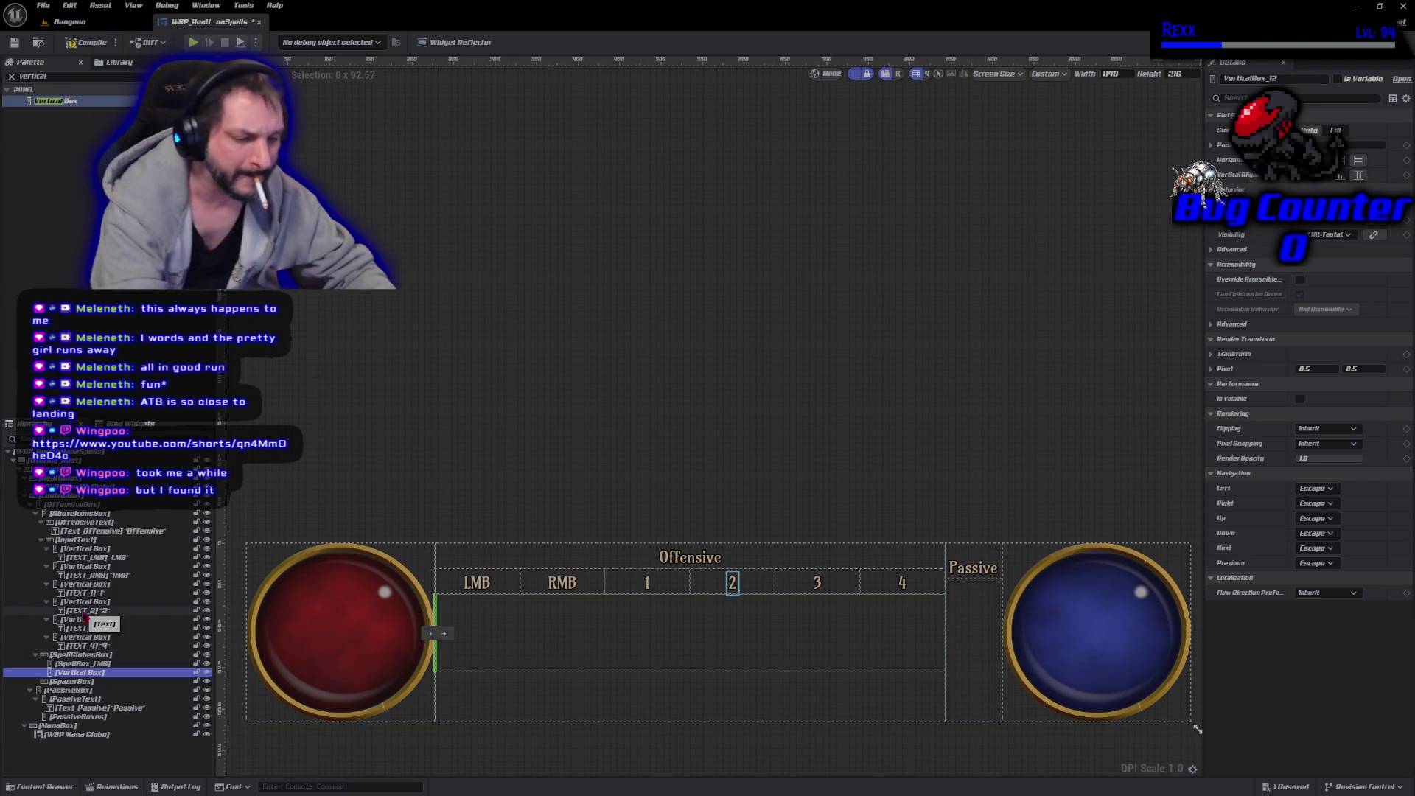
{"action": "key", "text": "F2"}
{"action": "type", "text": "Spl"}
{"action": "type", "text": "ellBox_"}
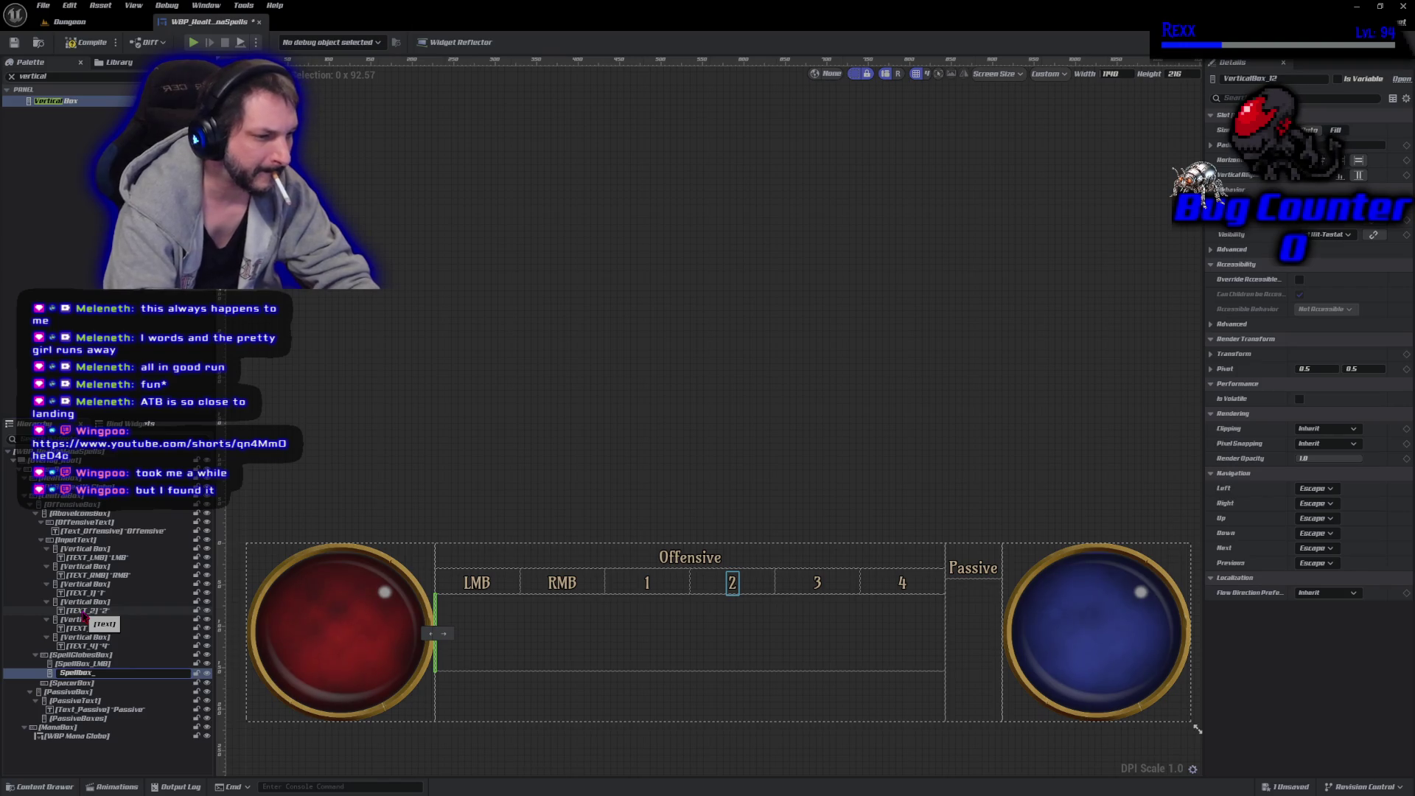
{"action": "key", "text": "ctrl+a"}
{"action": "key", "text": "End"}
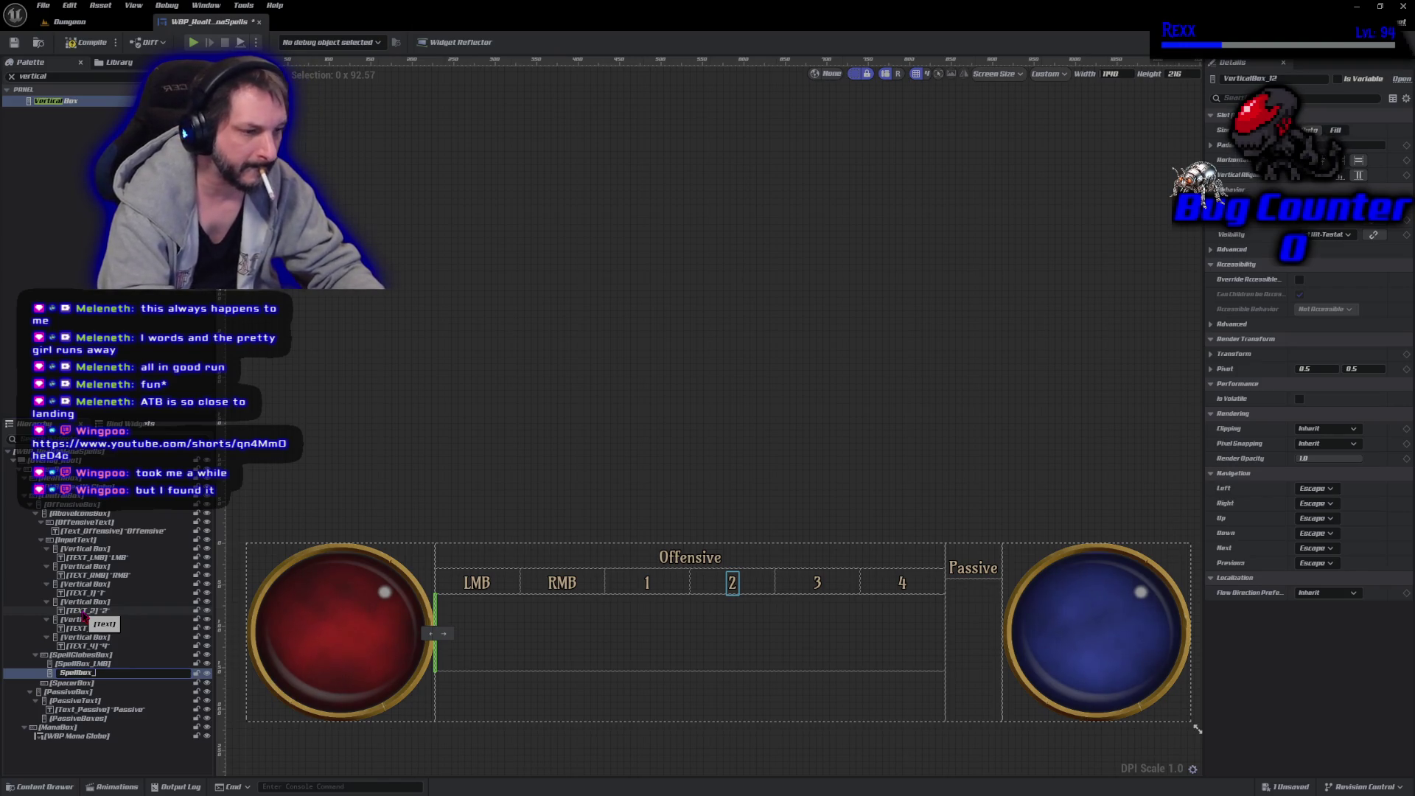
{"action": "type", "text": "RMB"}
{"action": "key", "text": "Return"}
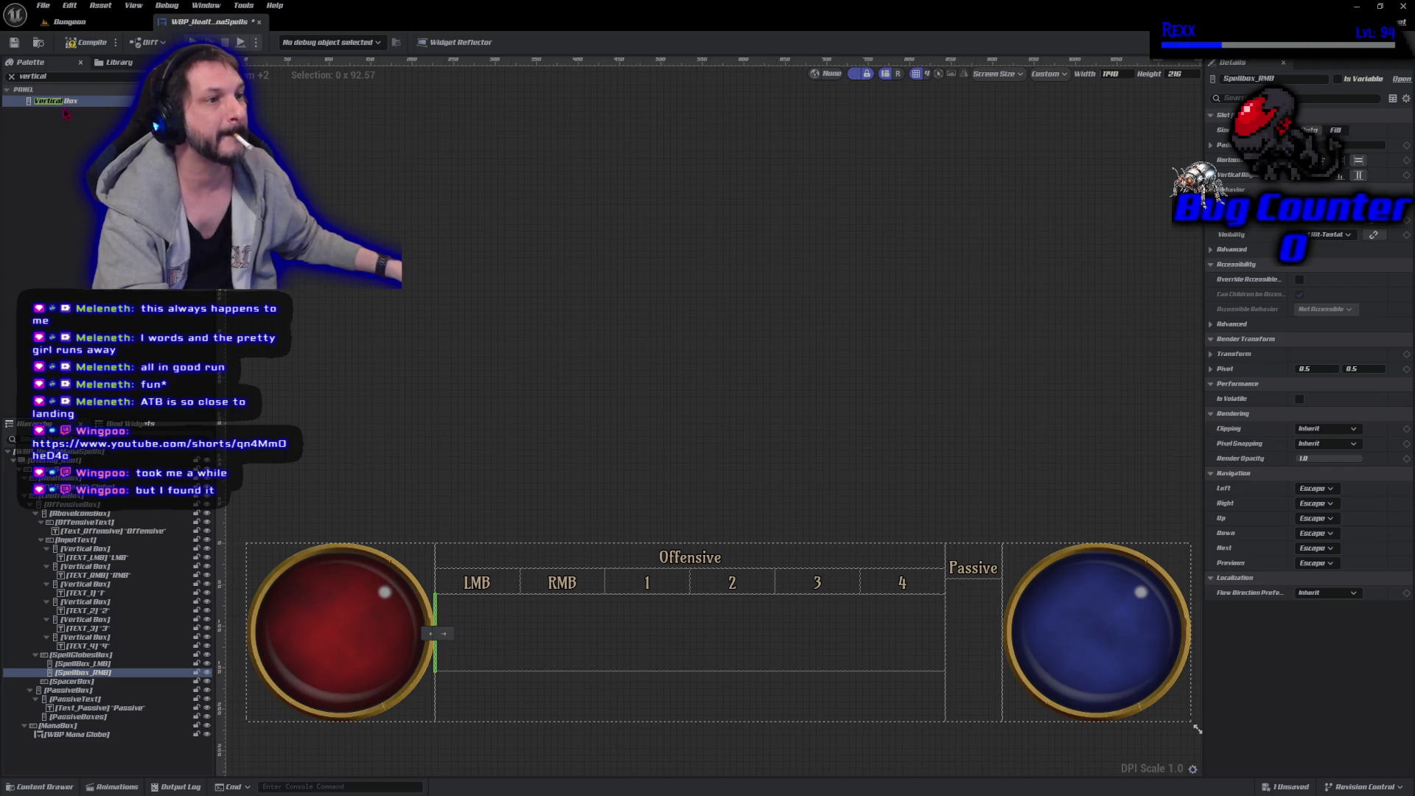
Add a Vertical Box to SpellGlobesBox and name it Spellbox_1.
{"action": "mouse_move", "coordinate": [64, 112]}
{"action": "left_mouse_down"}
{"action": "mouse_move", "coordinate": [295, 412]}
{"action": "mouse_move", "coordinate": [545, 644]}
{"action": "left_mouse_up"}
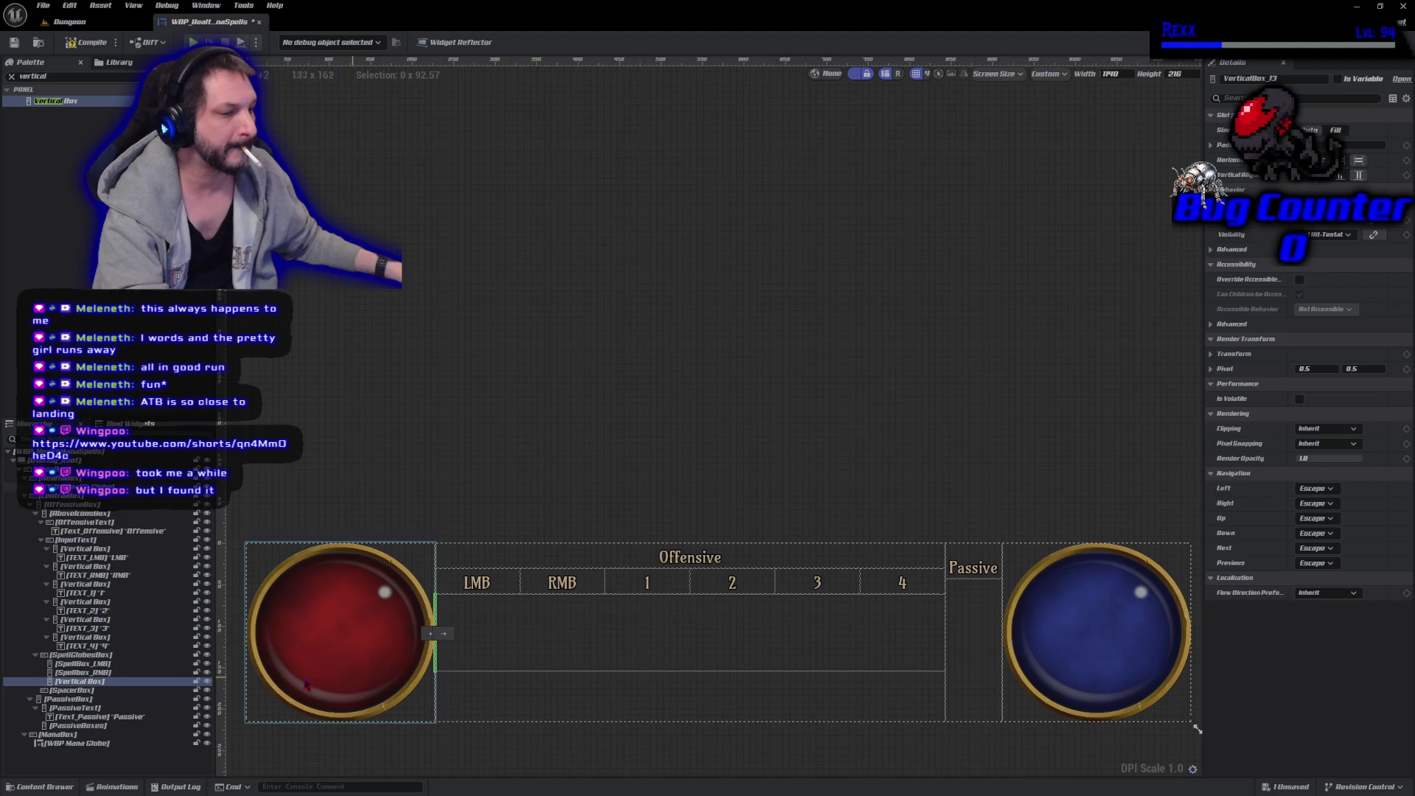
{"action": "left_click", "coordinate": [114, 683]}
{"action": "double_click", "coordinate": [113, 682]}
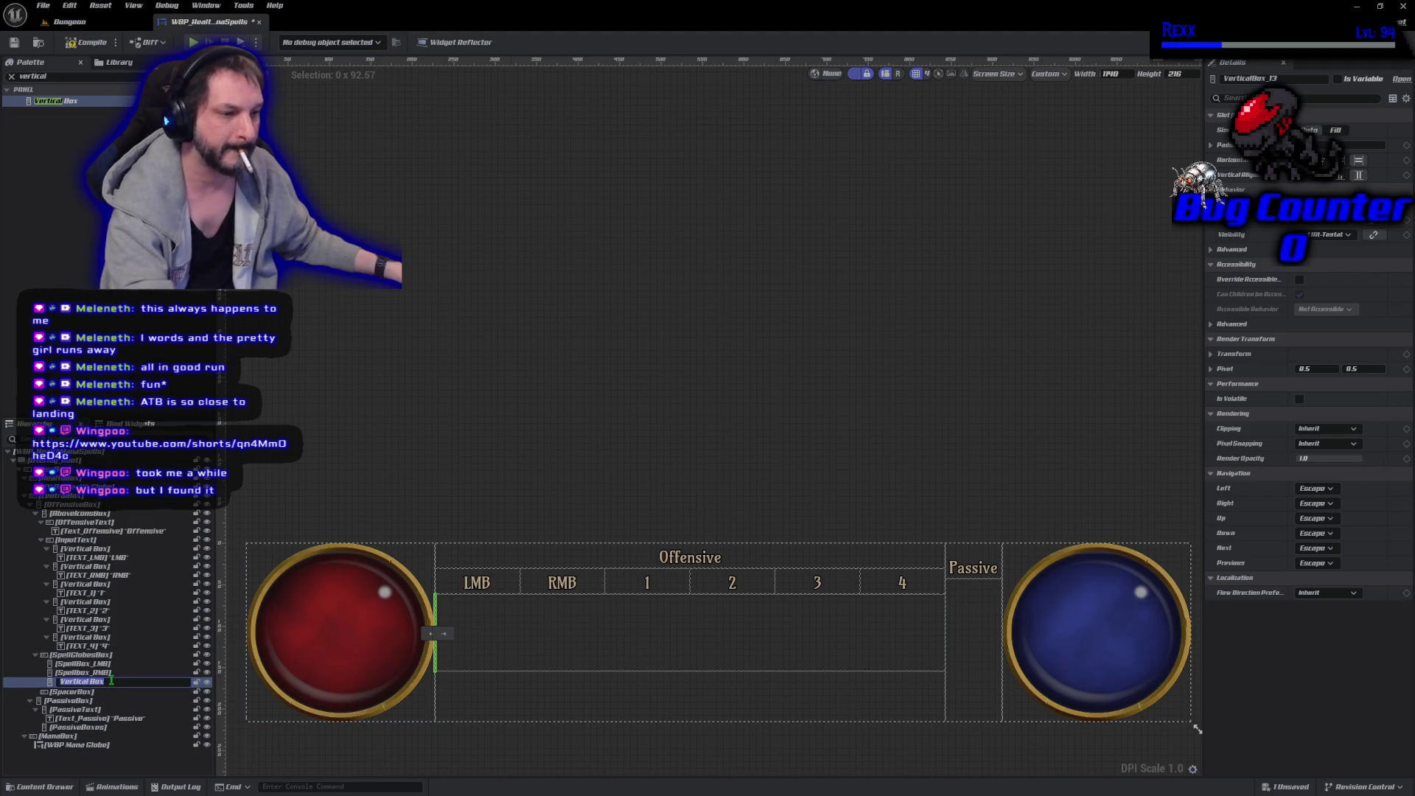
{"action": "type", "text": "Spellbox_1"}
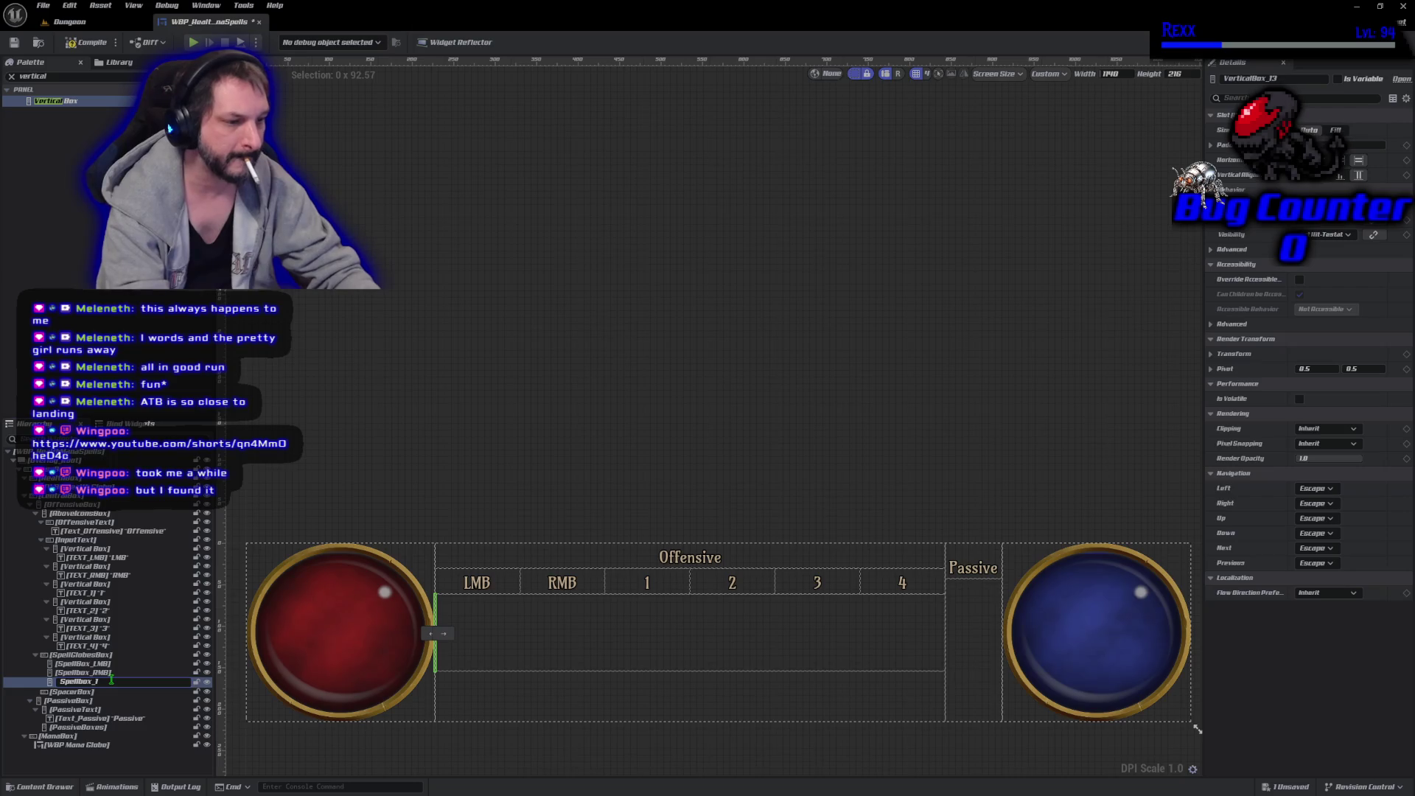
{"action": "key", "text": "Return"}
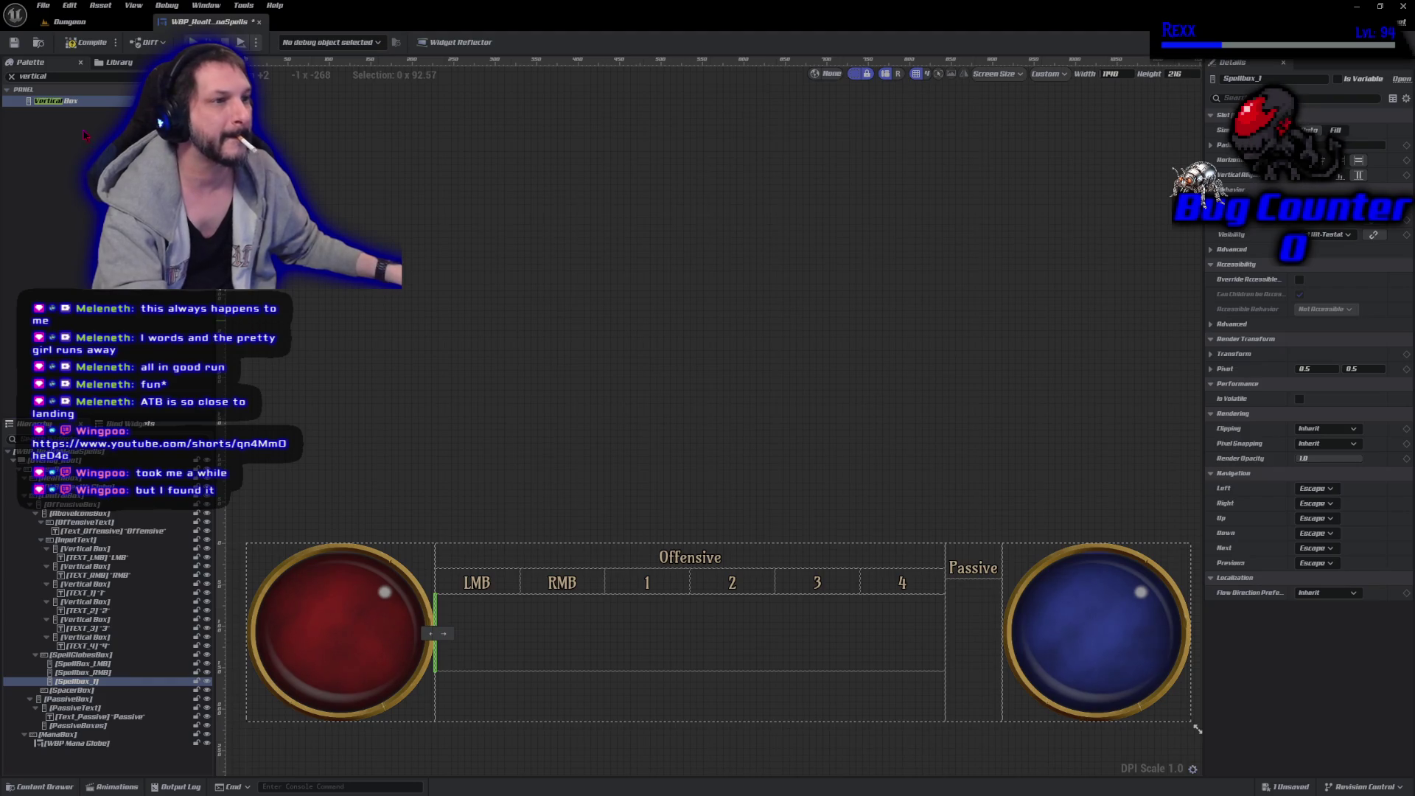
Drop more Vertical Boxes into SpellGlobesBox and name the first Spellbox_2.
{"action": "mouse_move", "coordinate": [55, 100]}
{"action": "left_mouse_down"}
{"action": "mouse_move", "coordinate": [77, 101]}
{"action": "mouse_move", "coordinate": [581, 561]}
{"action": "mouse_move", "coordinate": [732, 646]}
{"action": "left_mouse_up"}
{"action": "mouse_move", "coordinate": [67, 110]}
{"action": "left_mouse_down"}
{"action": "mouse_move", "coordinate": [688, 586]}
{"action": "mouse_move", "coordinate": [701, 644]}
{"action": "left_mouse_up"}
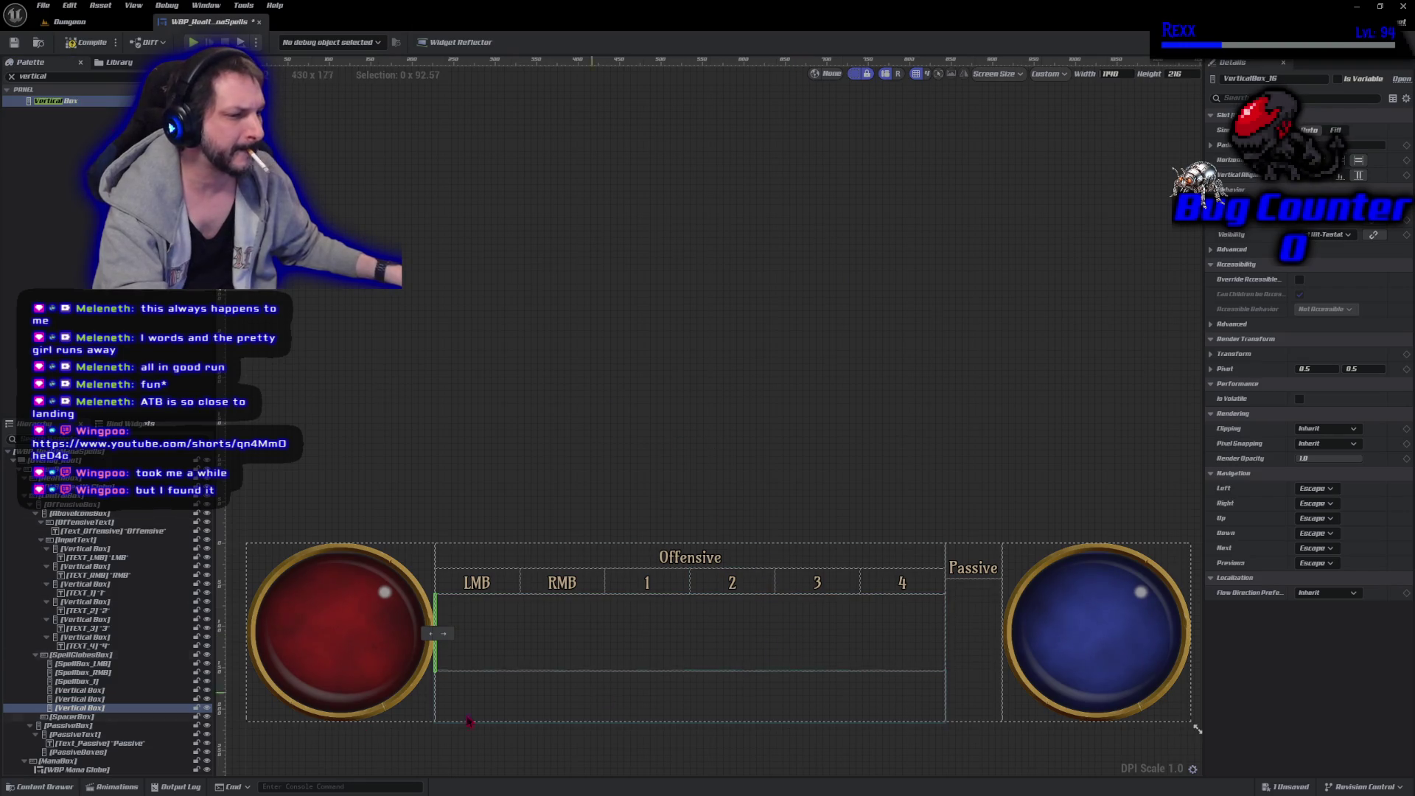
{"action": "left_click", "coordinate": [103, 691]}
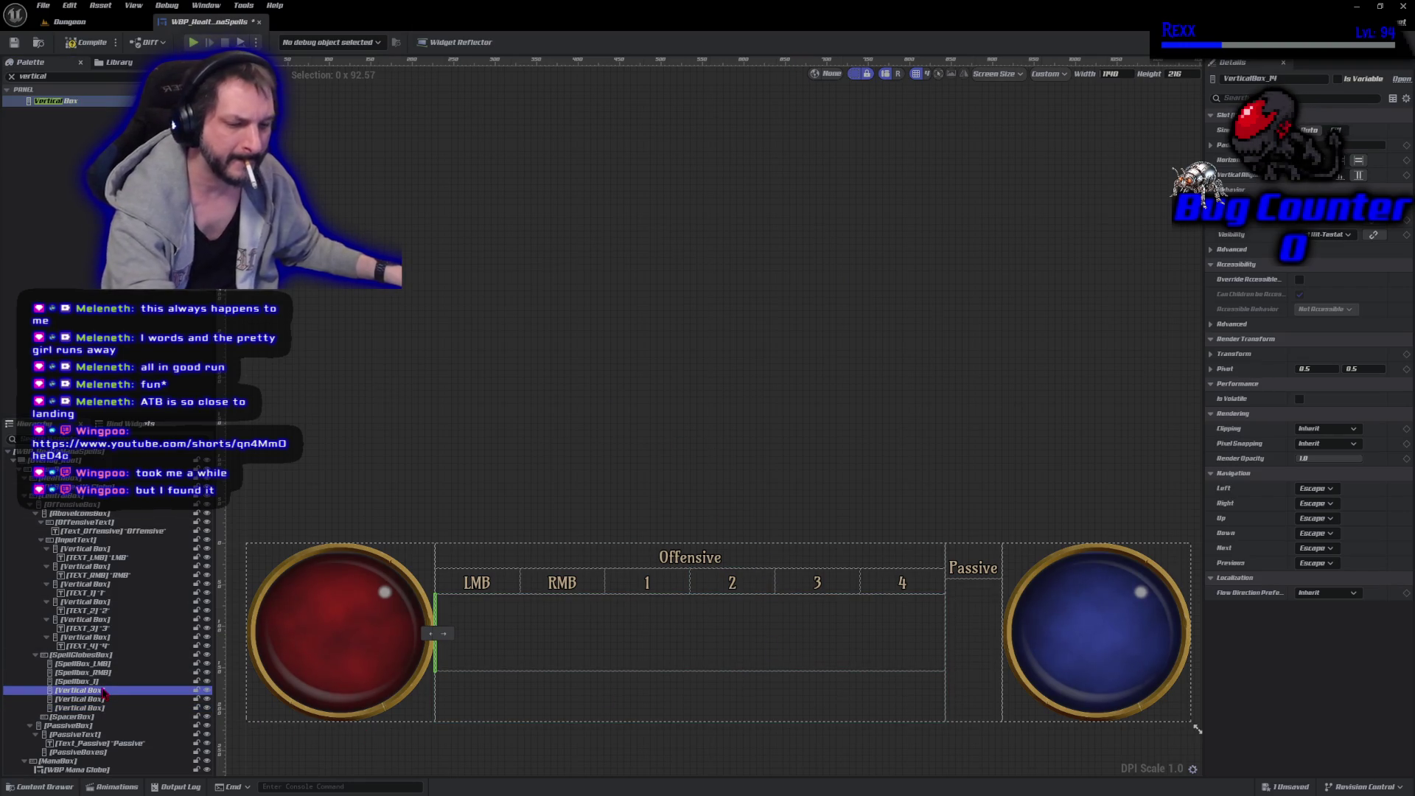
{"action": "key", "text": "F2"}
{"action": "type", "text": "Spellbox_2"}
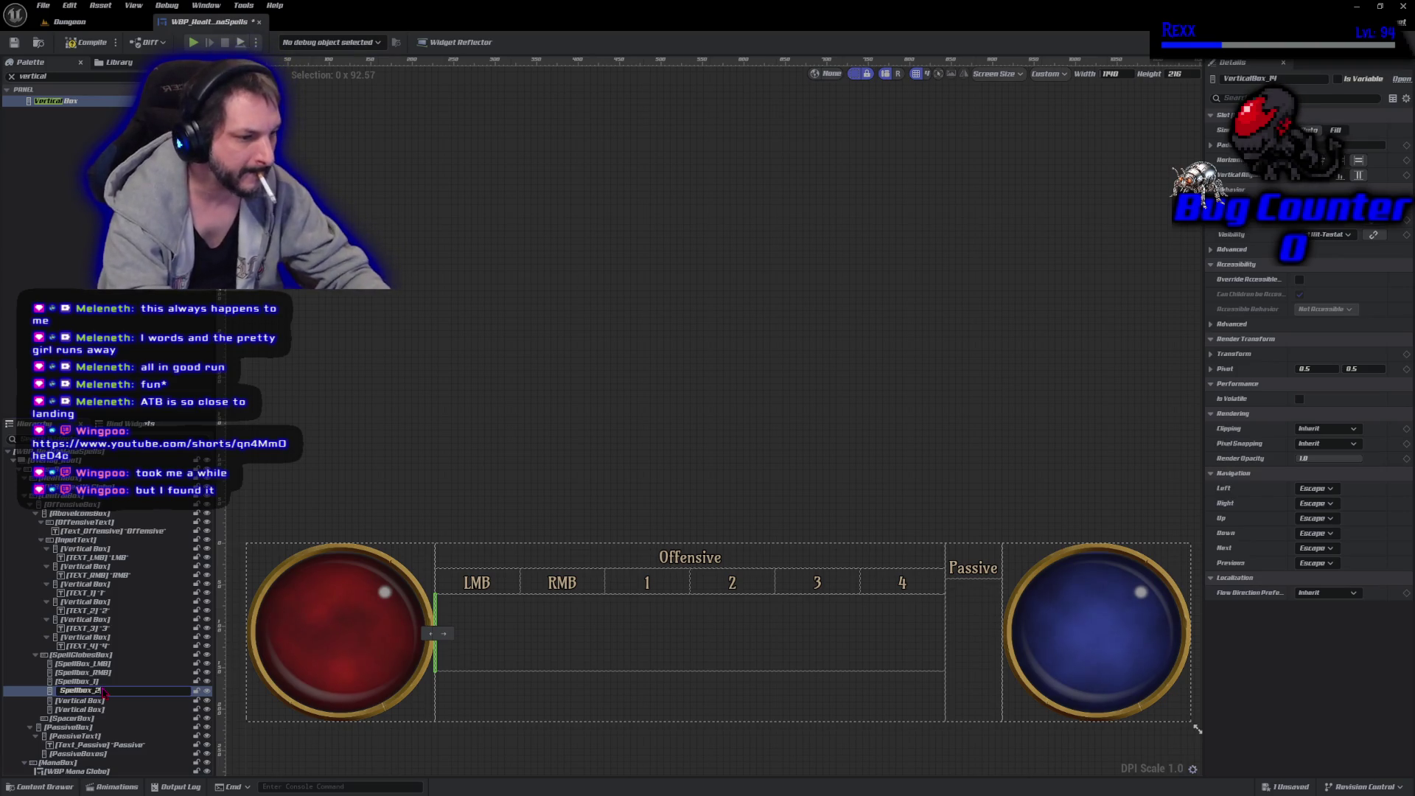
{"action": "key", "text": "Return"}
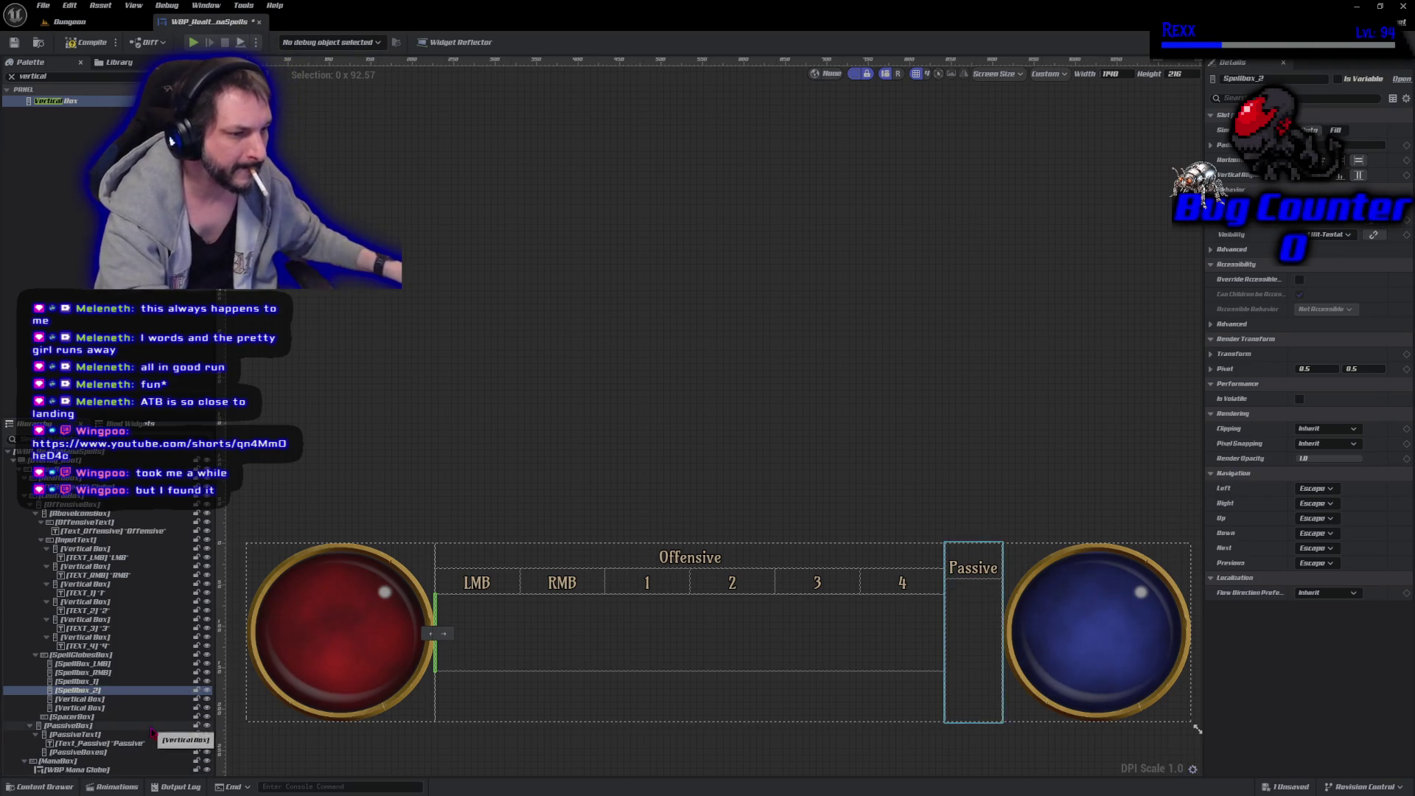
Name the last two boxes Spellbox_3 and Spellbox_4, then save the widget.
{"action": "left_click", "coordinate": [82, 701]}
{"action": "key", "text": "F2"}
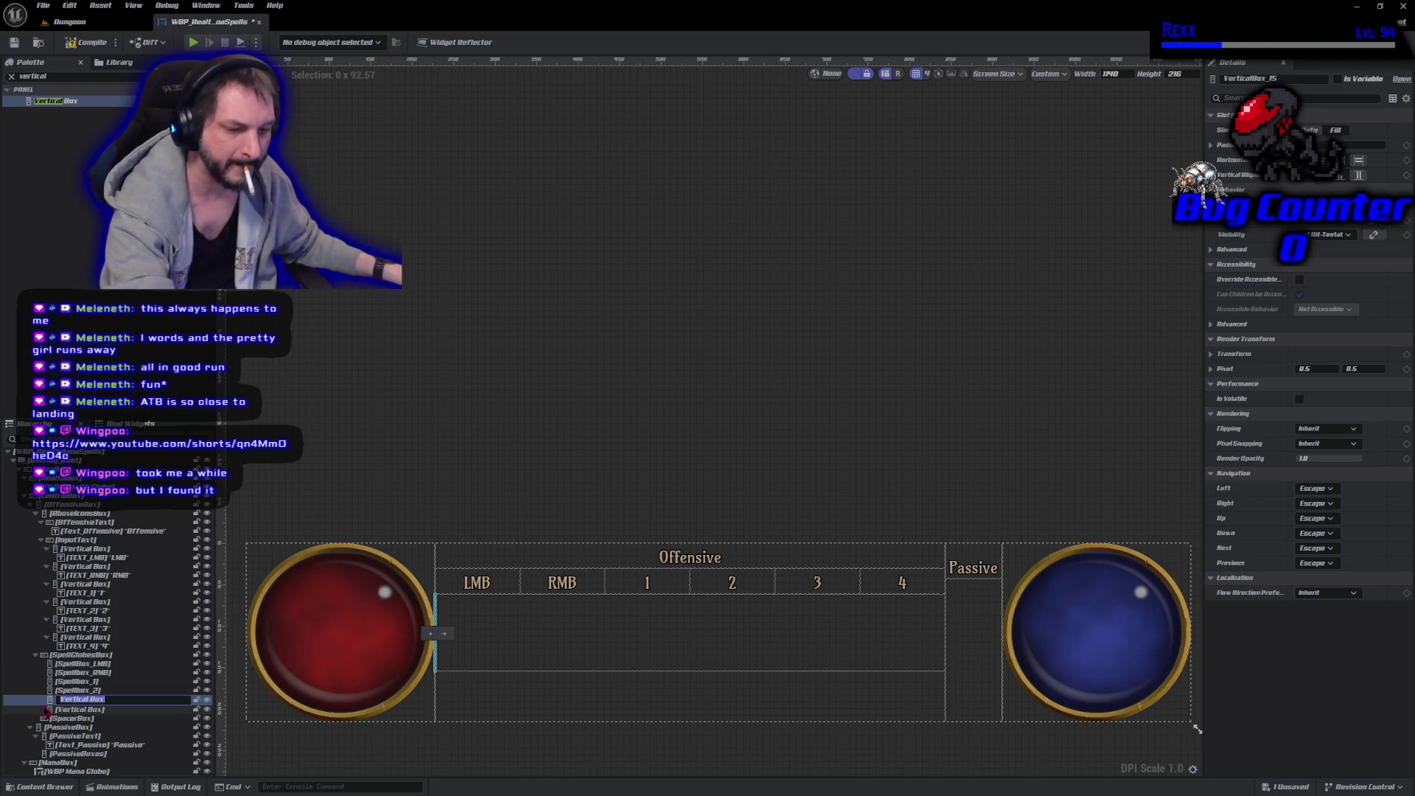
{"action": "type", "text": "Spellbox_3"}
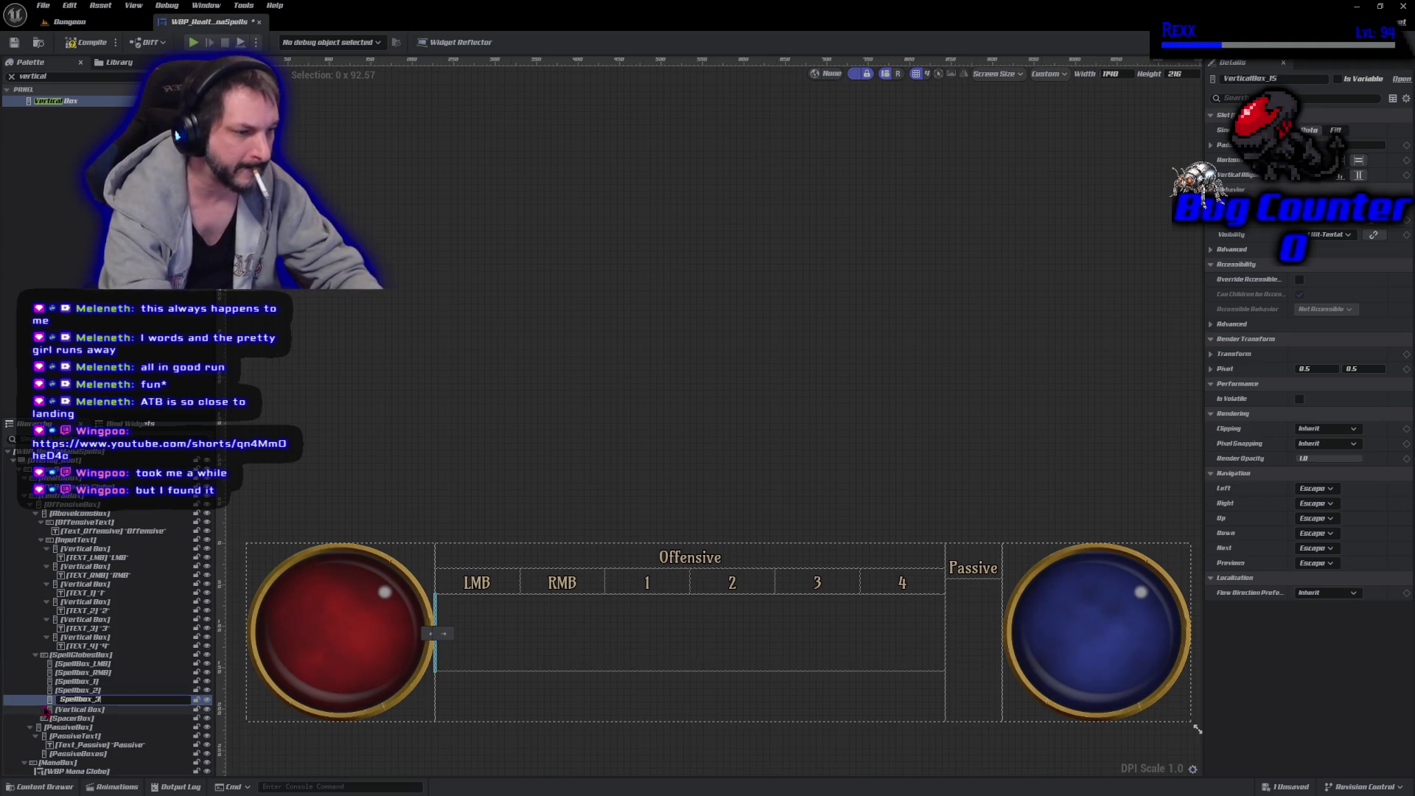
{"action": "key", "text": "Return"}
{"action": "left_click", "coordinate": [87, 709]}
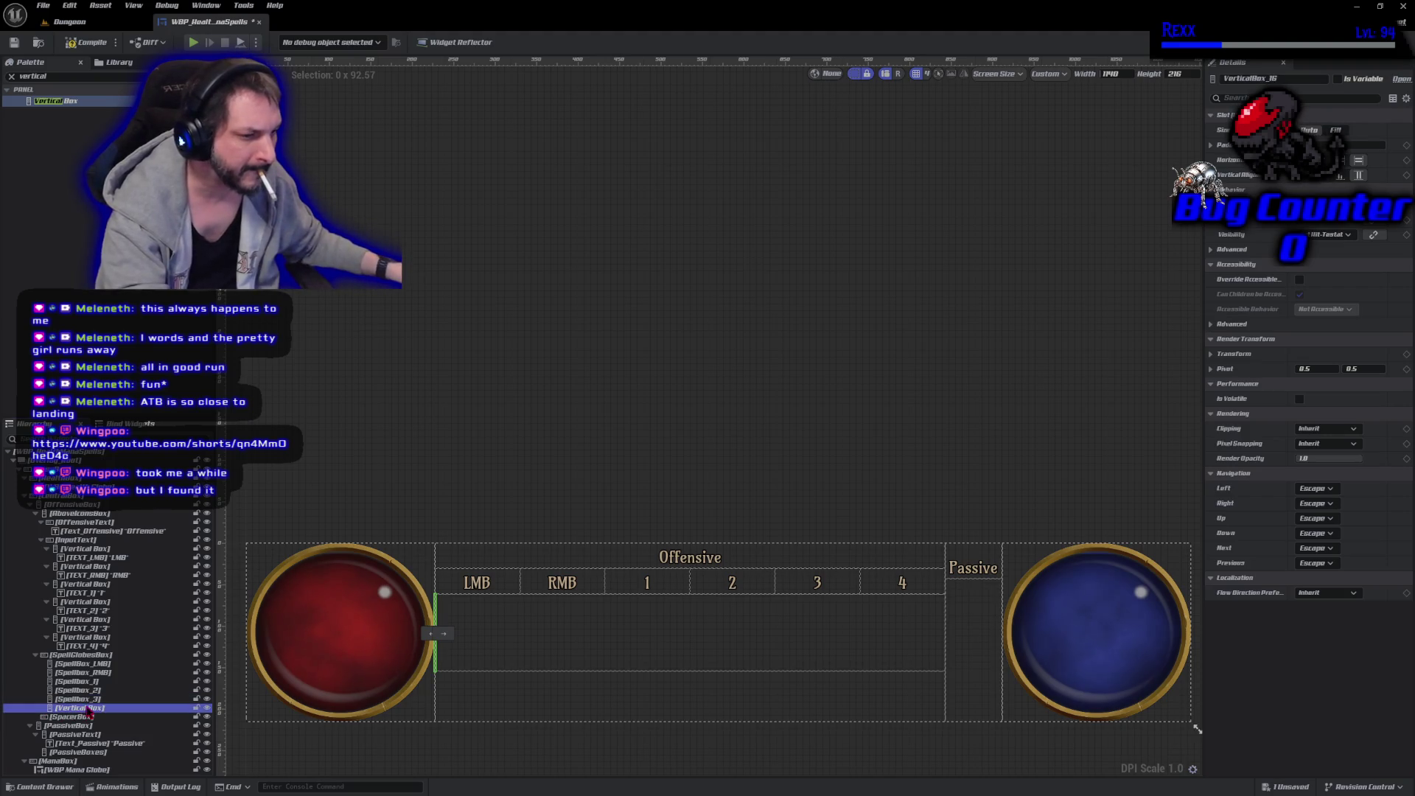
{"action": "left_click", "coordinate": [87, 709]}
{"action": "type", "text": "Spellbox_4"}
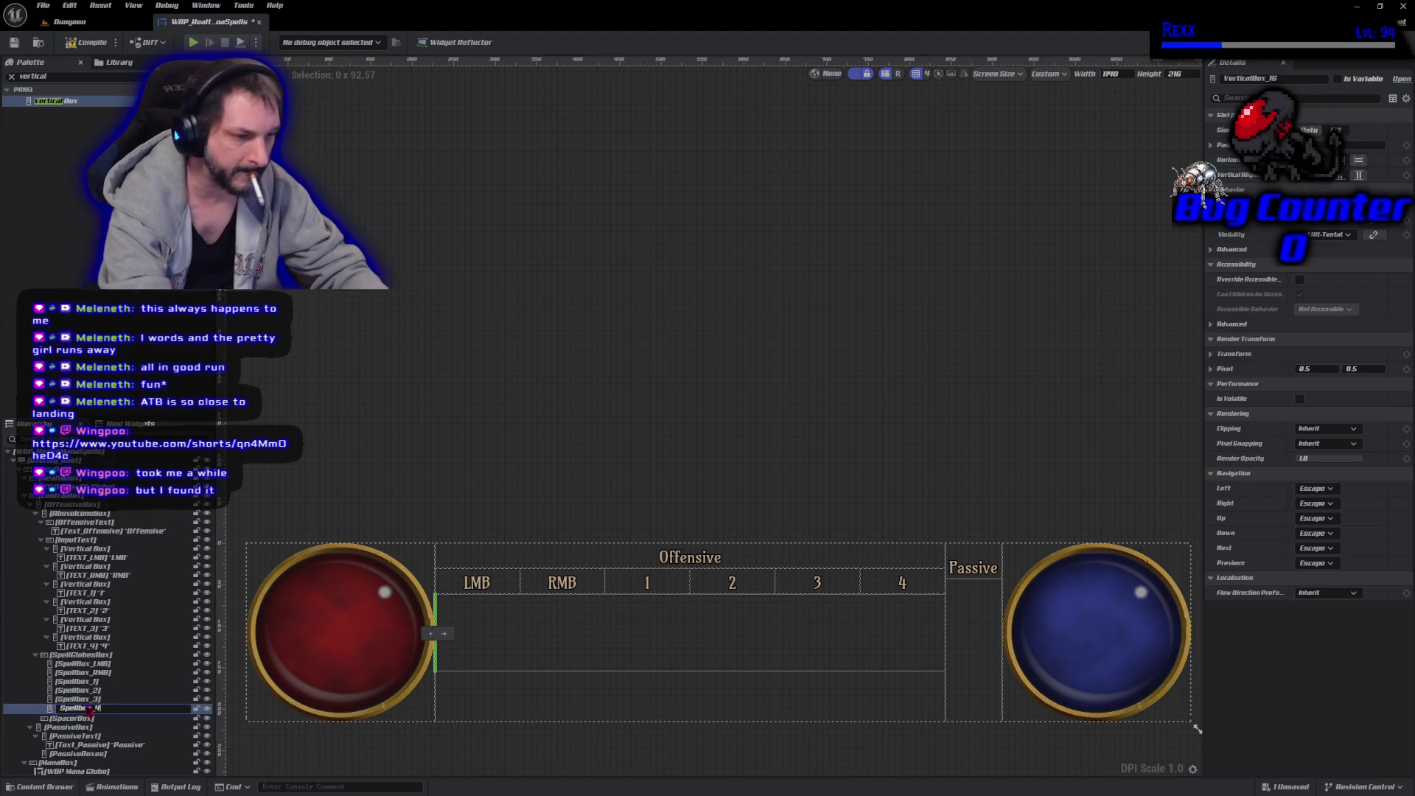
{"action": "key", "text": "Return"}
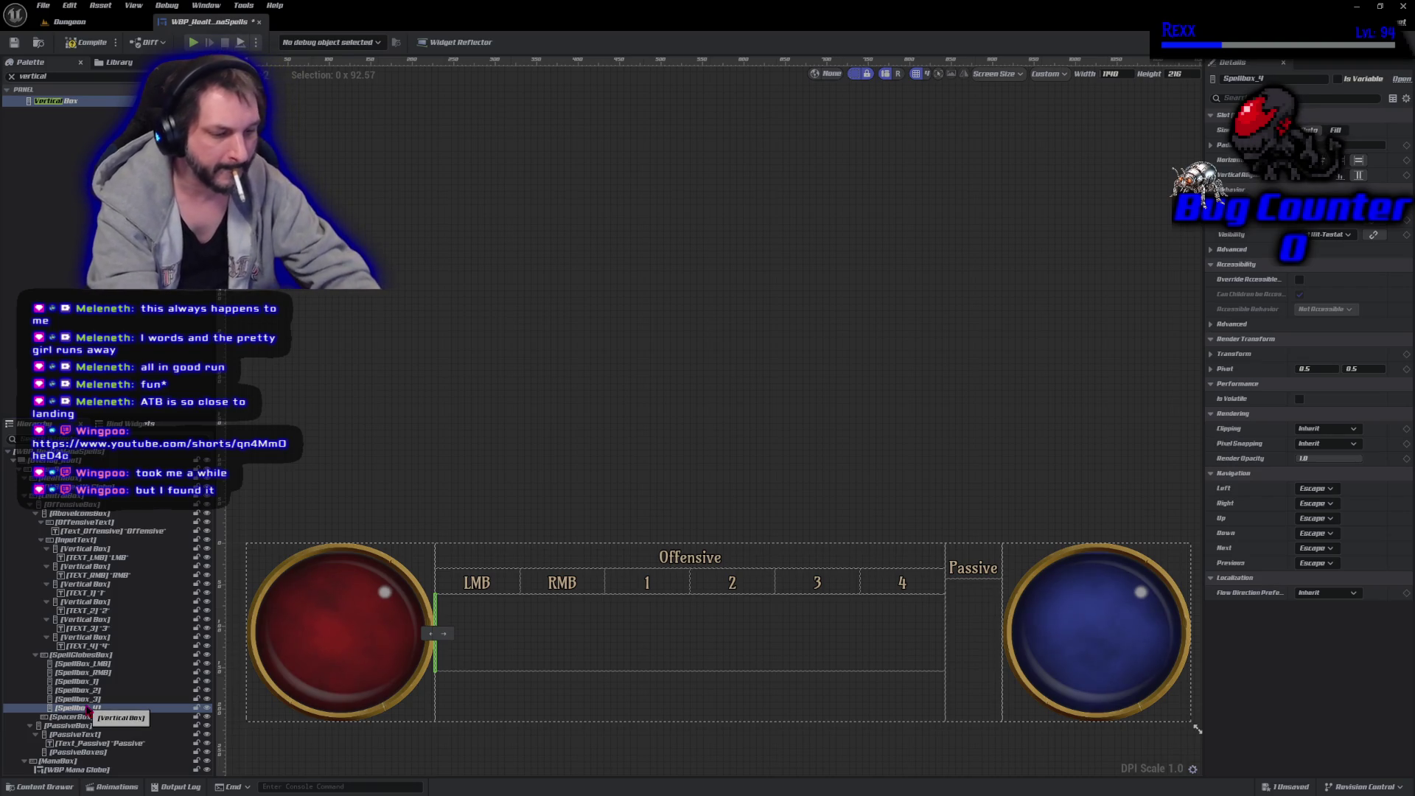
{"action": "key", "text": "ctrl+s"}
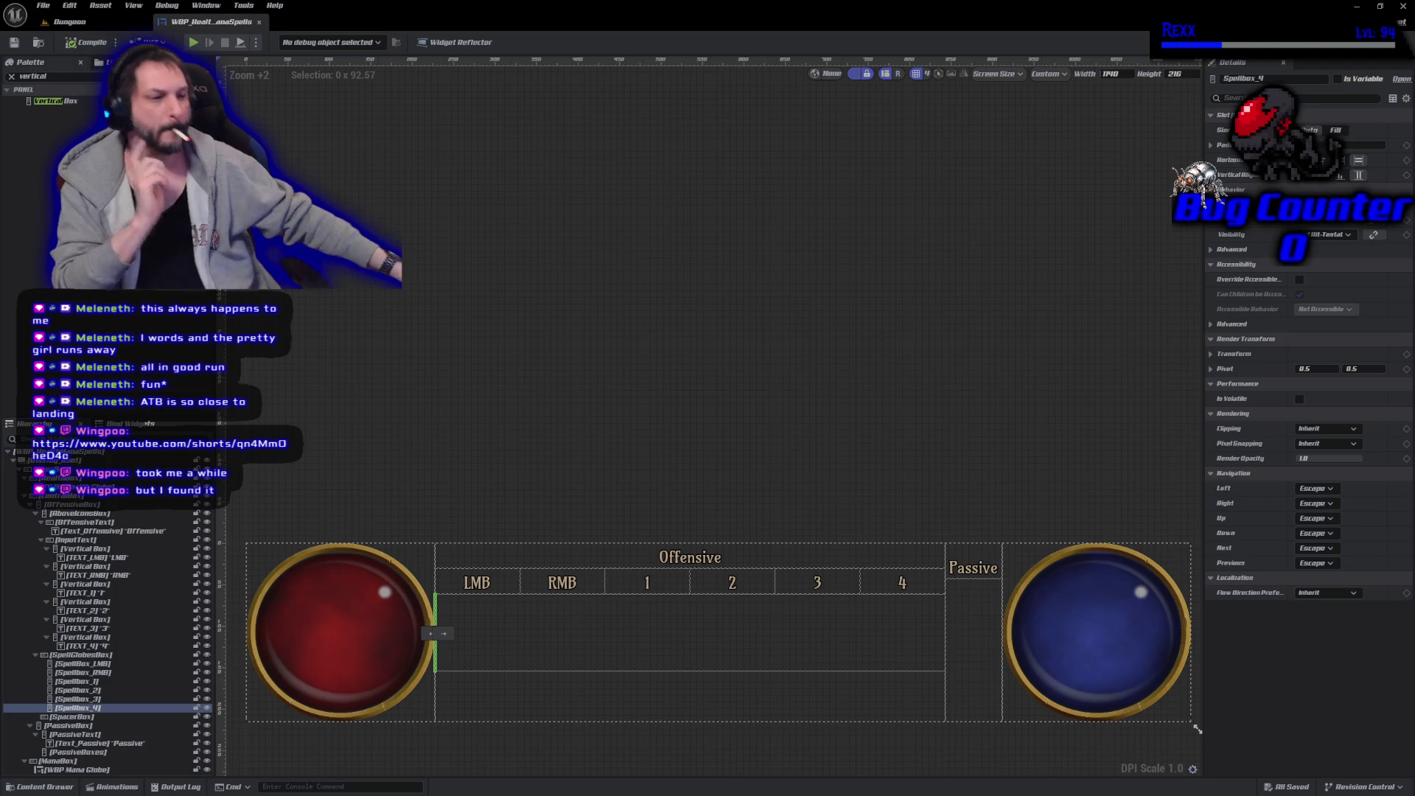
Set Spellbox_LMB through Spellbox_4 to Fill size, then play the chat's YouTube Short in Chrome.
{"action": "left_click", "coordinate": [94, 665], "text": "shift"}
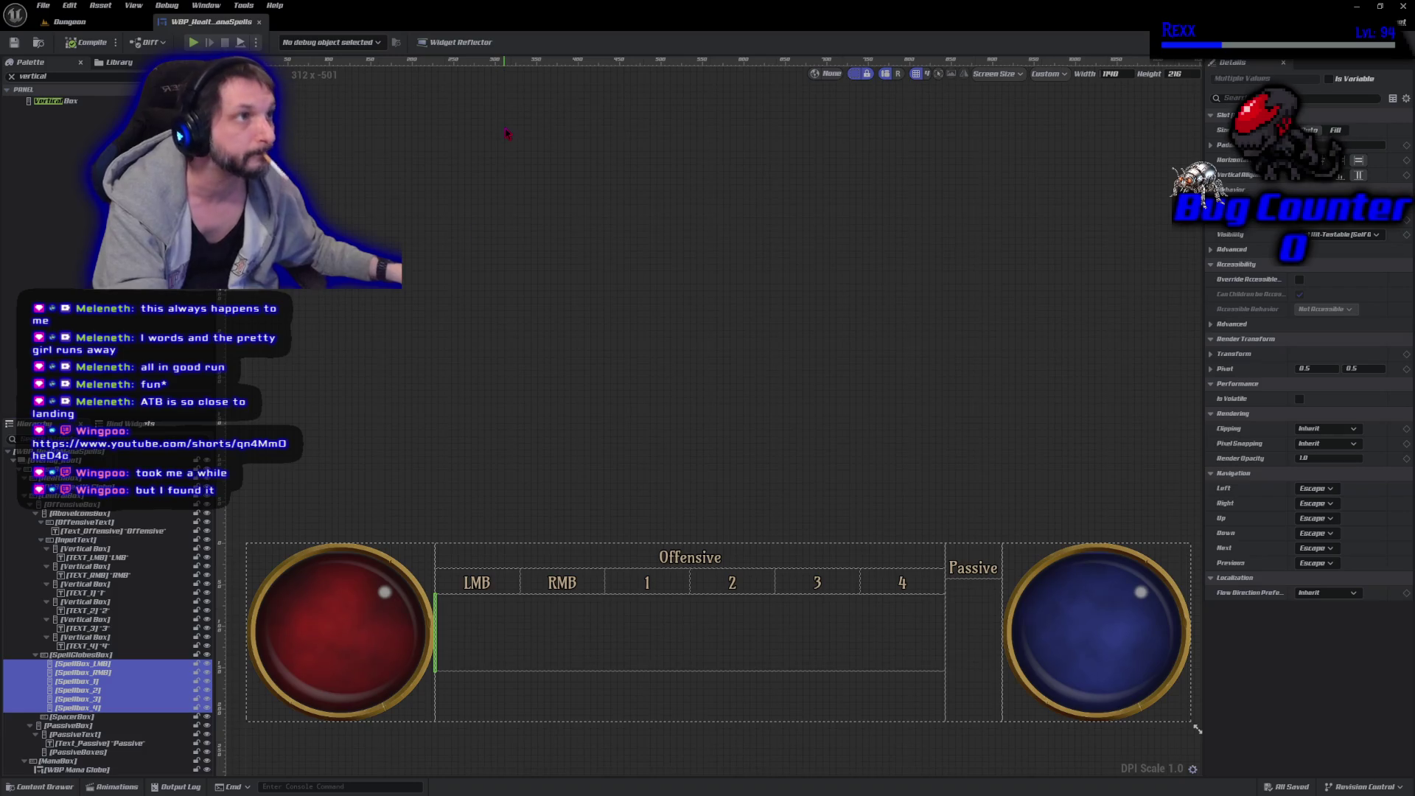
{"action": "left_click", "coordinate": [1336, 130]}
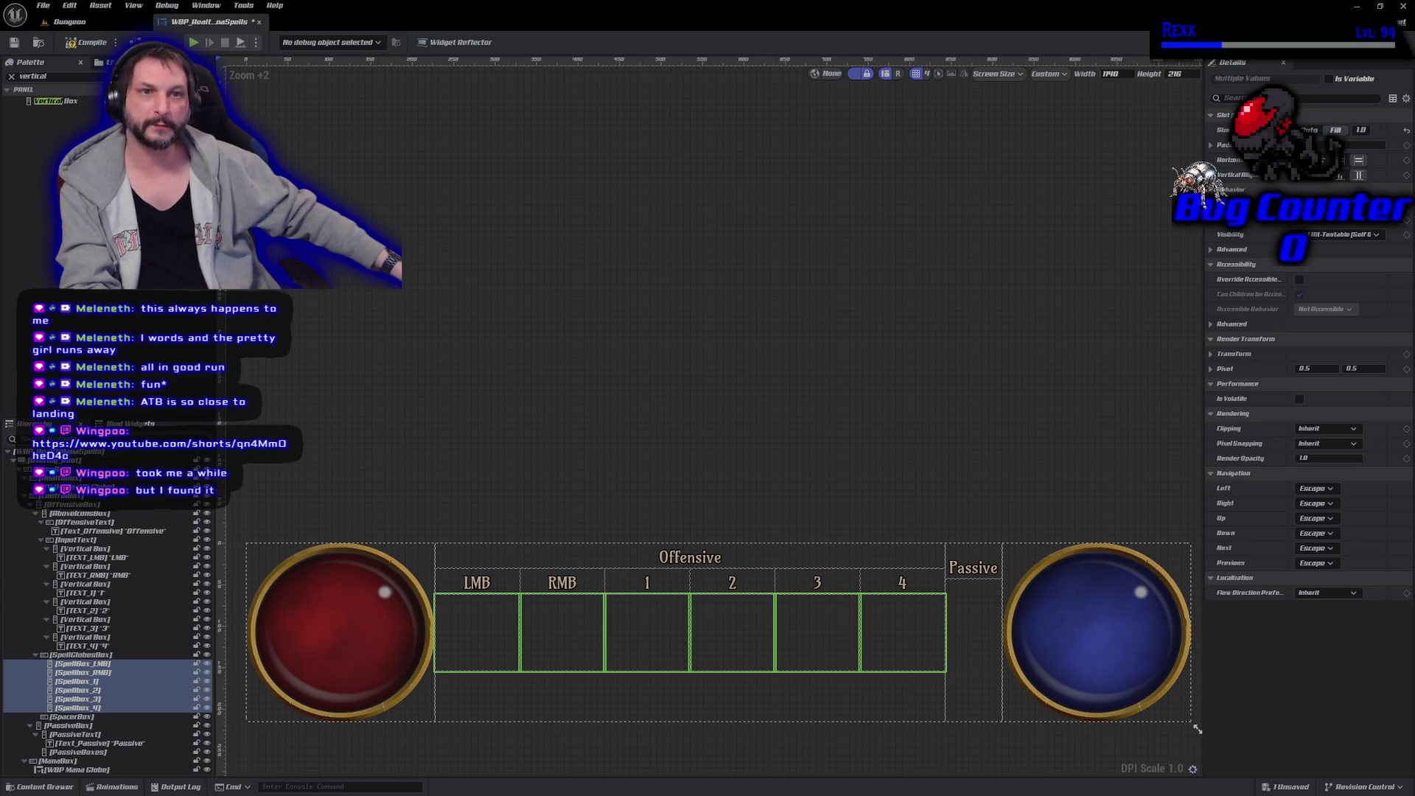
{"action": "key", "text": "alt+Tab"}
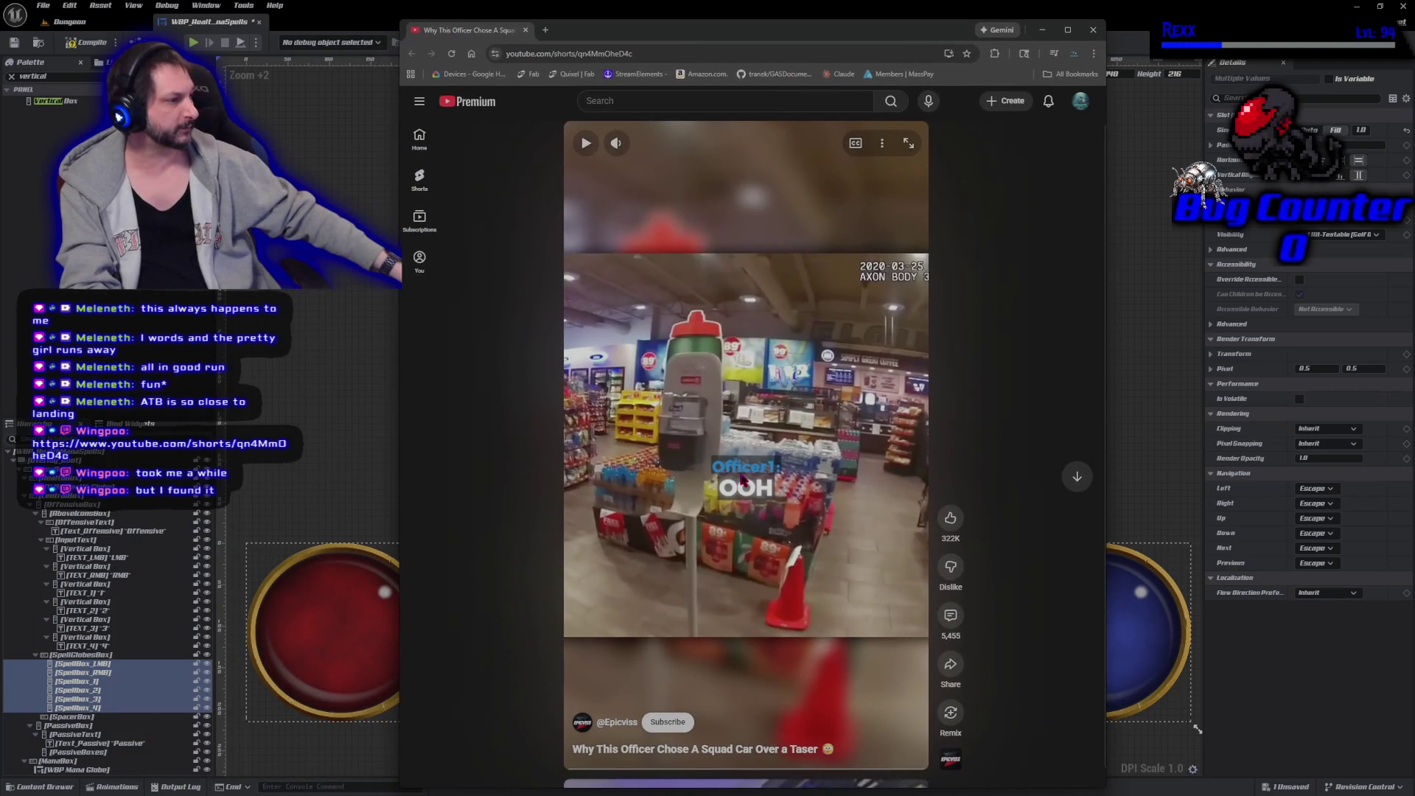
{"action": "left_click", "coordinate": [742, 479]}
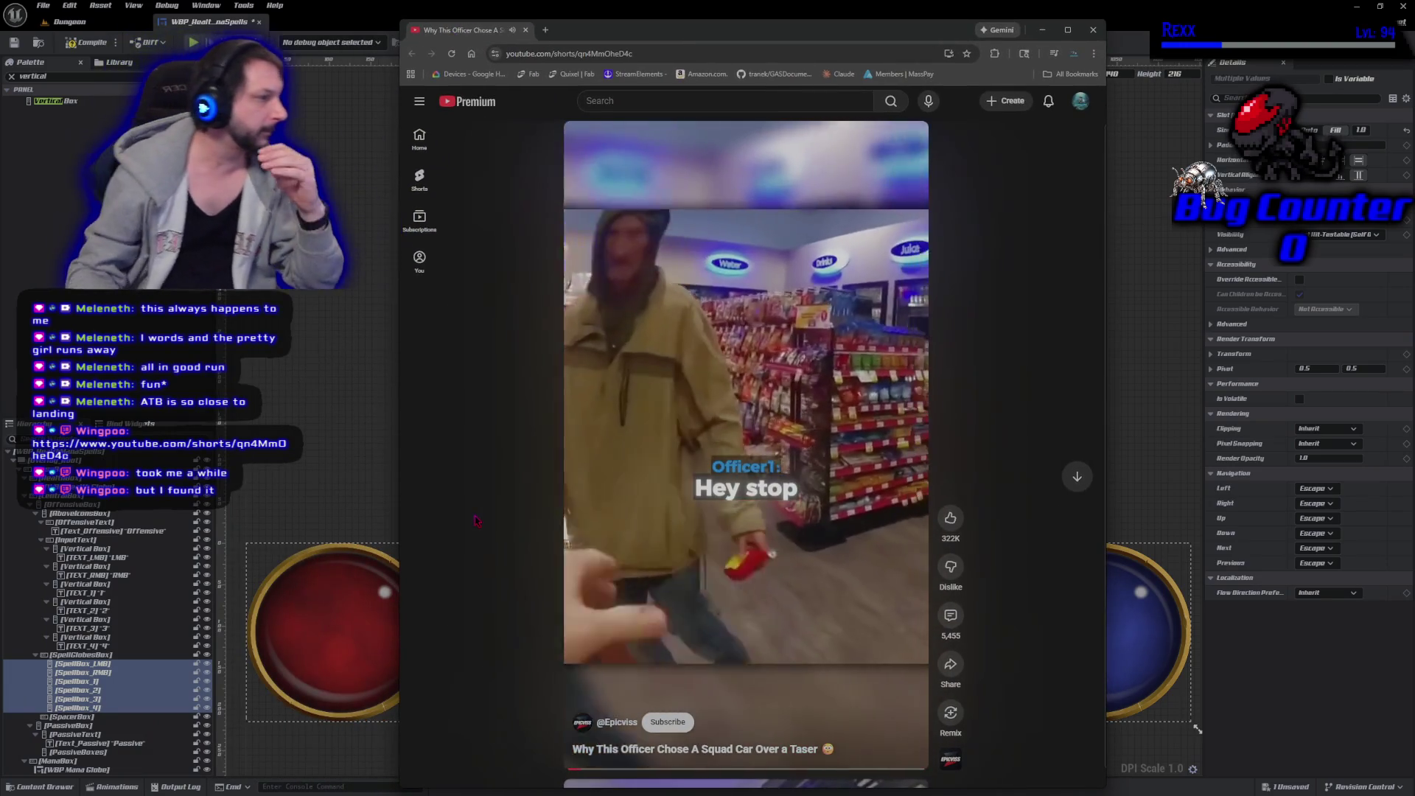
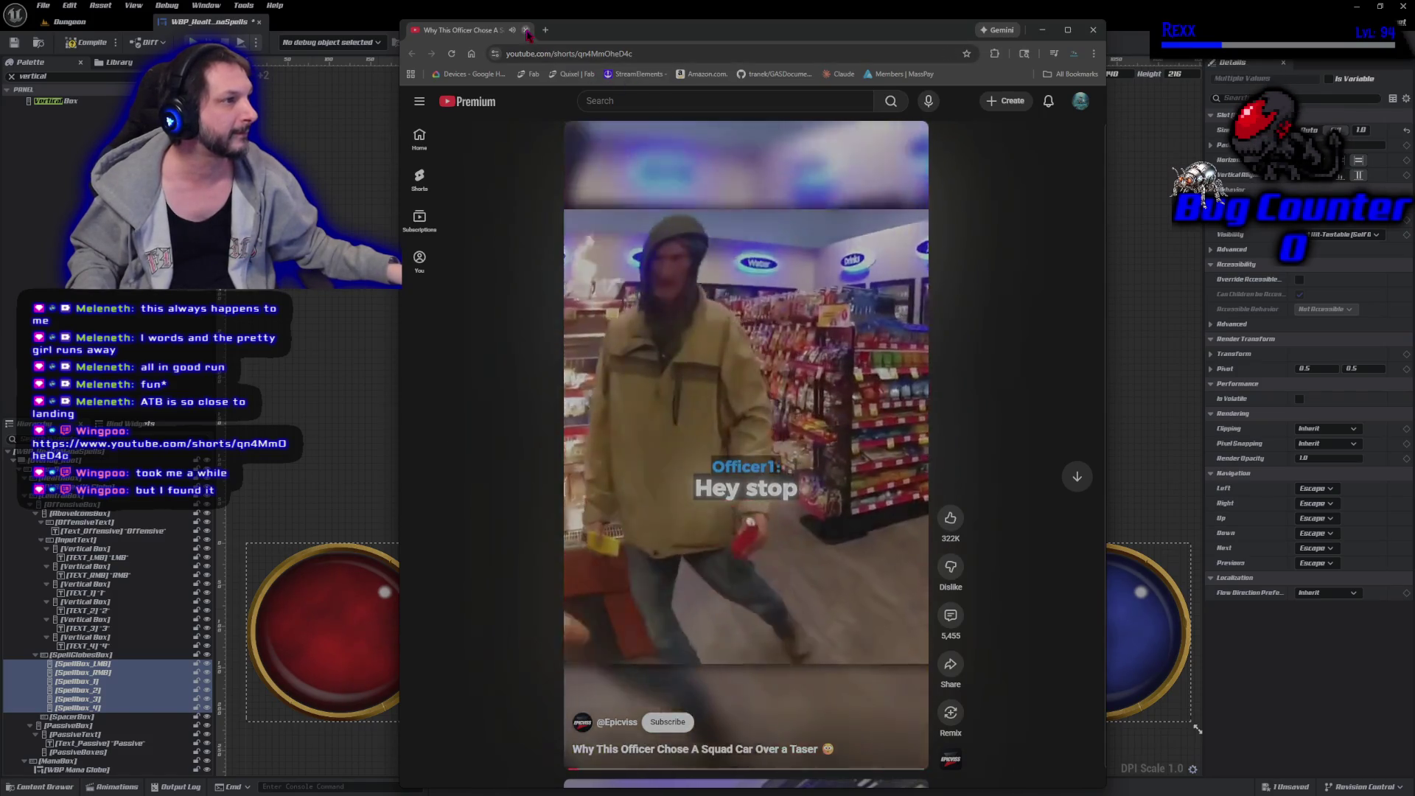
Close the YouTube Short browser tab to get back to Unreal Engine.
{"action": "key", "text": "ctrl+w"}
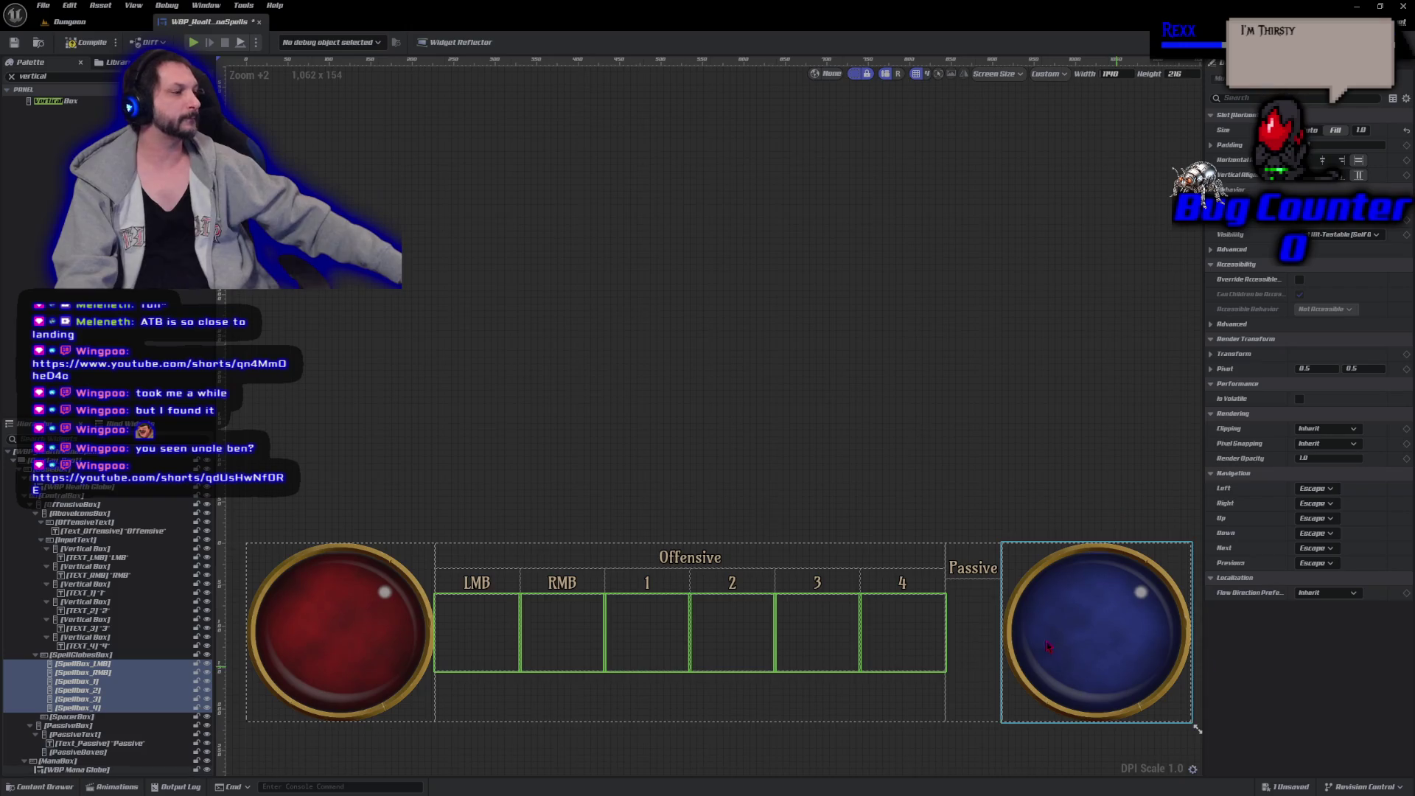
Drag three Vertical Boxes from the Palette into PassiveBoxes and select the first one.
{"action": "left_click", "coordinate": [964, 640]}
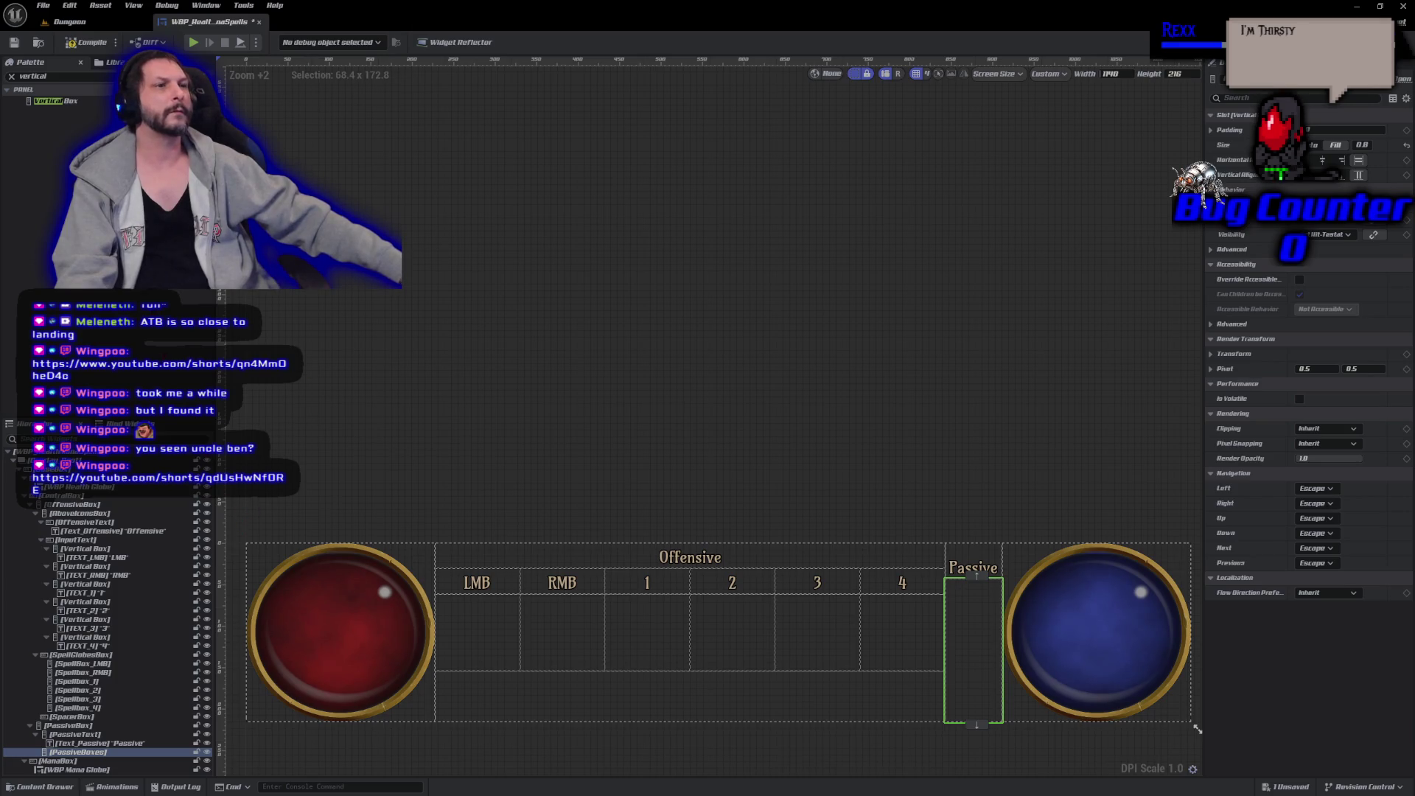
{"action": "mouse_move", "coordinate": [56, 101]}
{"action": "left_mouse_down"}
{"action": "mouse_move", "coordinate": [907, 649]}
{"action": "mouse_move", "coordinate": [962, 636]}
{"action": "mouse_move", "coordinate": [946, 638]}
{"action": "left_mouse_up"}
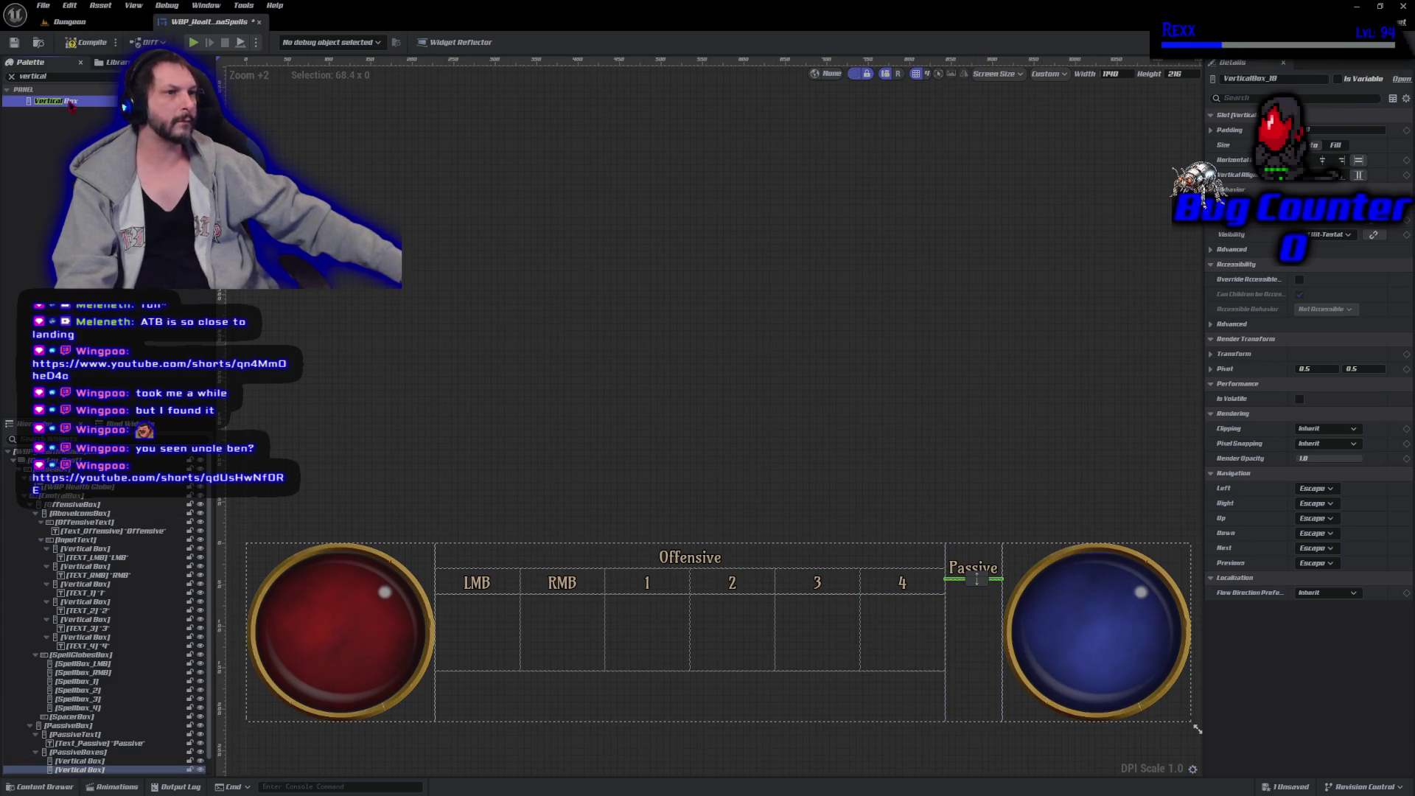
{"action": "mouse_move", "coordinate": [72, 105]}
{"action": "left_mouse_down"}
{"action": "mouse_move", "coordinate": [973, 647]}
{"action": "mouse_move", "coordinate": [641, 652]}
{"action": "mouse_move", "coordinate": [733, 634]}
{"action": "mouse_move", "coordinate": [819, 634]}
{"action": "mouse_move", "coordinate": [127, 752]}
{"action": "left_mouse_up"}
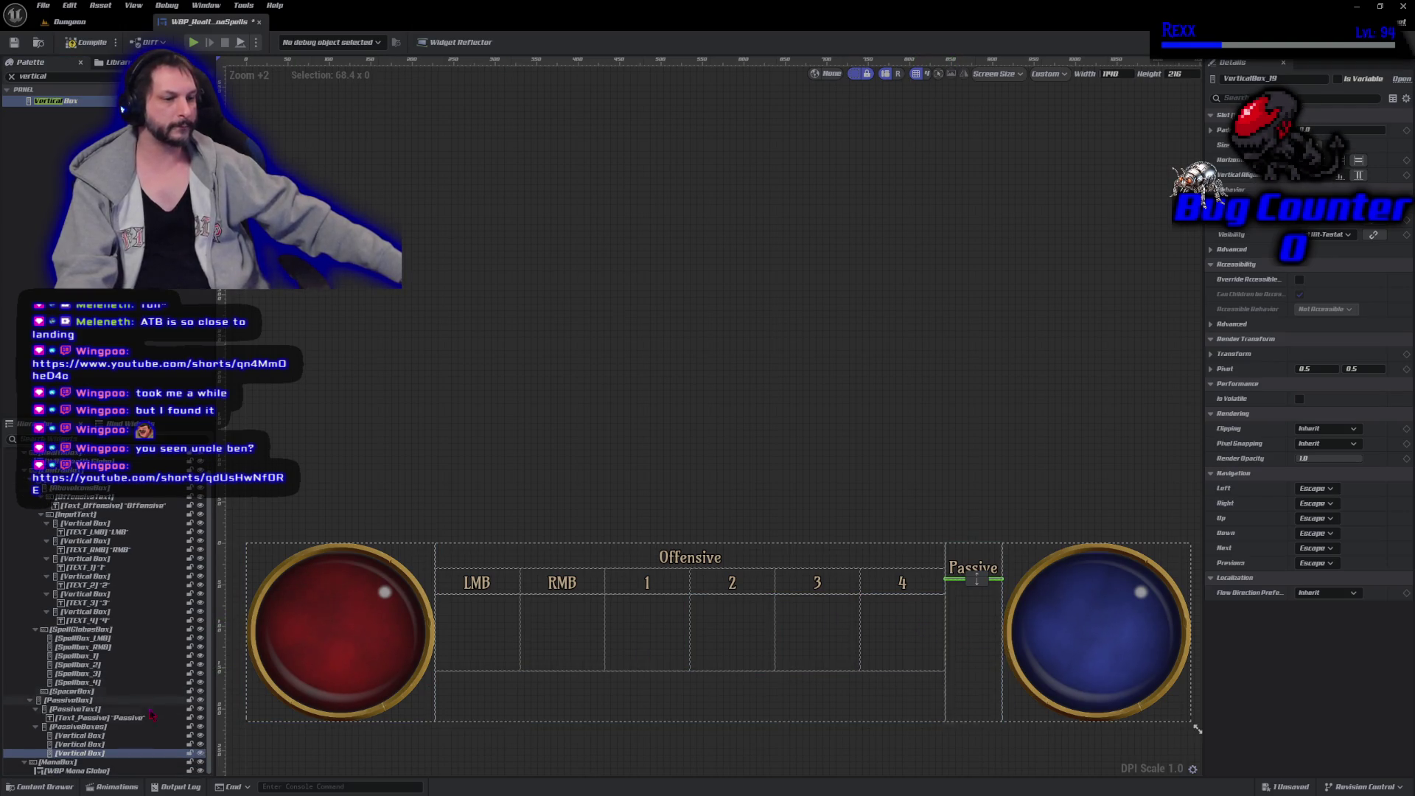
{"action": "left_click", "coordinate": [117, 735], "text": "shift"}
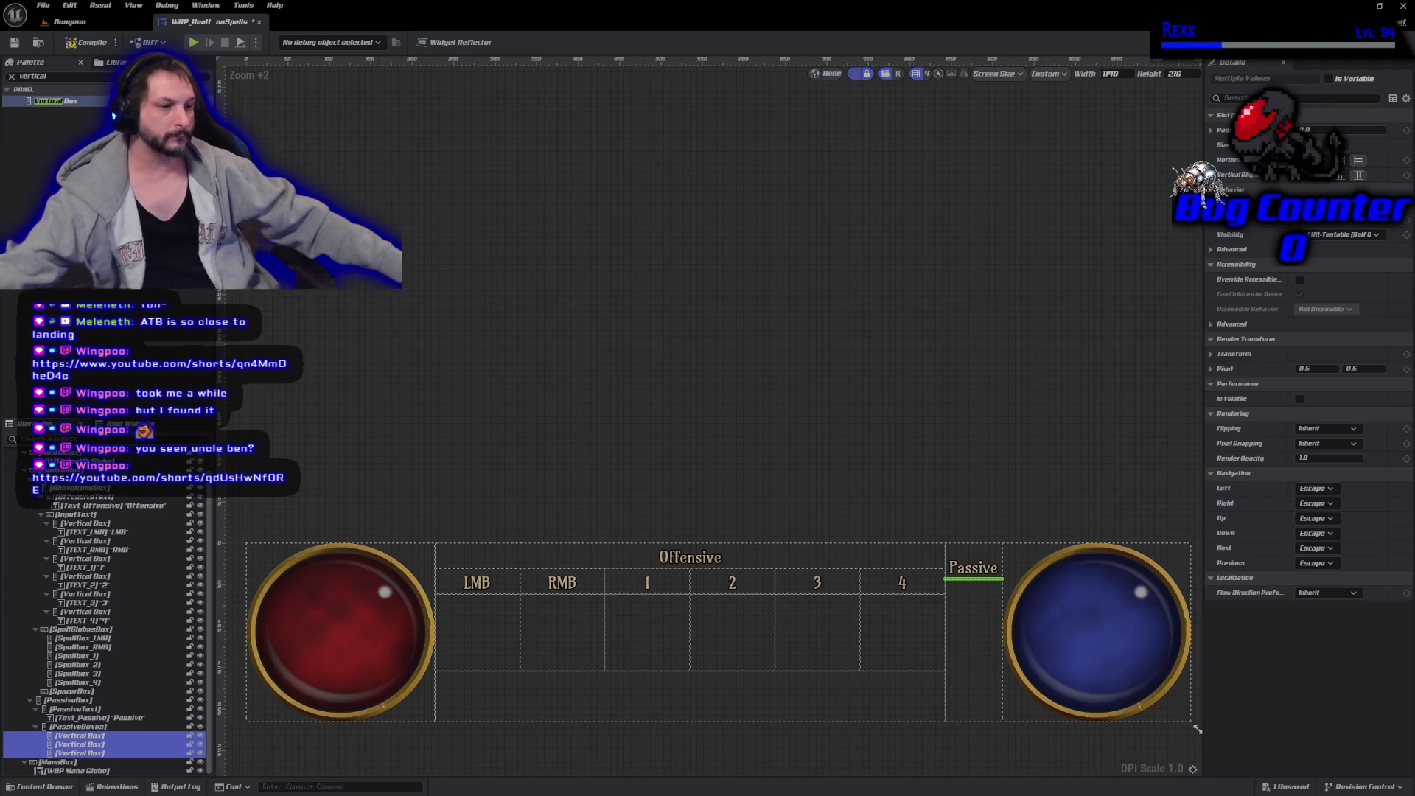
{"action": "left_click", "coordinate": [102, 738]}
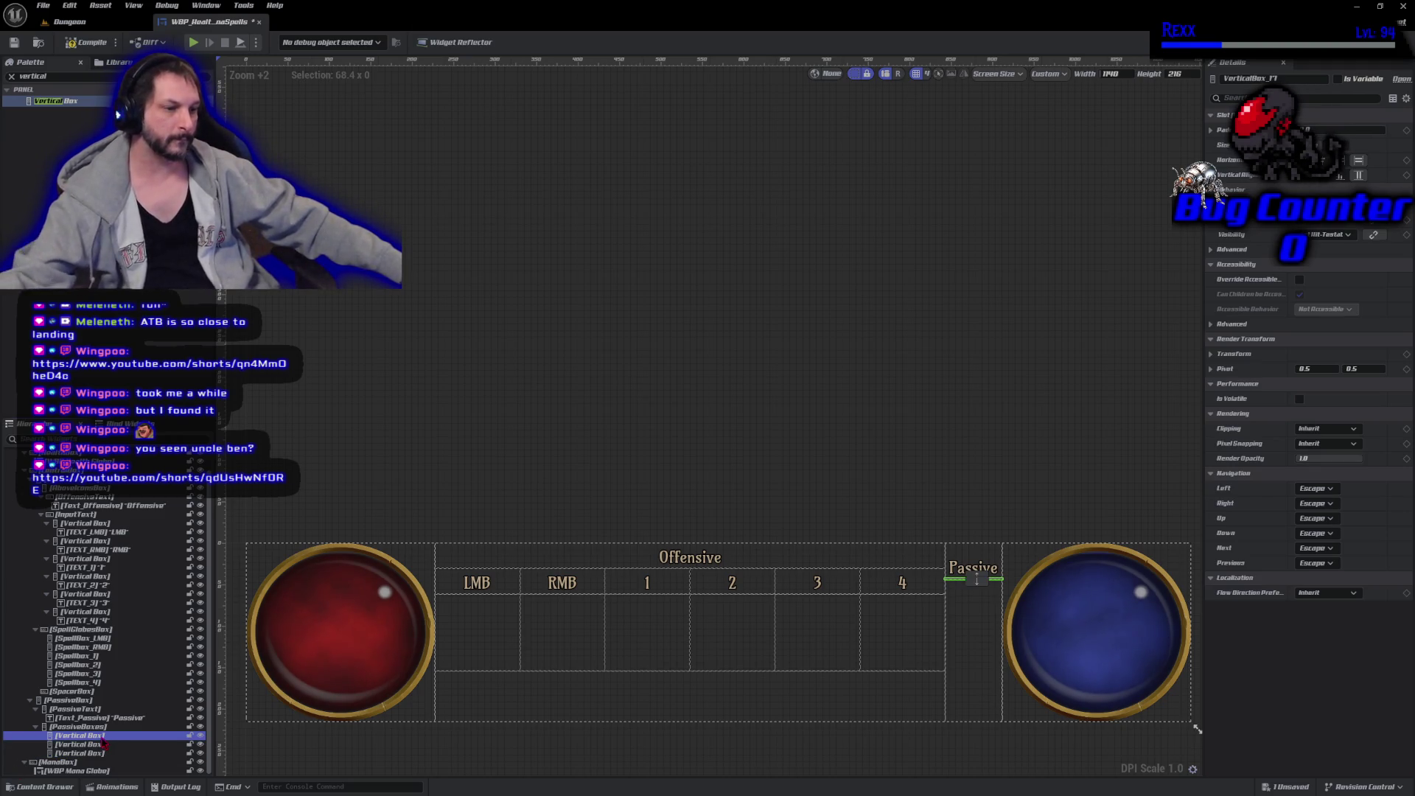
Rename the first two vertical boxes PassiveBox_1 and PassiveBox_2.
{"action": "key", "text": "F2"}
{"action": "type", "text": "Pa"}
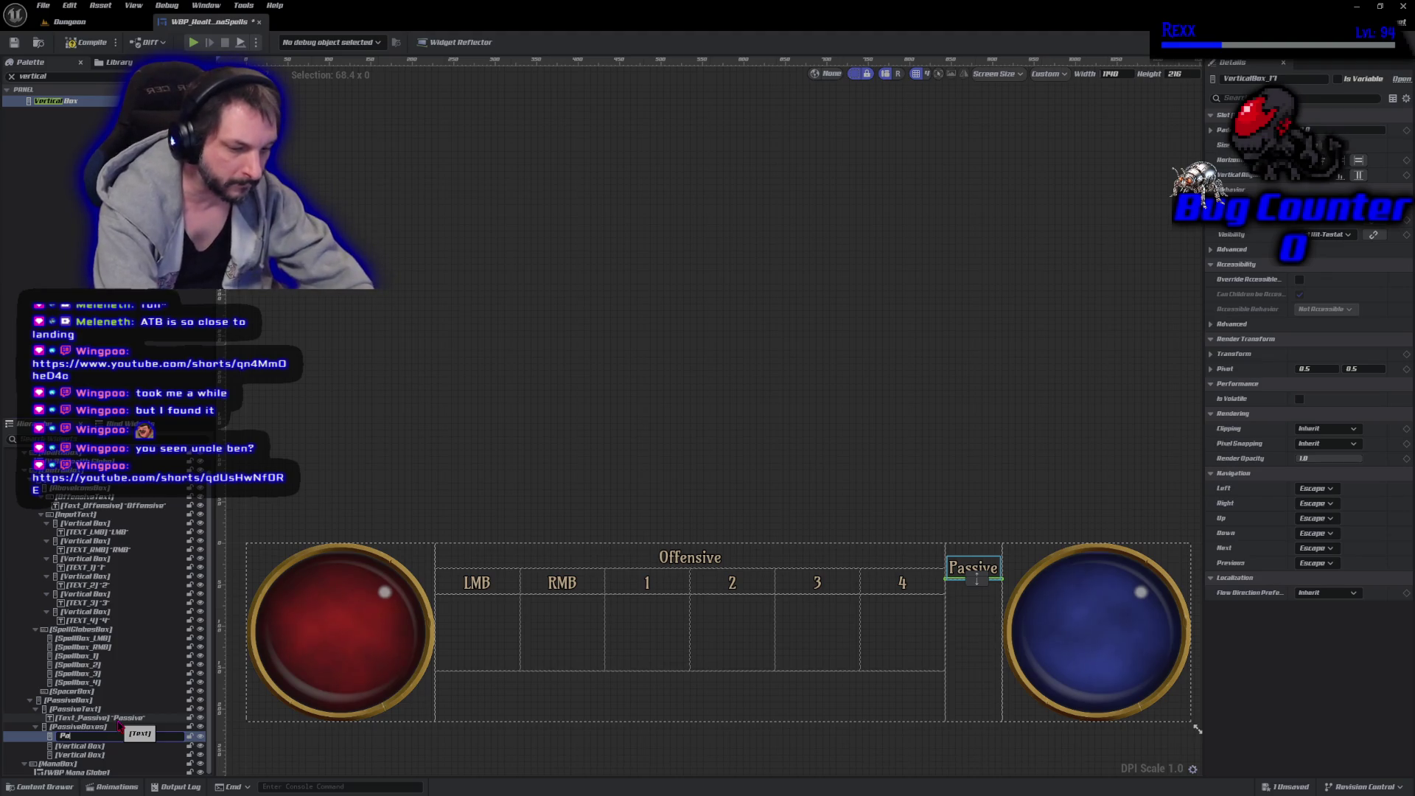
{"action": "type", "text": "ssiveBox"}
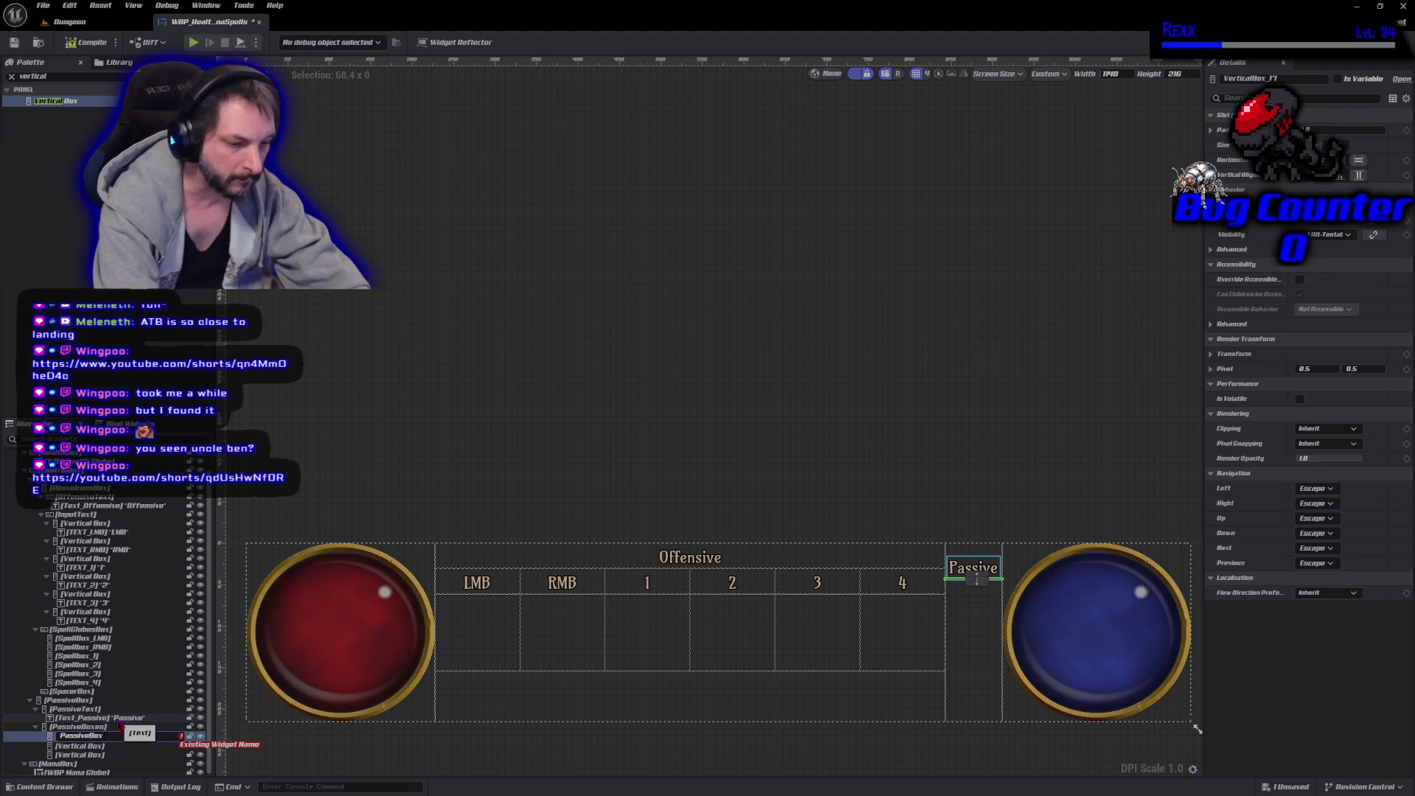
{"action": "type", "text": "_"}
{"action": "key", "text": "ctrl+a"}
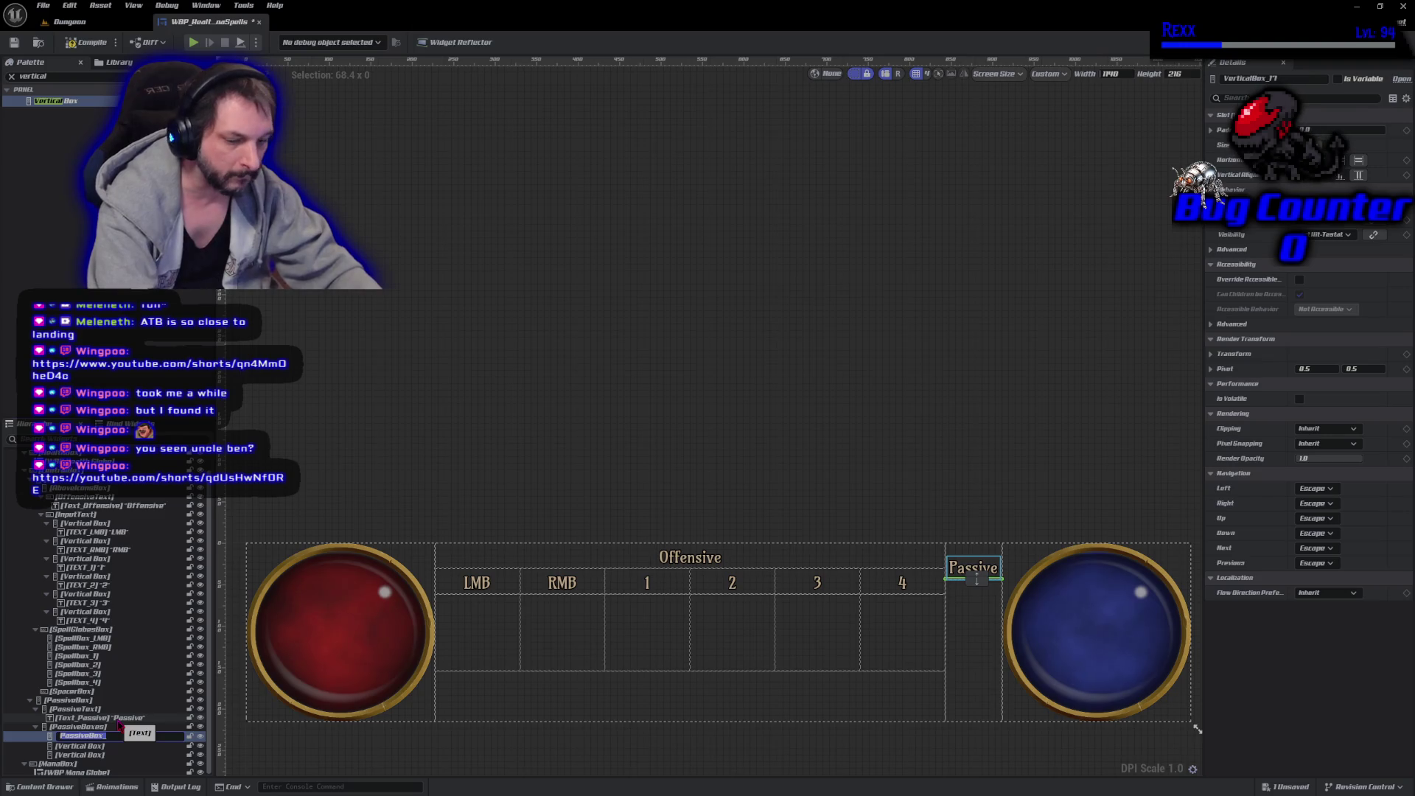
{"action": "key", "text": "End"}
{"action": "key", "text": "Return"}
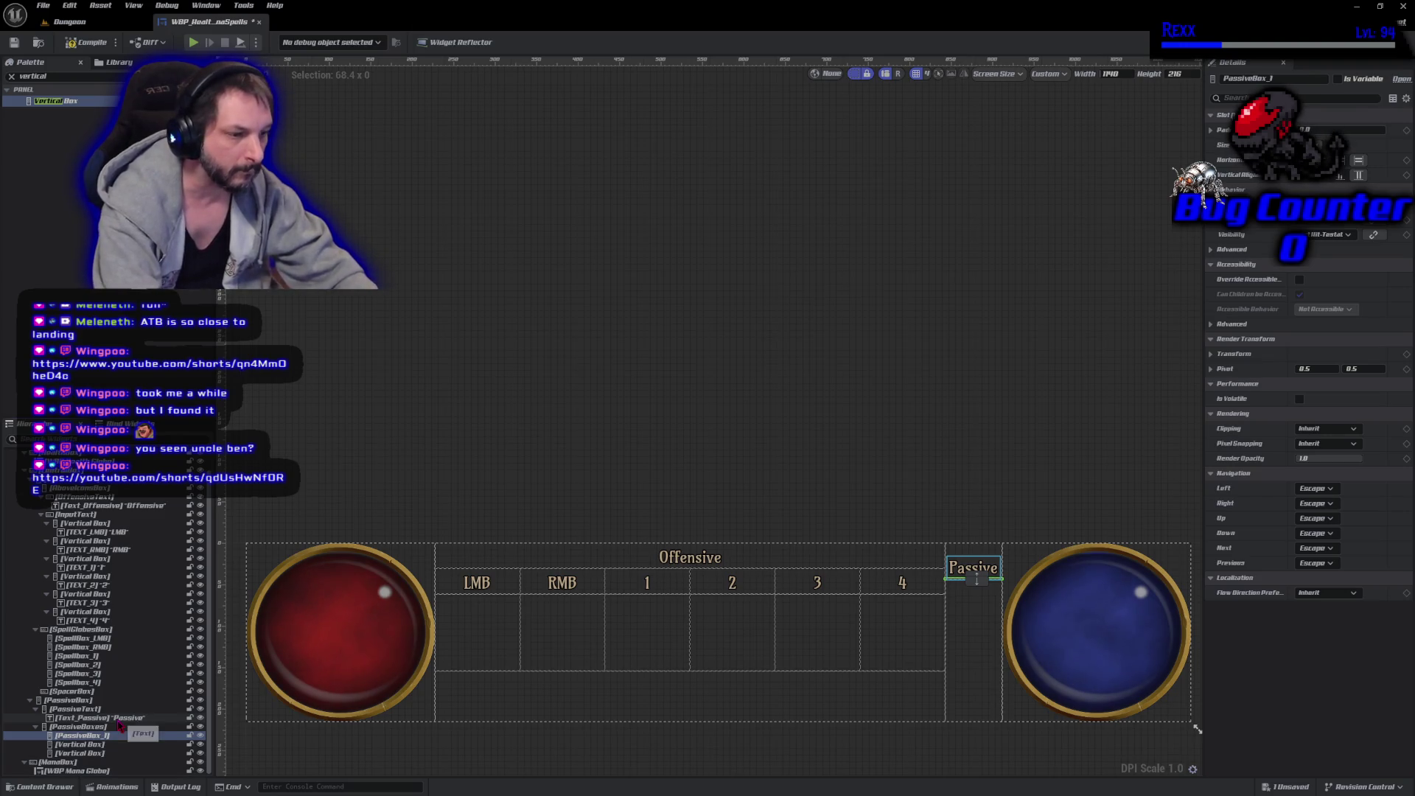
{"action": "left_click", "coordinate": [92, 745]}
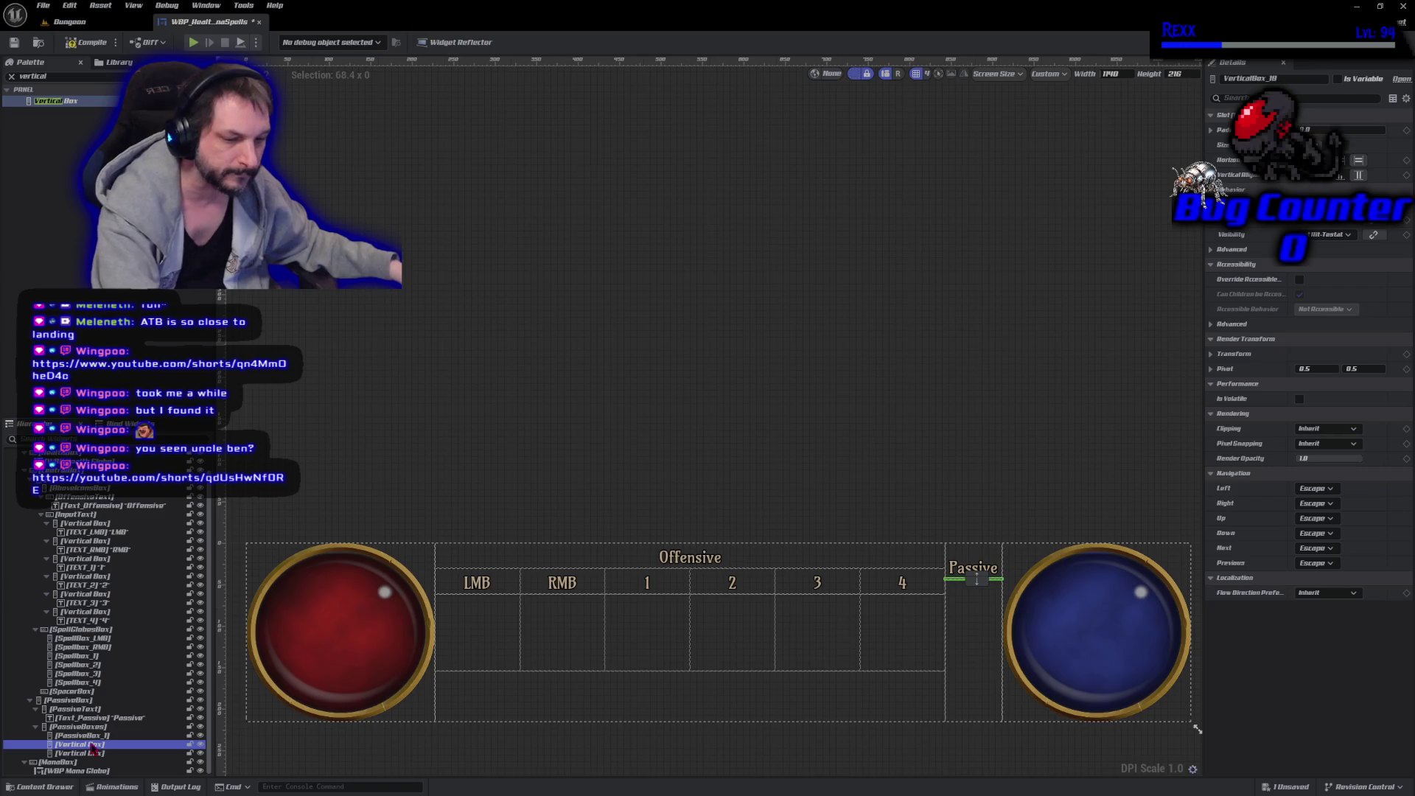
{"action": "key", "text": "F2"}
{"action": "type", "text": "PassiveBox_2"}
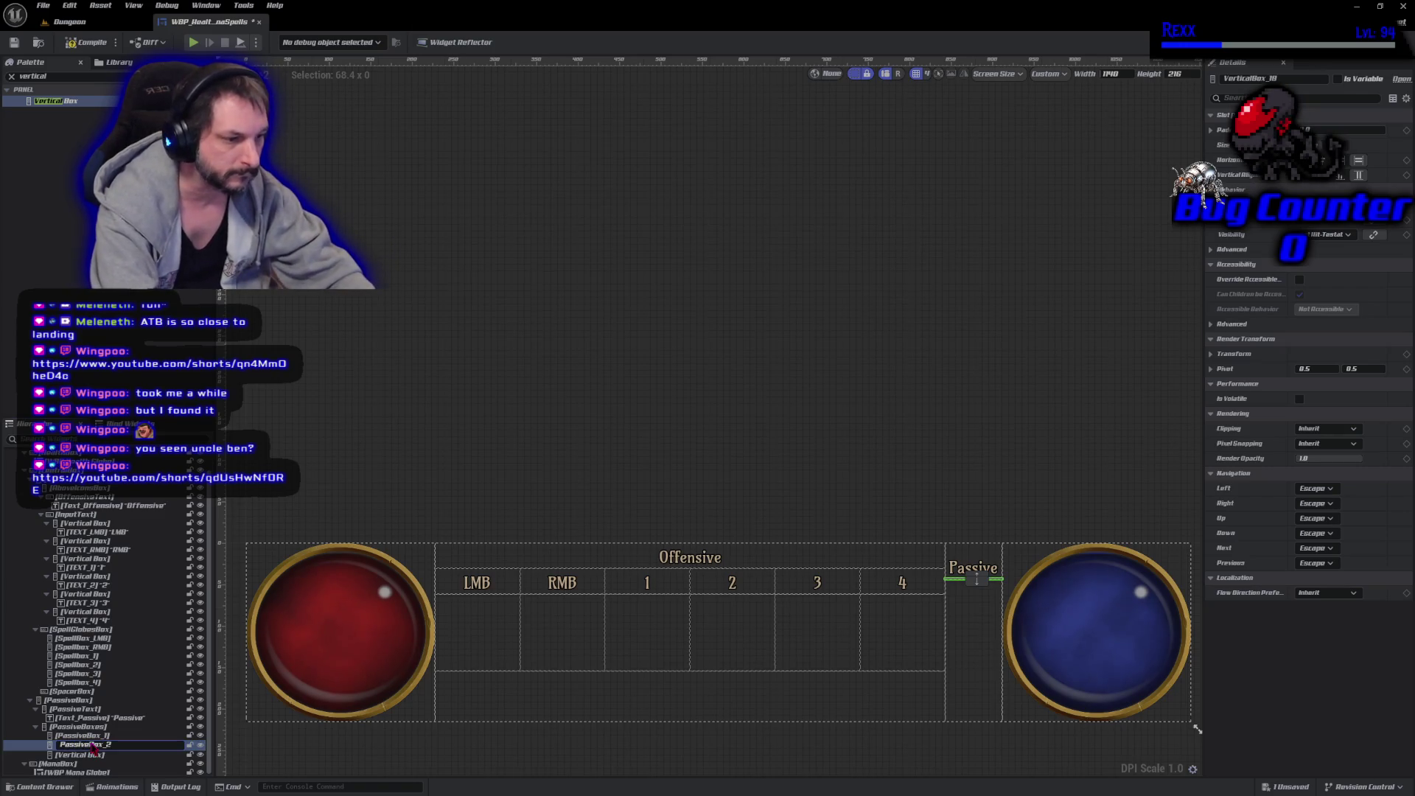
{"action": "key", "text": "Return"}
Rename the third box PassiveBox_Spacer and save the widget blueprint.
{"action": "left_click", "coordinate": [114, 753]}
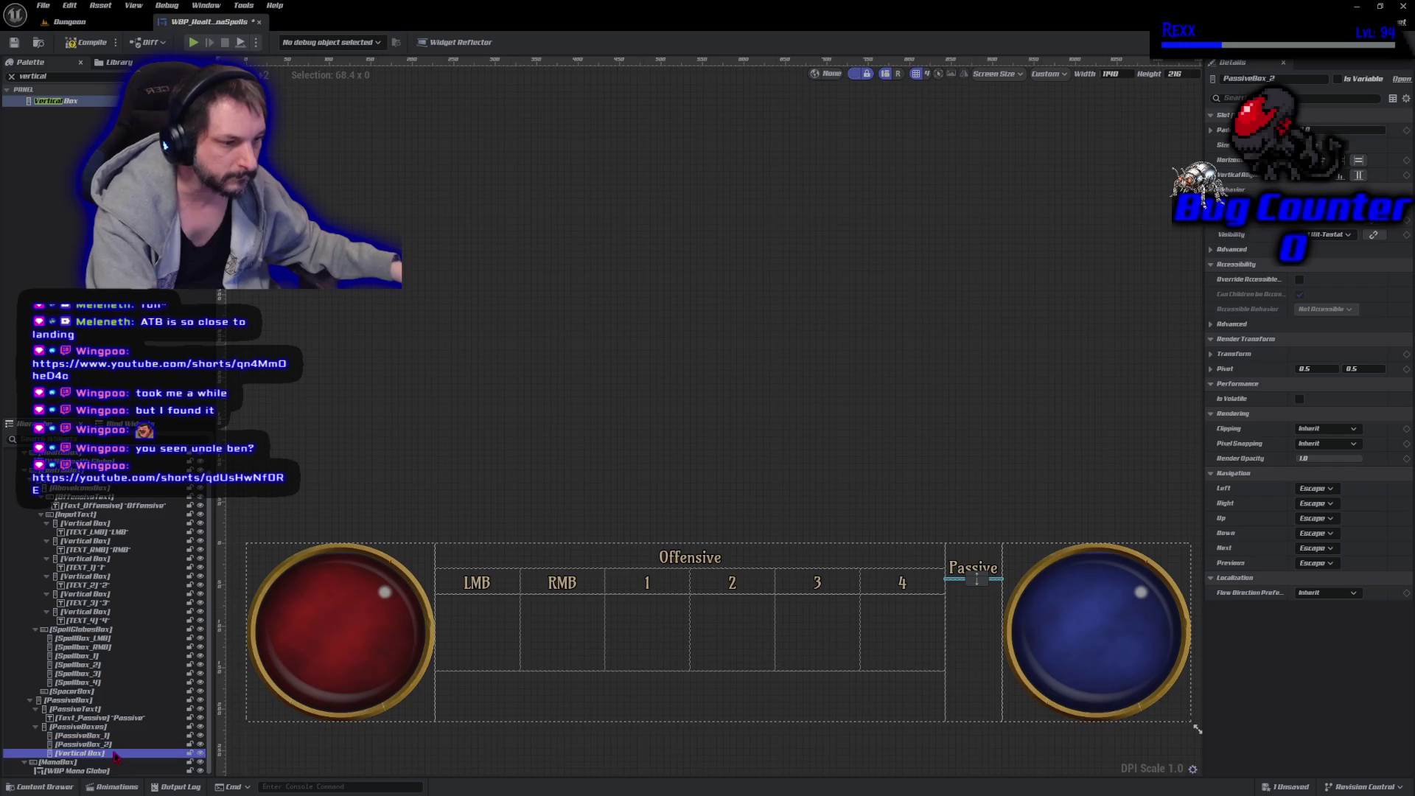
{"action": "left_click", "coordinate": [114, 754]}
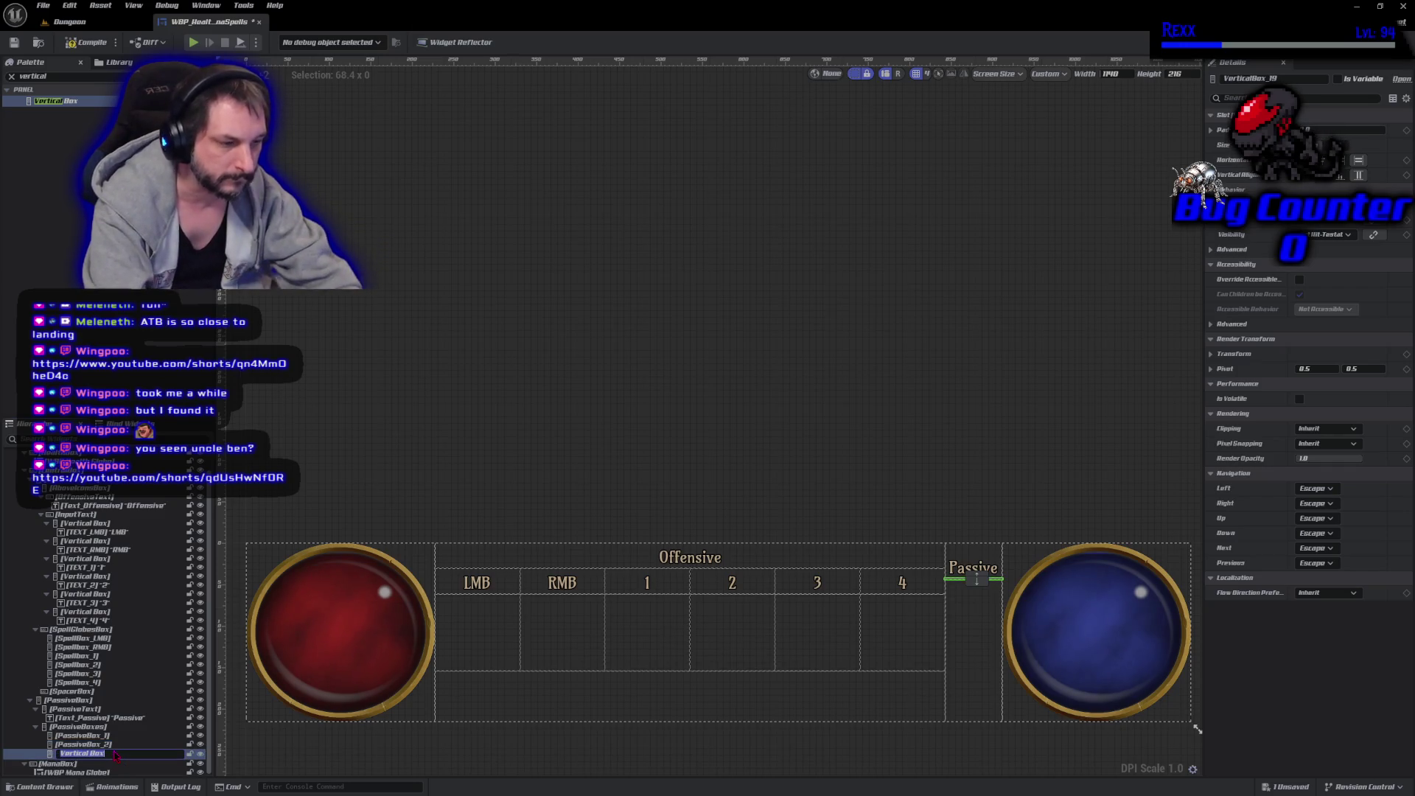
{"action": "type", "text": "PassiveBox_S"}
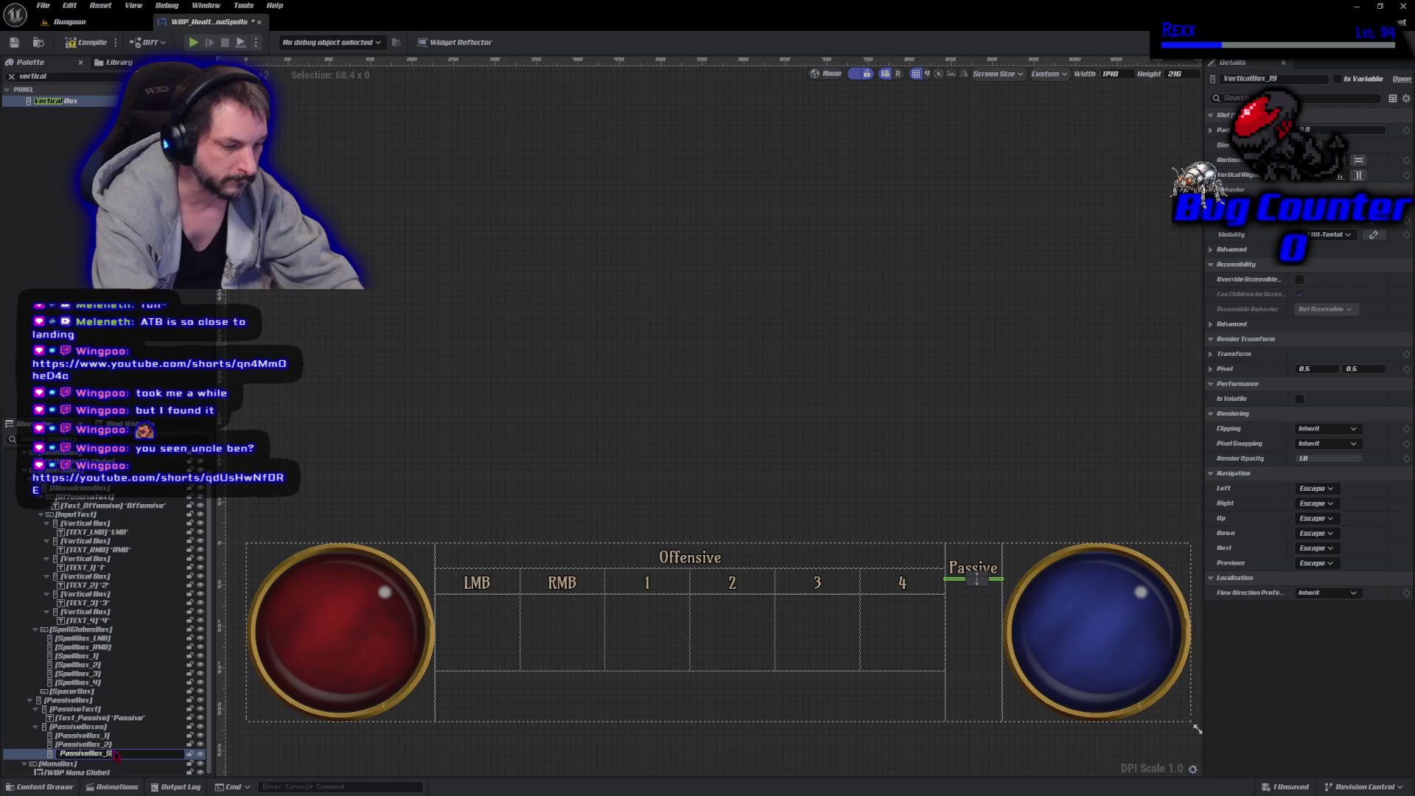
{"action": "type", "text": "pacer"}
{"action": "key", "text": "Return"}
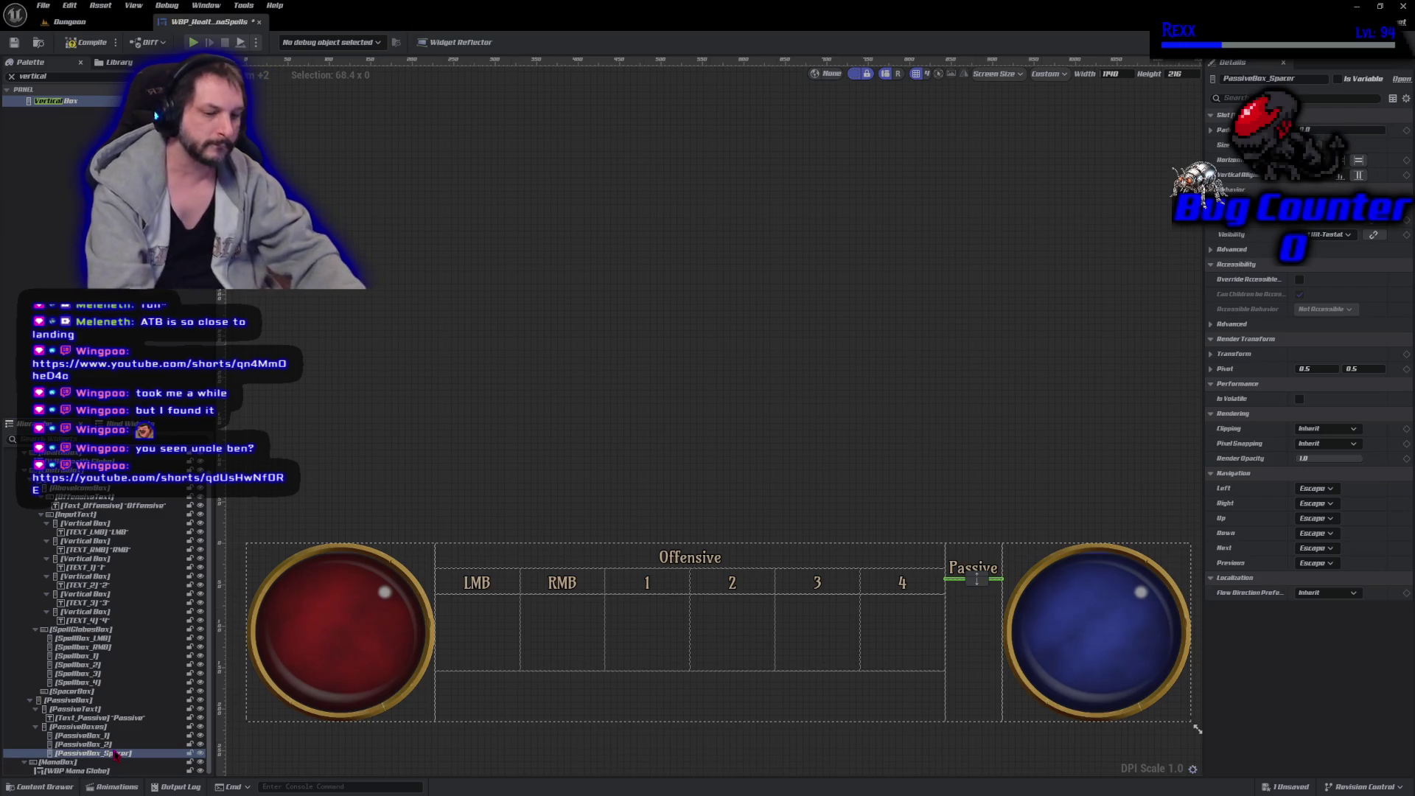
{"action": "key", "text": "ctrl+s"}
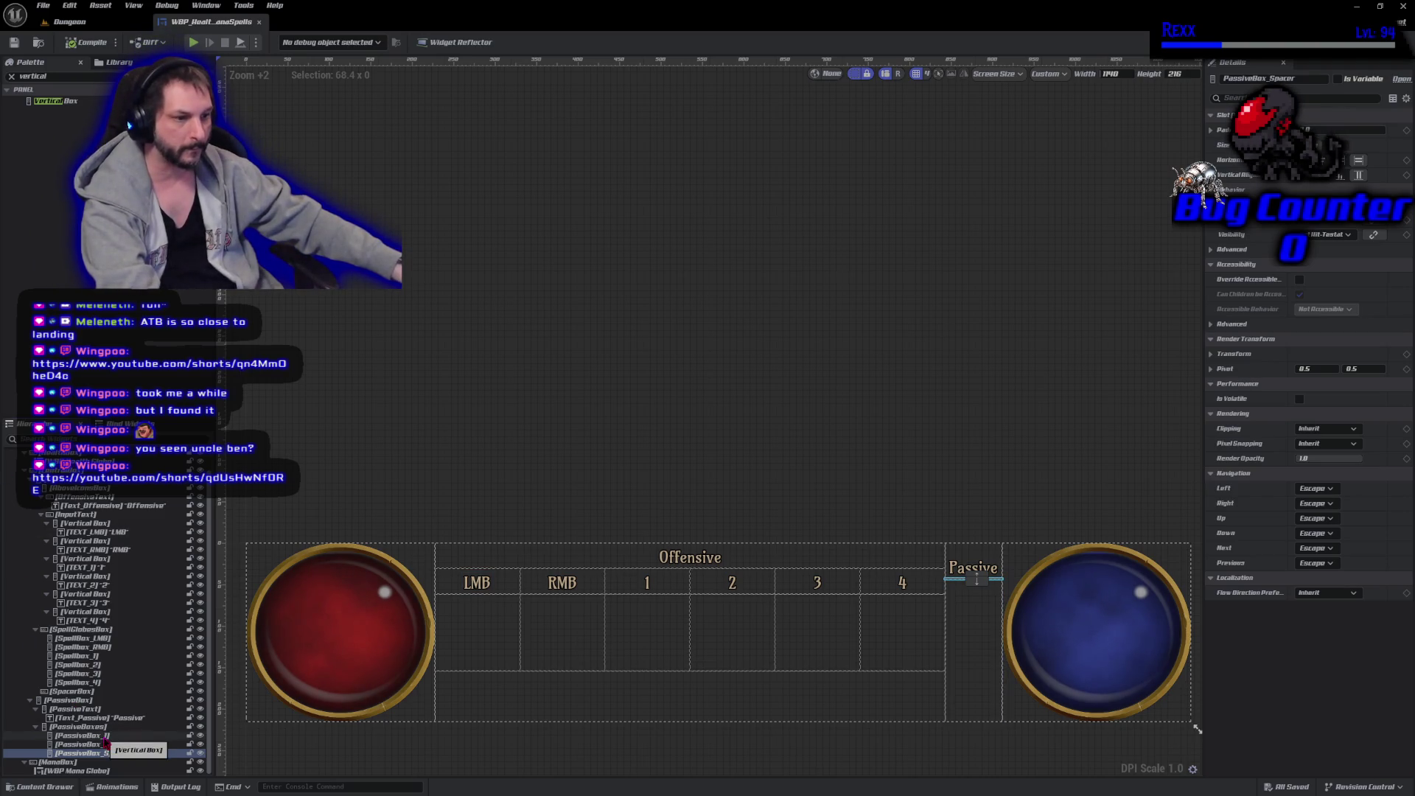
Set the three passive boxes to Fill, with PassiveBox_Spacer at 0.6.
{"action": "left_click", "coordinate": [107, 736], "text": "shift"}
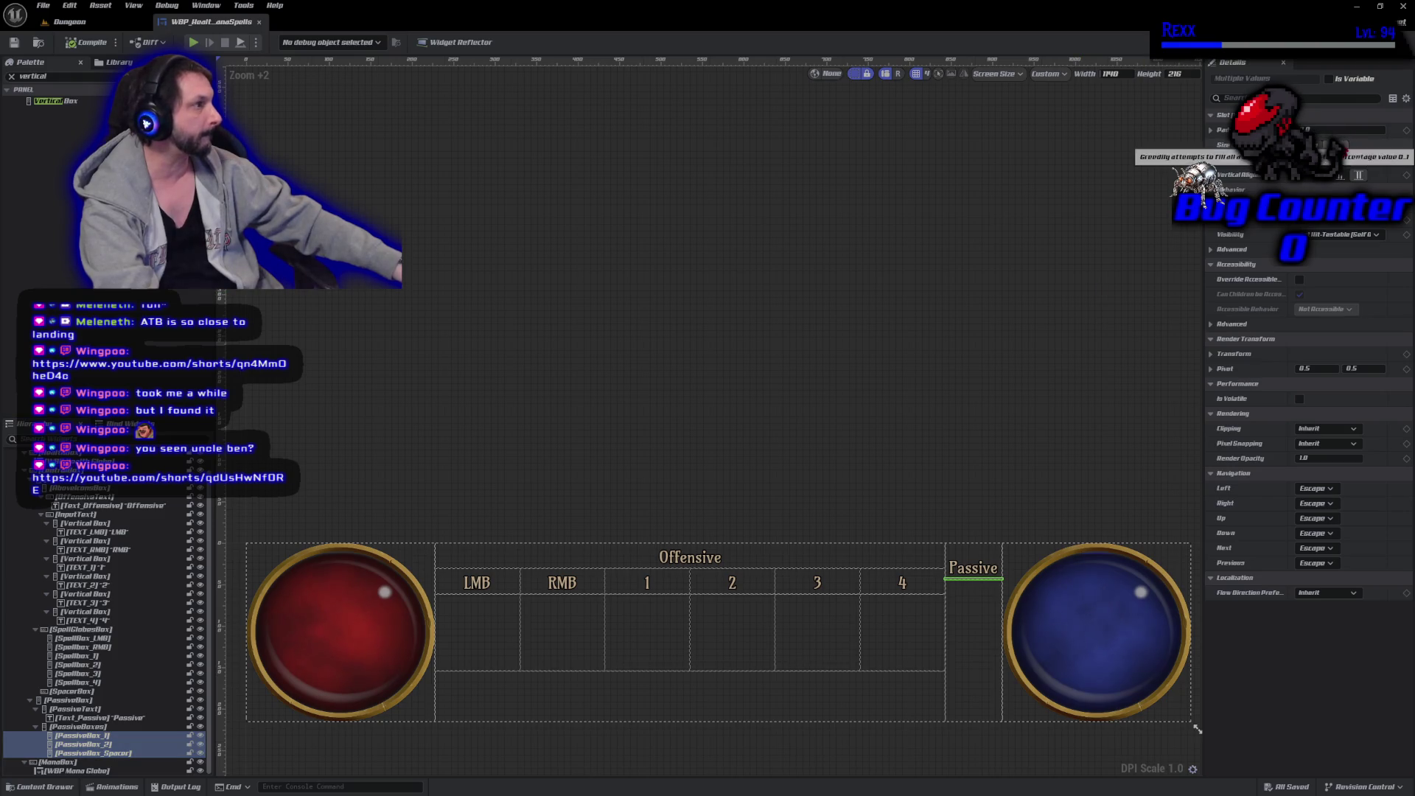
{"action": "left_click", "coordinate": [1336, 144]}
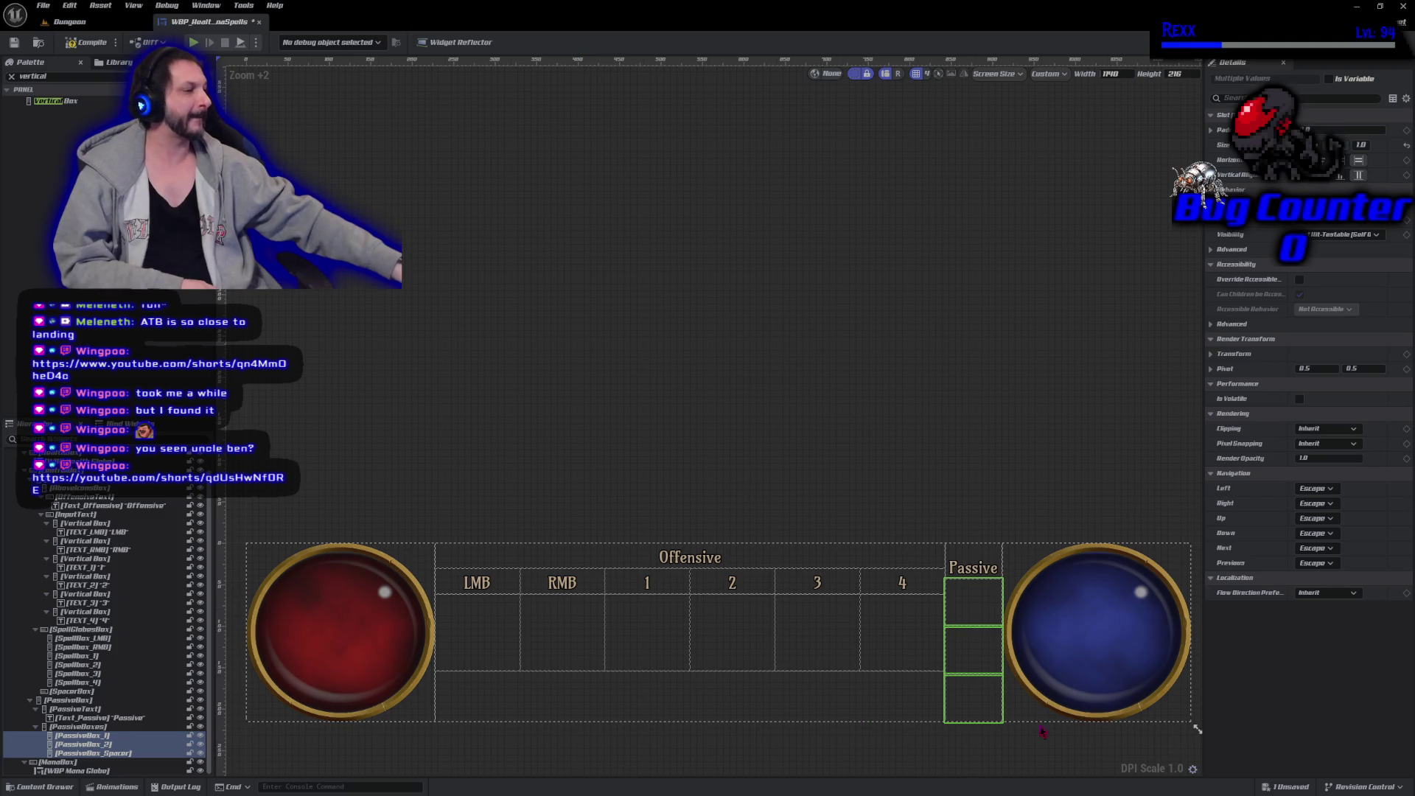
{"action": "left_click", "coordinate": [984, 707]}
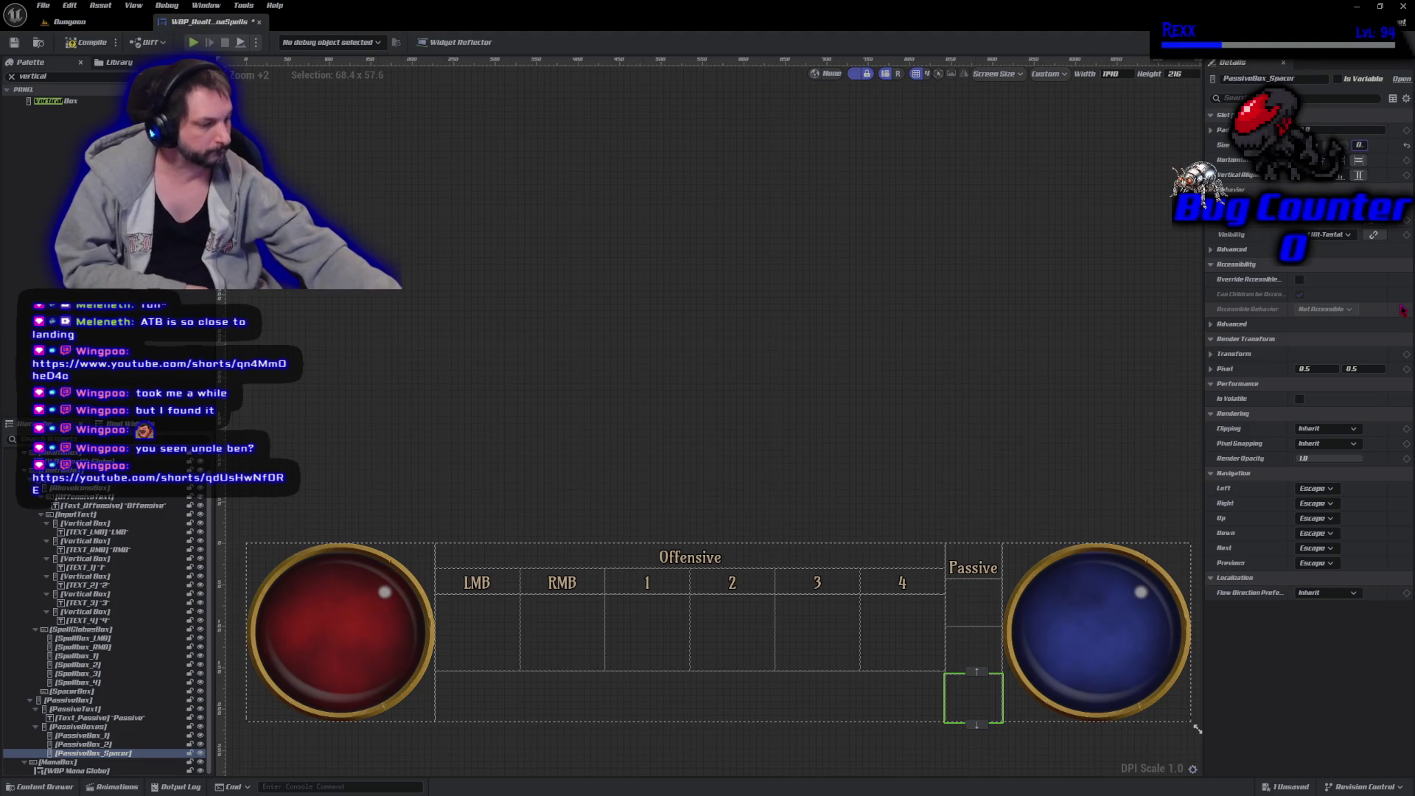
{"action": "type", "text": "0.6"}
{"action": "key", "text": "Return"}
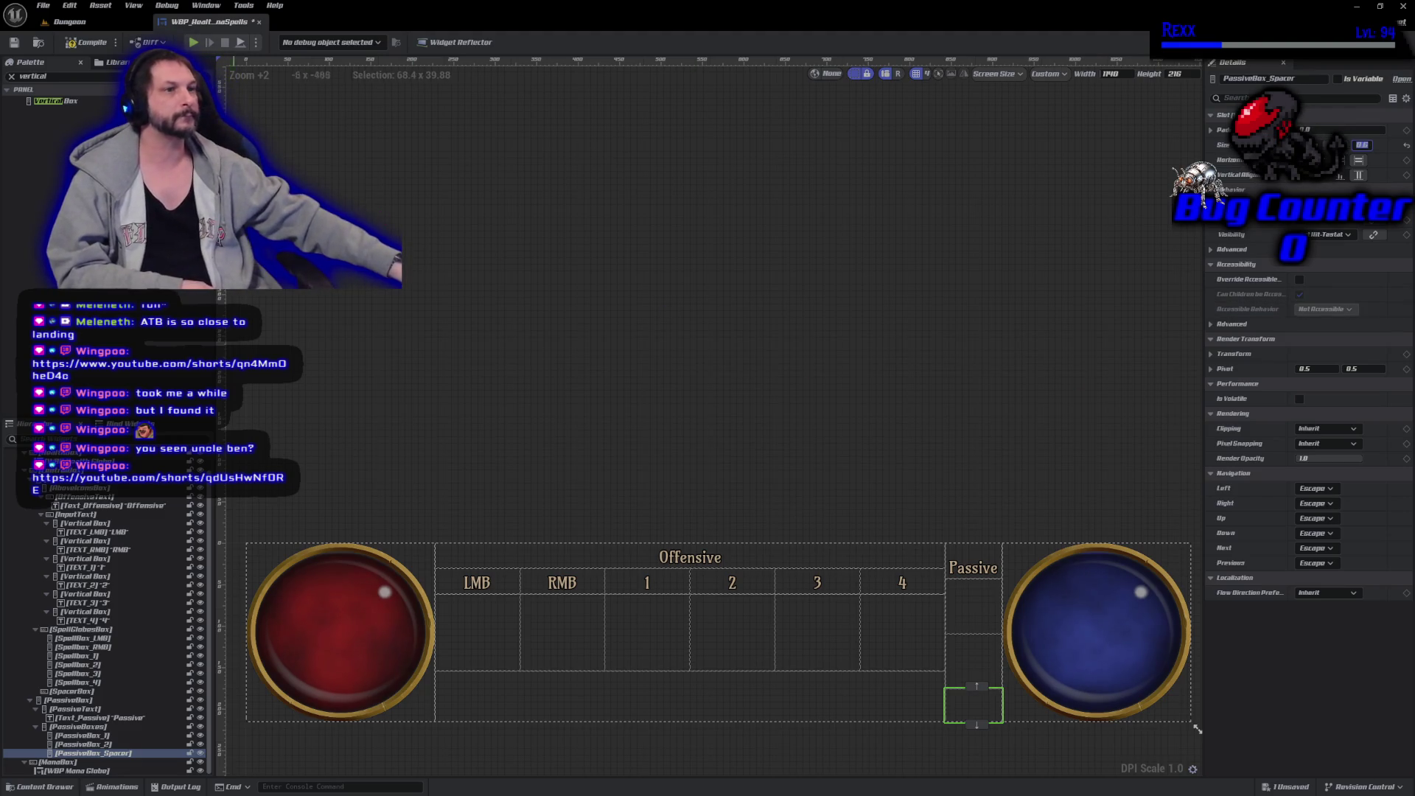
Compile the widget blueprint and clear the designer selection.
{"action": "left_click", "coordinate": [92, 42]}
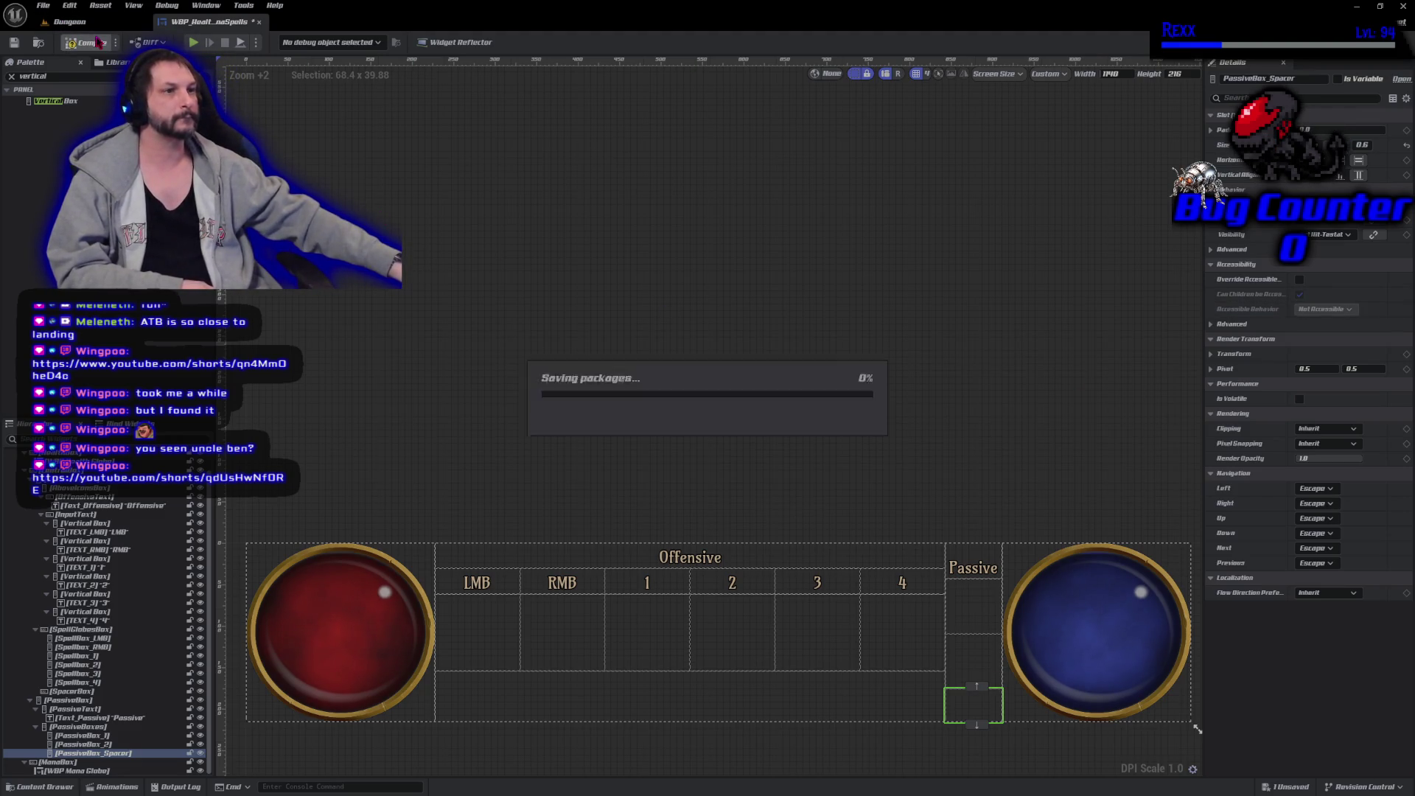
{"action": "left_click", "coordinate": [43, 5]}
{"action": "key", "text": "Escape"}
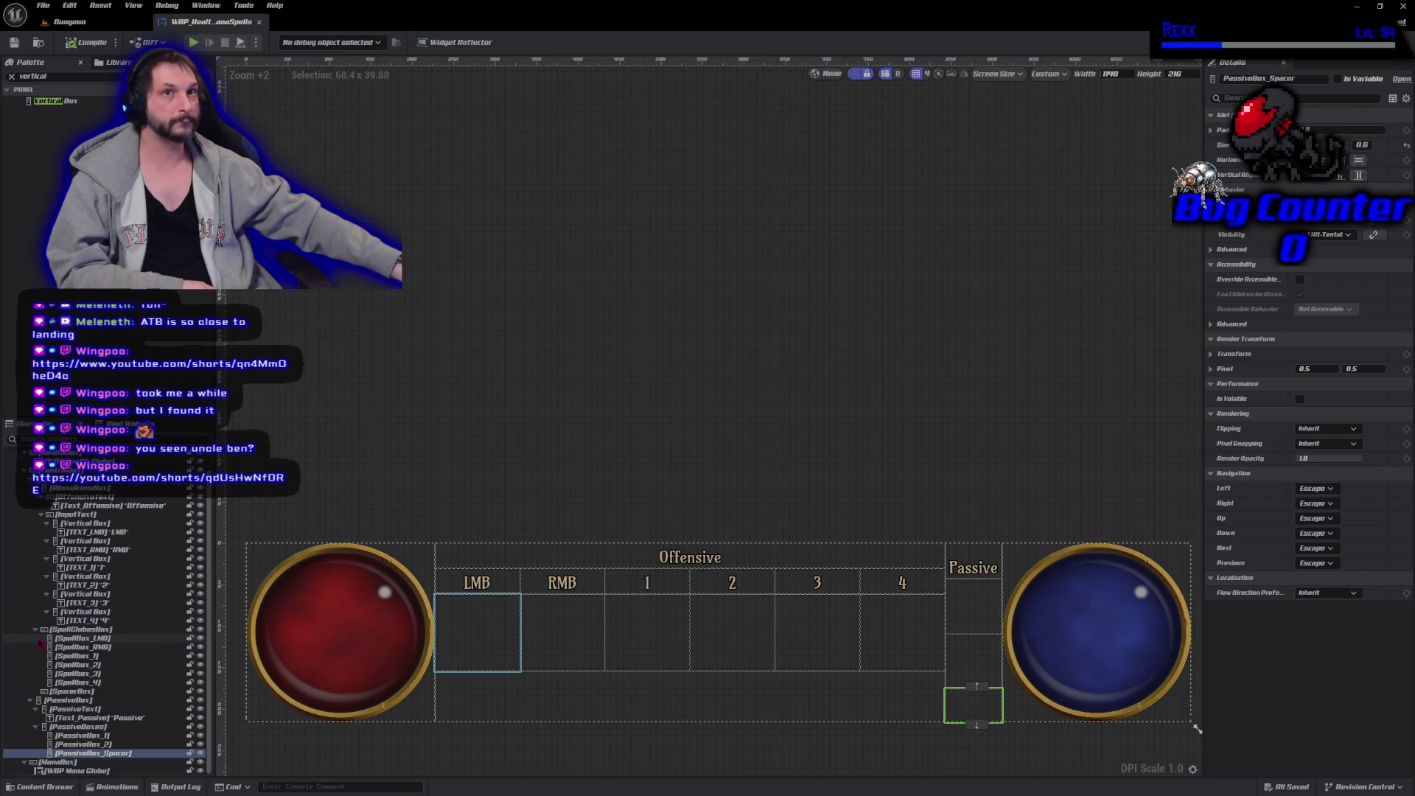
{"action": "left_click", "coordinate": [360, 413]}
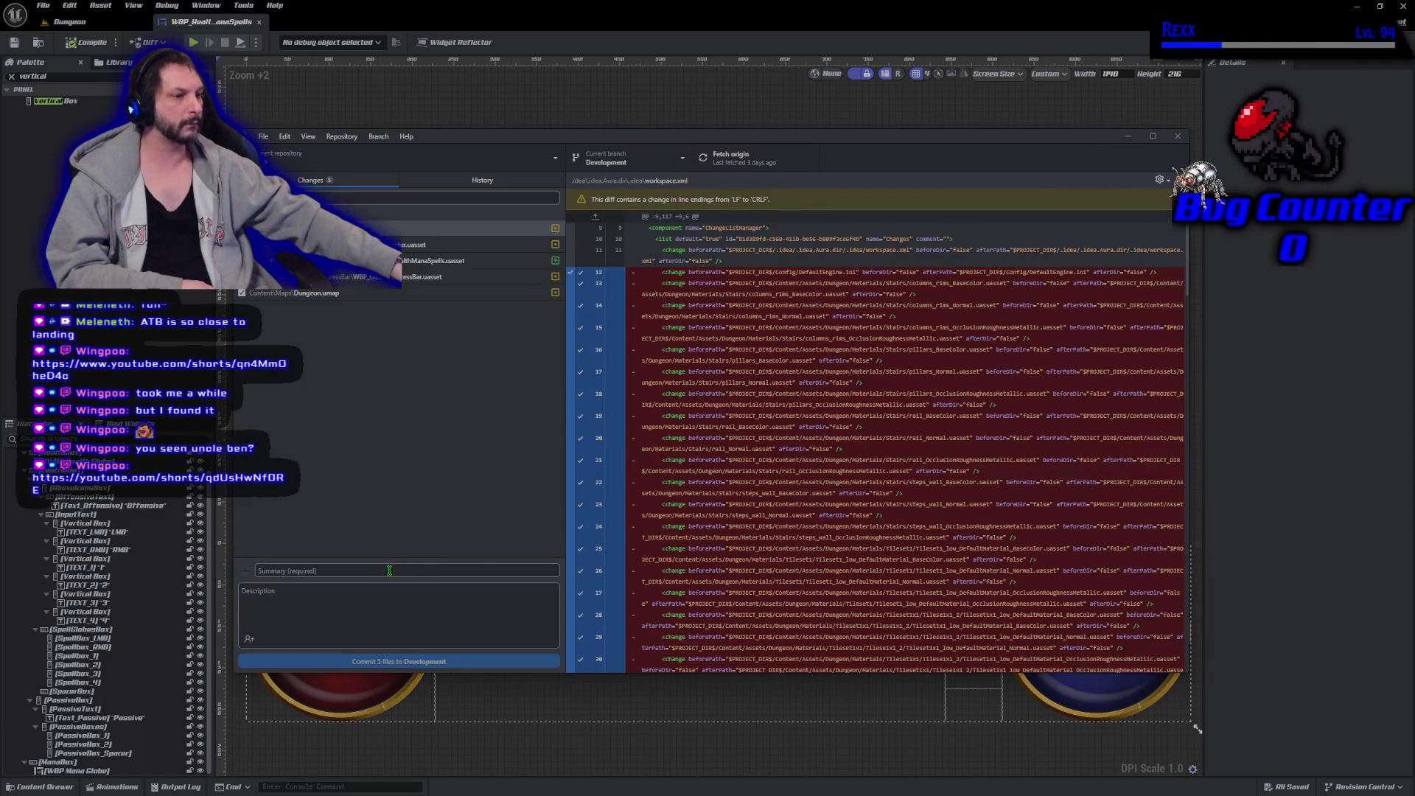
Commit 'Health Mana Spells W' to Development, push to origin, and minimize GitHub Desktop.
{"action": "left_click", "coordinate": [390, 570]}
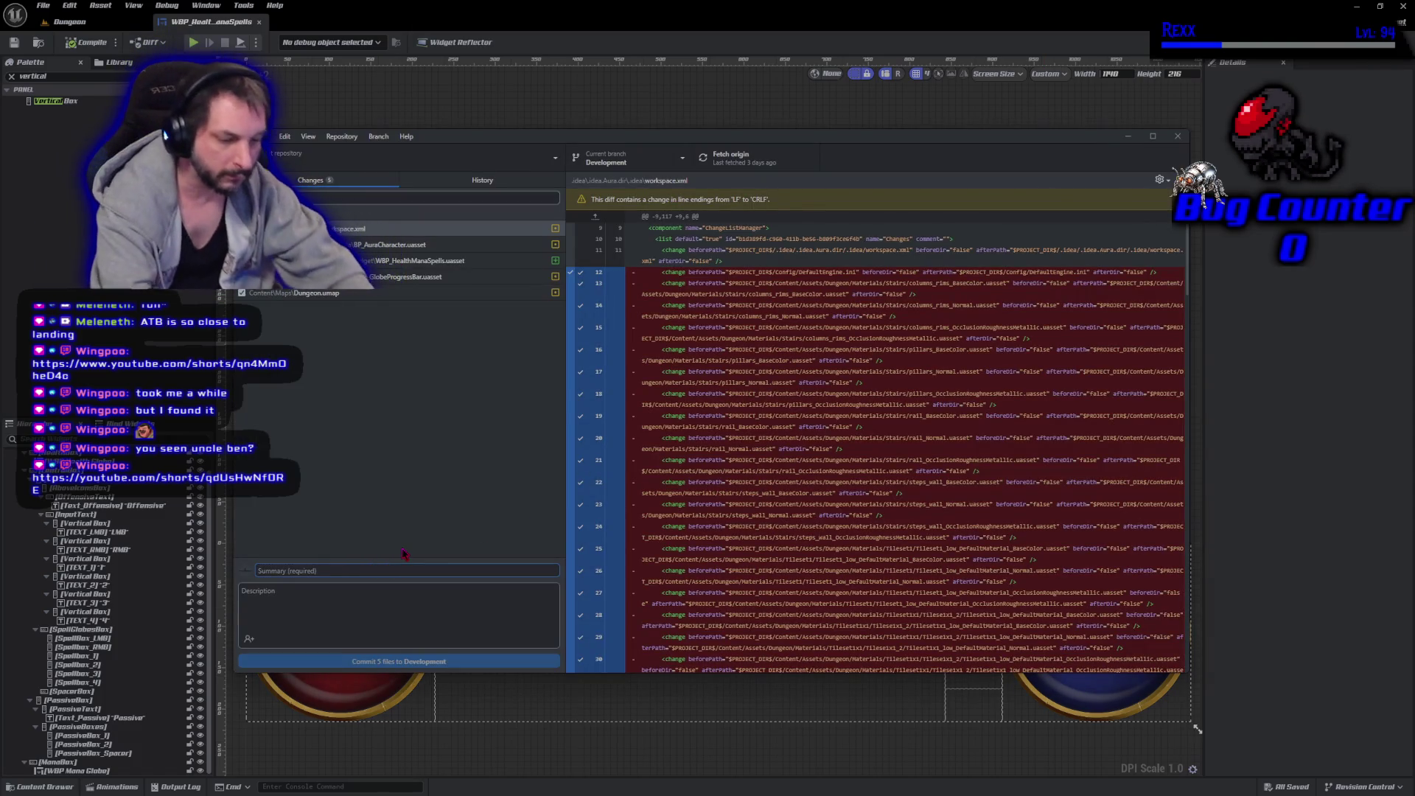
{"action": "type", "text": "Health M"}
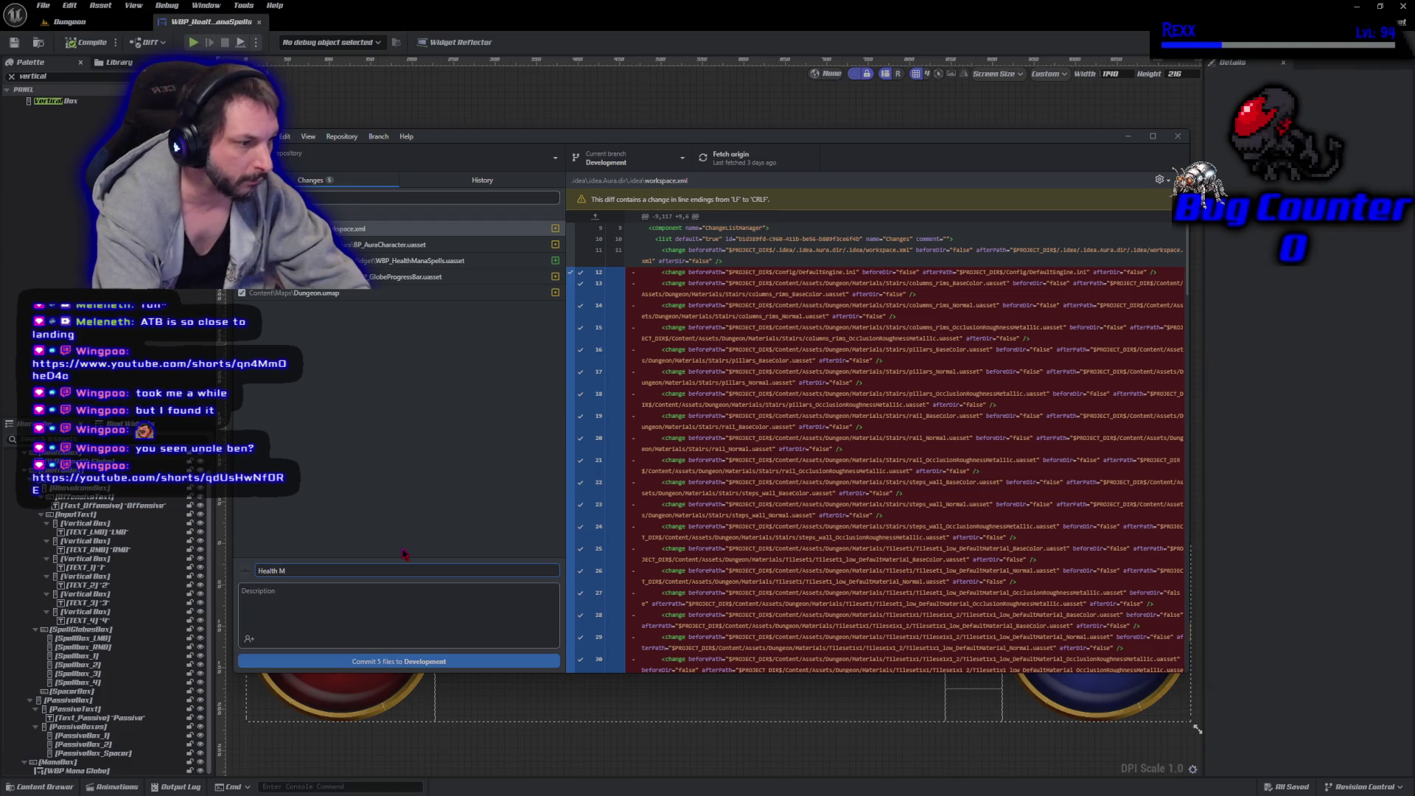
{"action": "type", "text": "ana Spells Widget"}
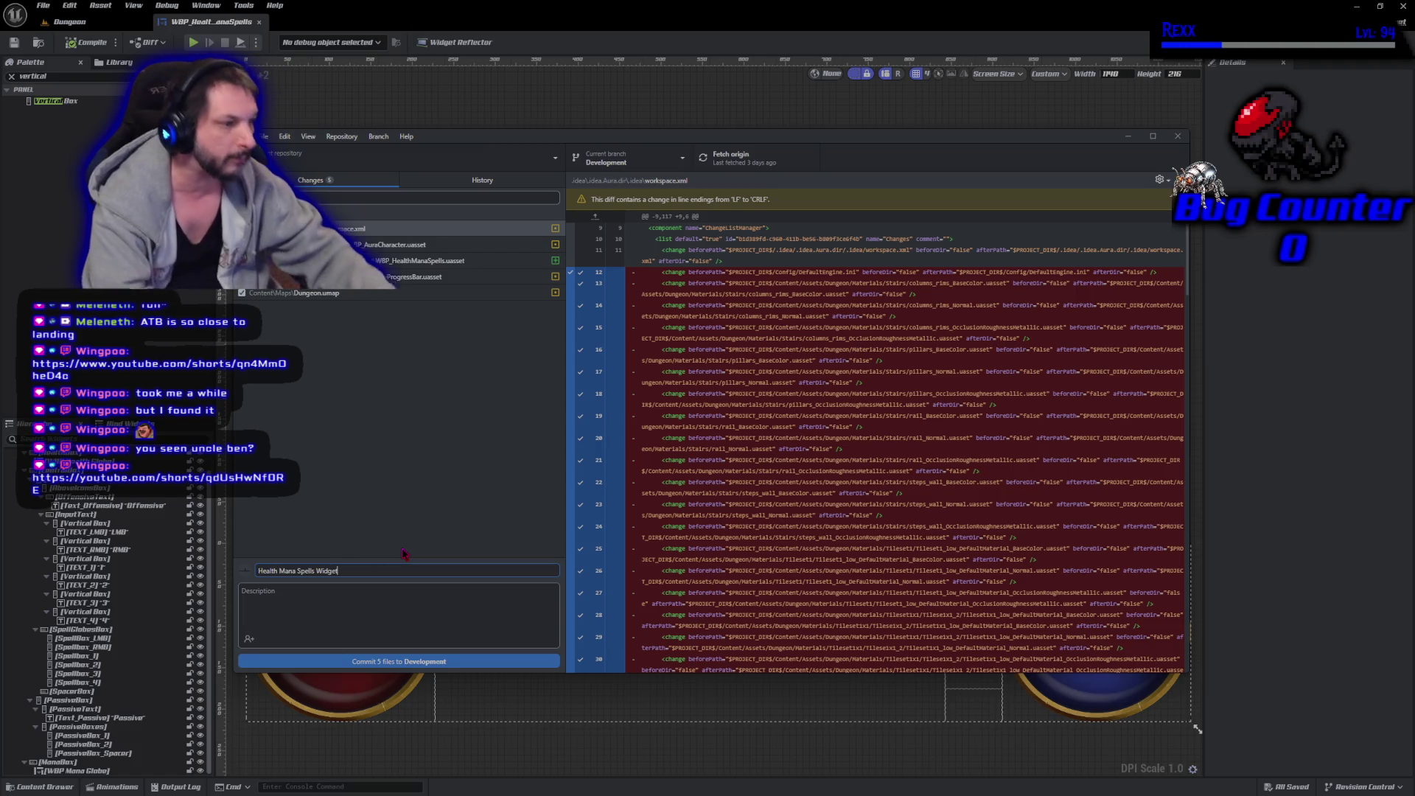
{"action": "left_click", "coordinate": [480, 662]}
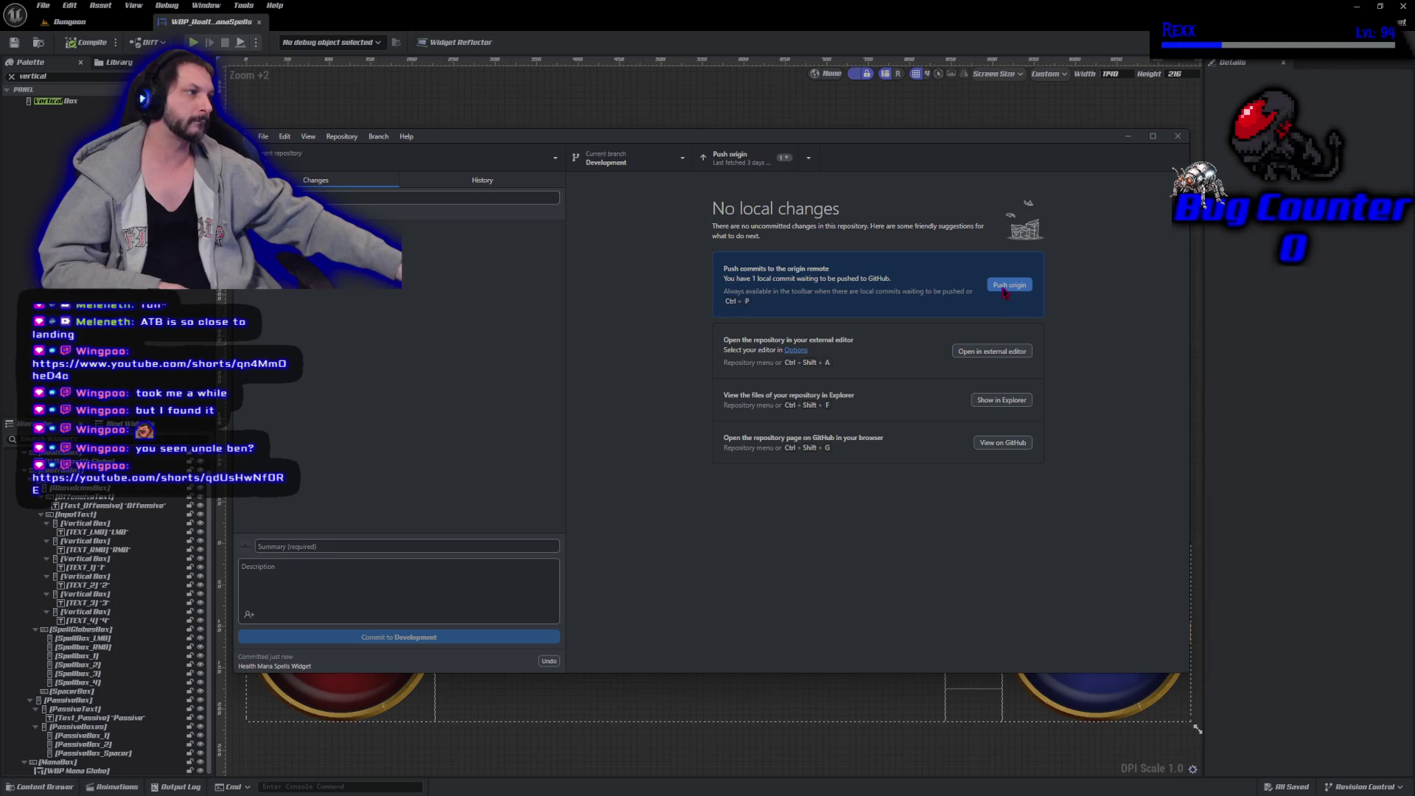
{"action": "left_click", "coordinate": [1004, 288]}
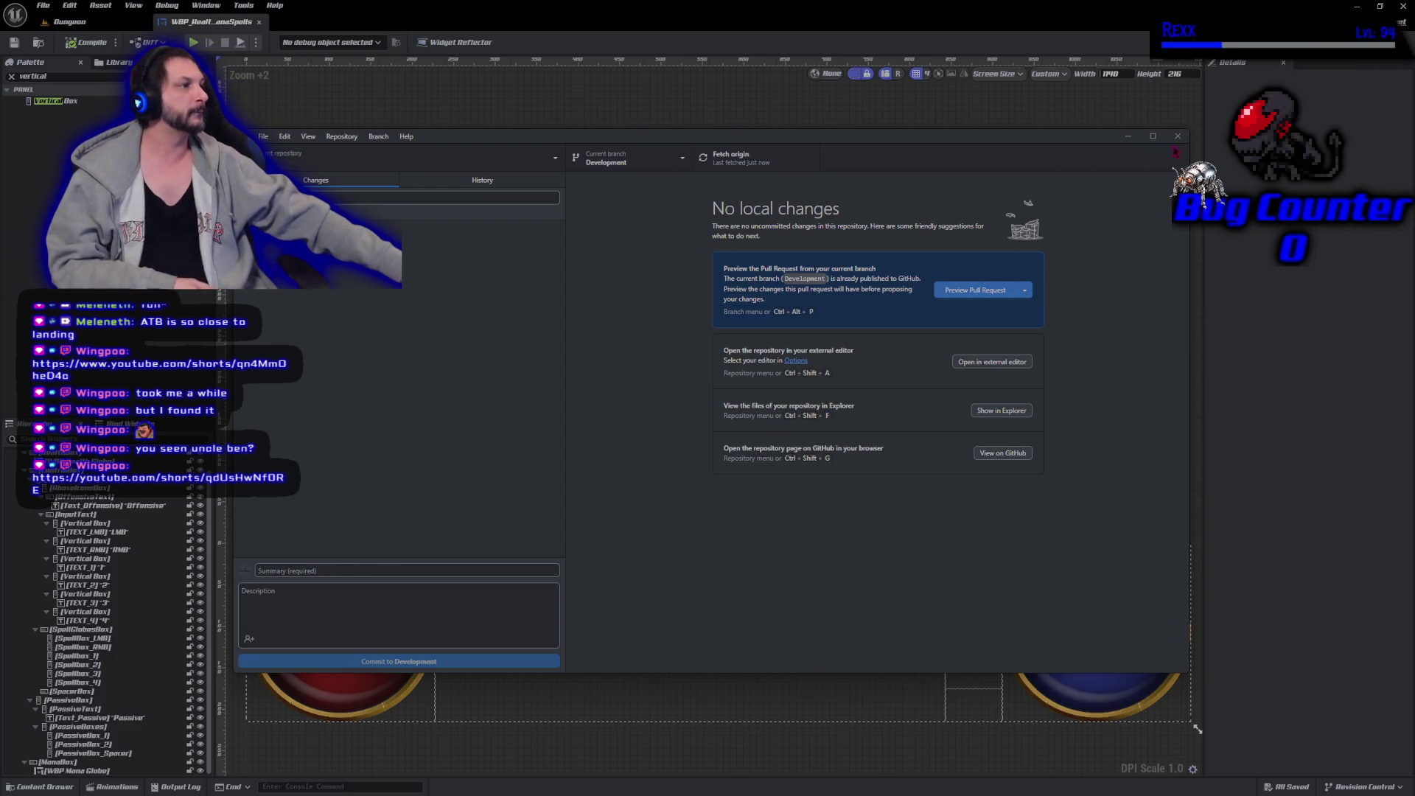
{"action": "left_click", "coordinate": [1128, 136]}
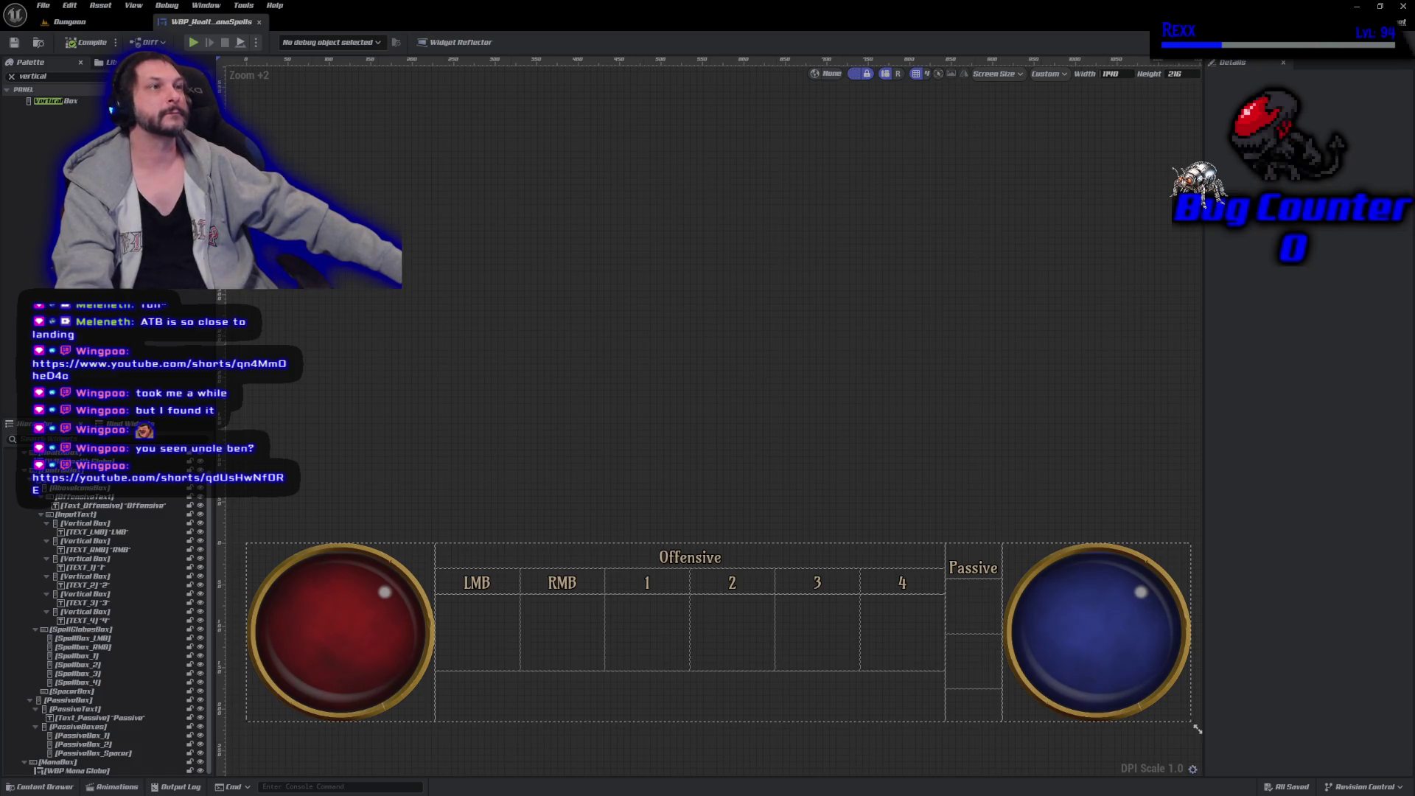
Open the Content Drawer and go up from ProgressBar to the Blueprints/UI folder.
{"action": "left_click", "coordinate": [43, 786]}
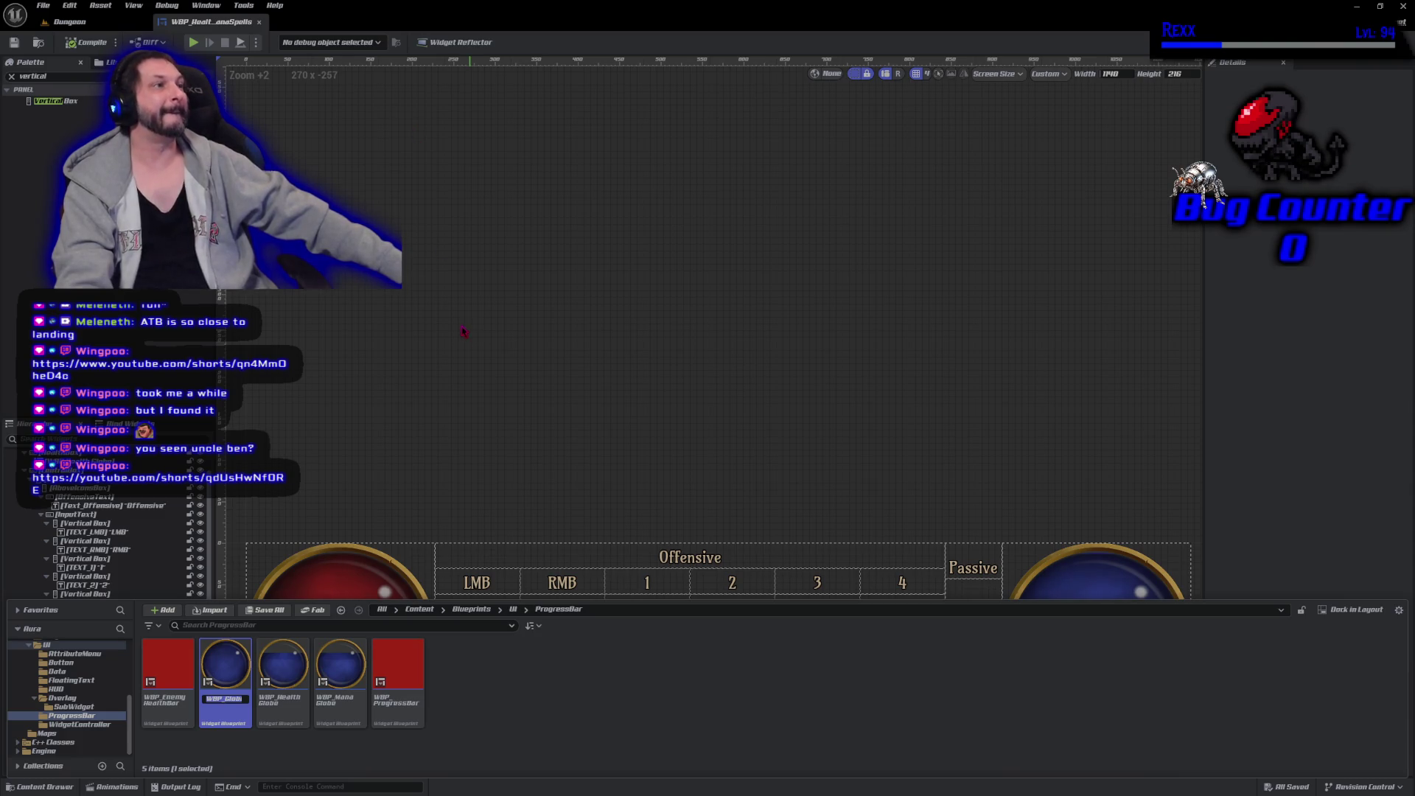
{"action": "left_click", "coordinate": [513, 609]}
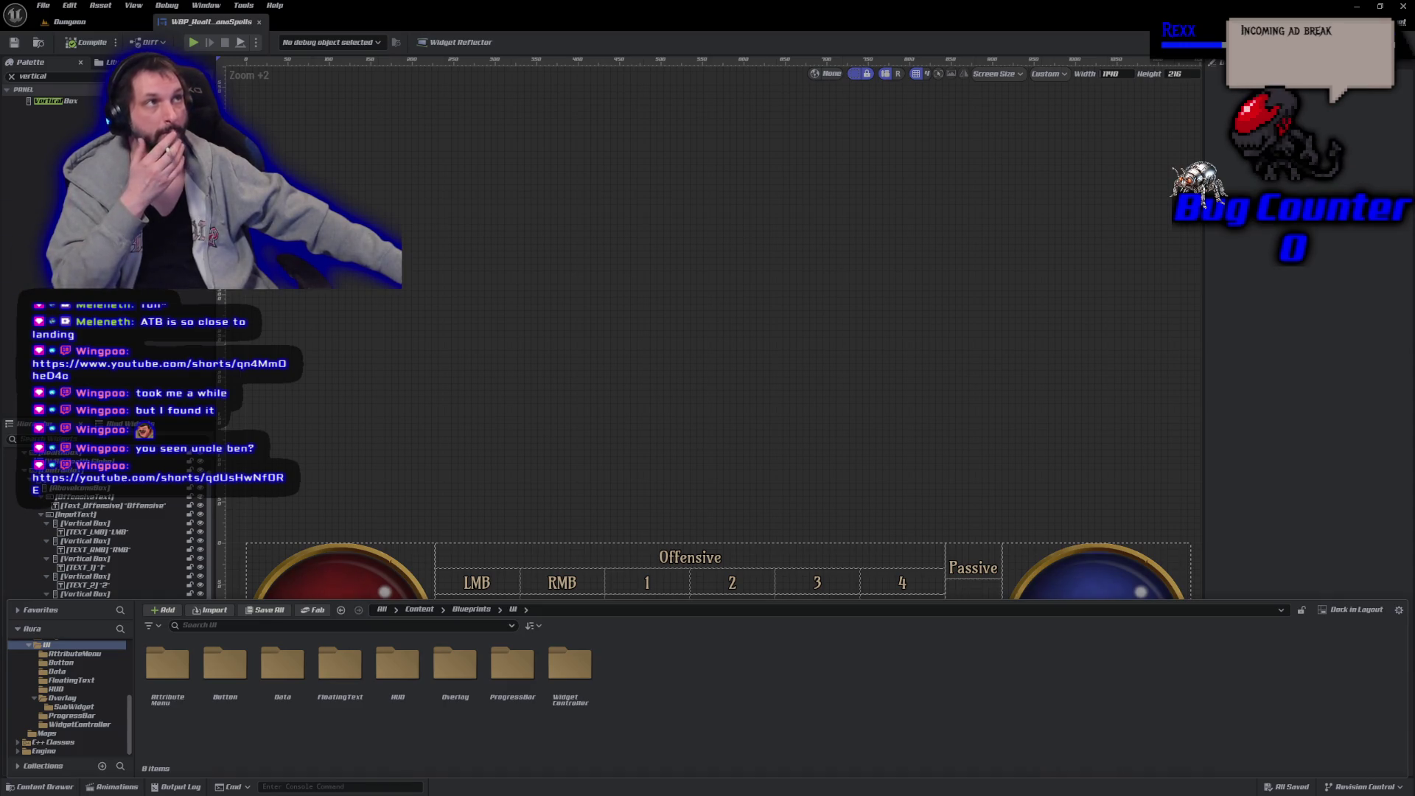
Create a new folder named SpellGlobes in the UI content folder.
{"action": "right_click", "coordinate": [654, 719]}
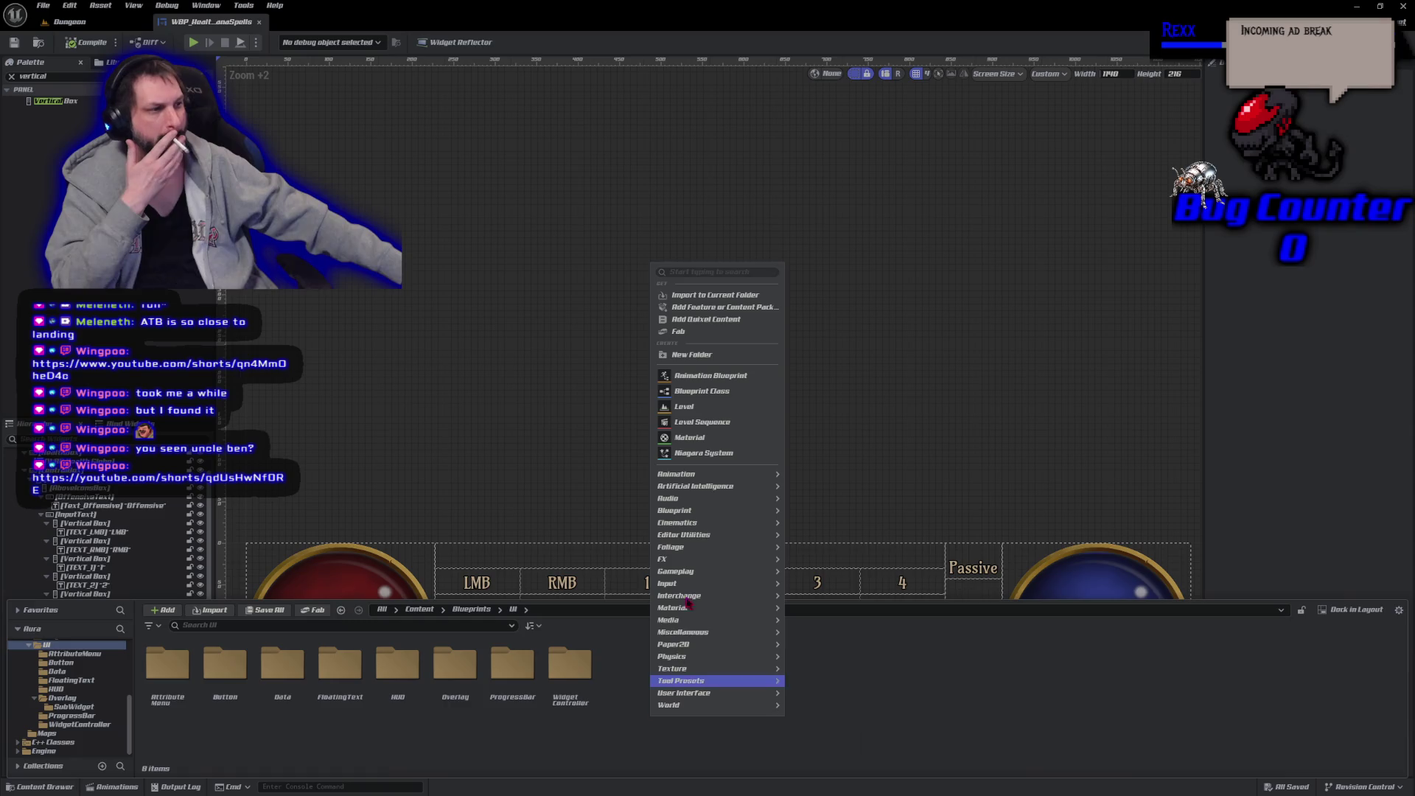
{"action": "left_click", "coordinate": [709, 356]}
{"action": "type", "text": "SpellGlobals"}
{"action": "key", "text": "Return"}
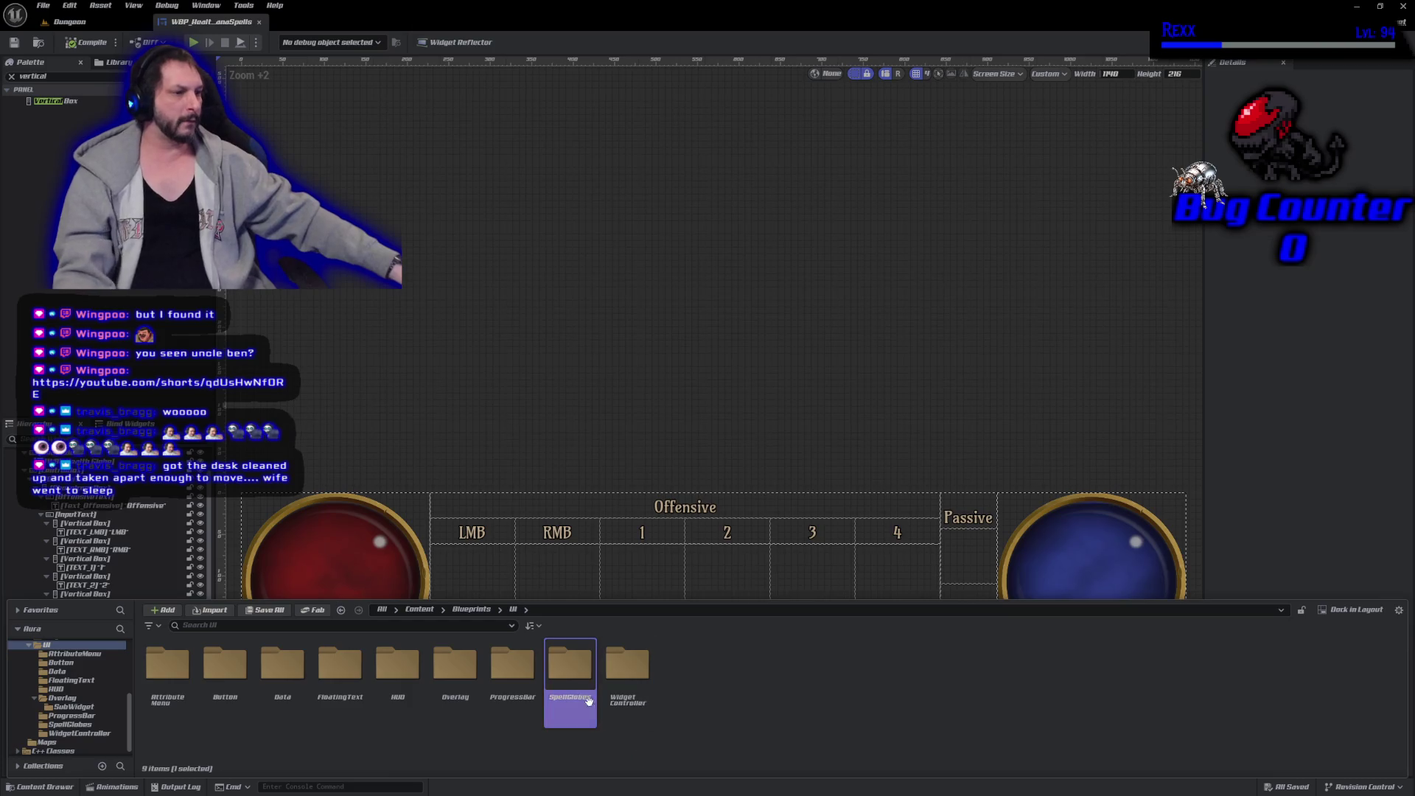
In SpellGlobes, create widget blueprint WBP_SpellGlobe with parent AuraUserWidget and open it.
{"action": "double_click", "coordinate": [569, 667]}
{"action": "right_click", "coordinate": [559, 696]}
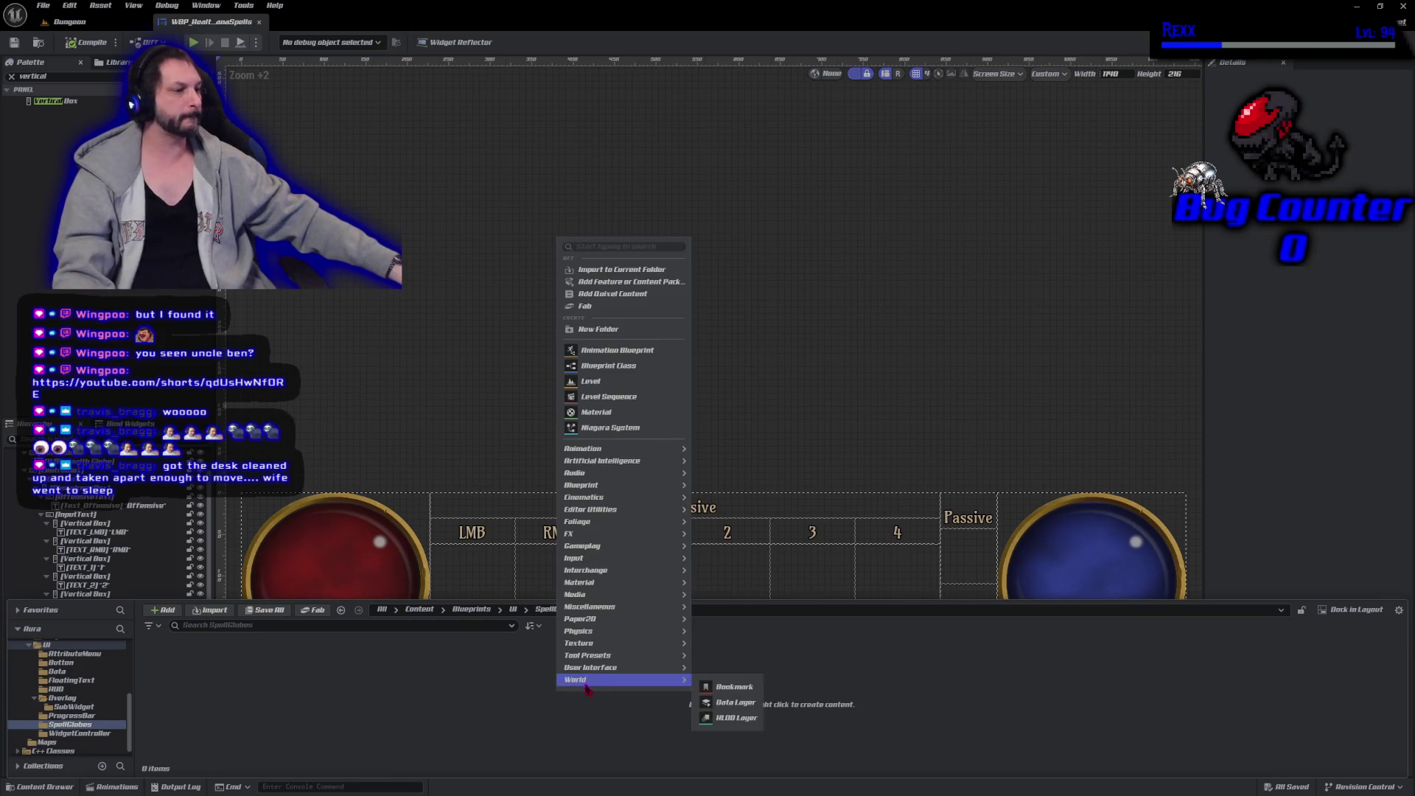
{"action": "mouse_move", "coordinate": [648, 667]}
{"action": "left_click", "coordinate": [773, 744]}
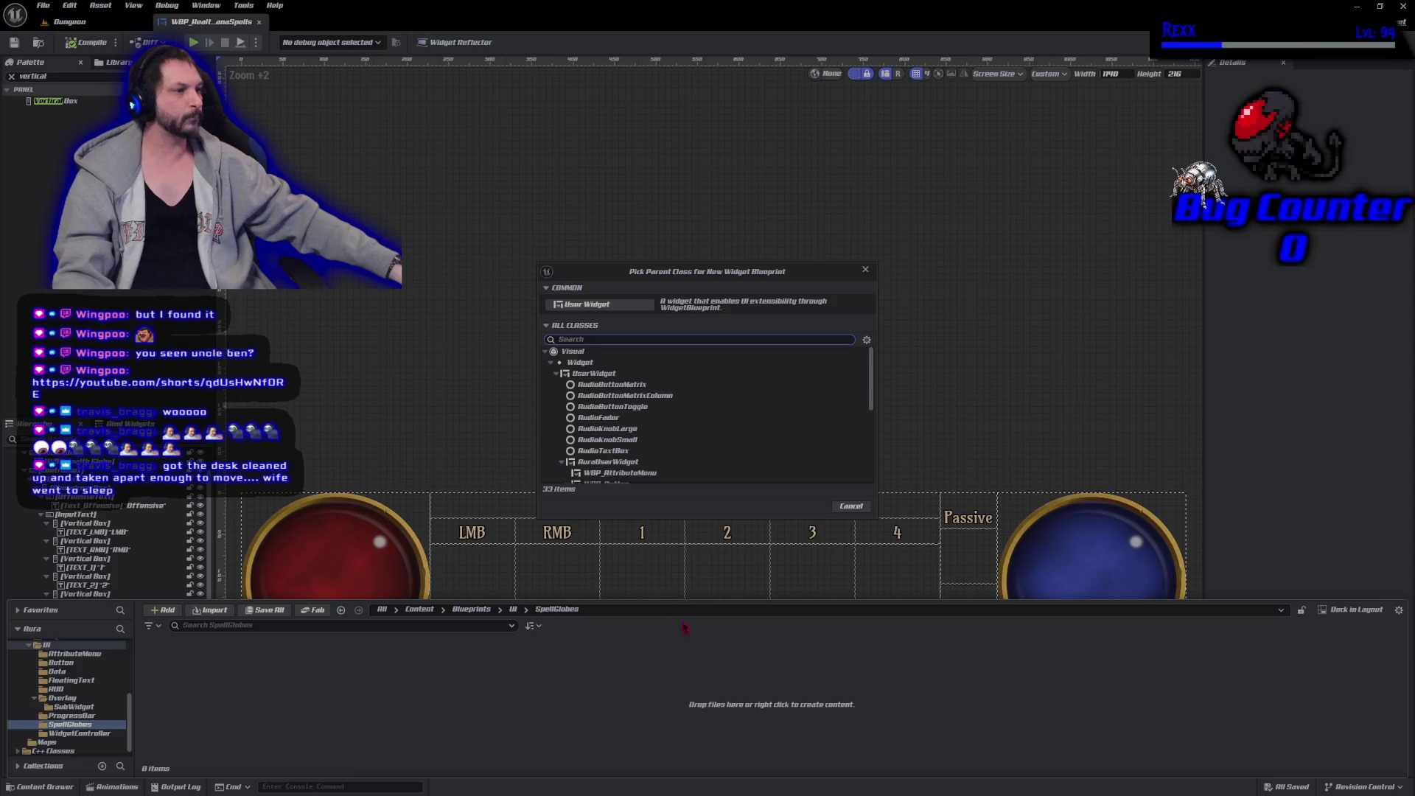
{"action": "left_click", "coordinate": [609, 462]}
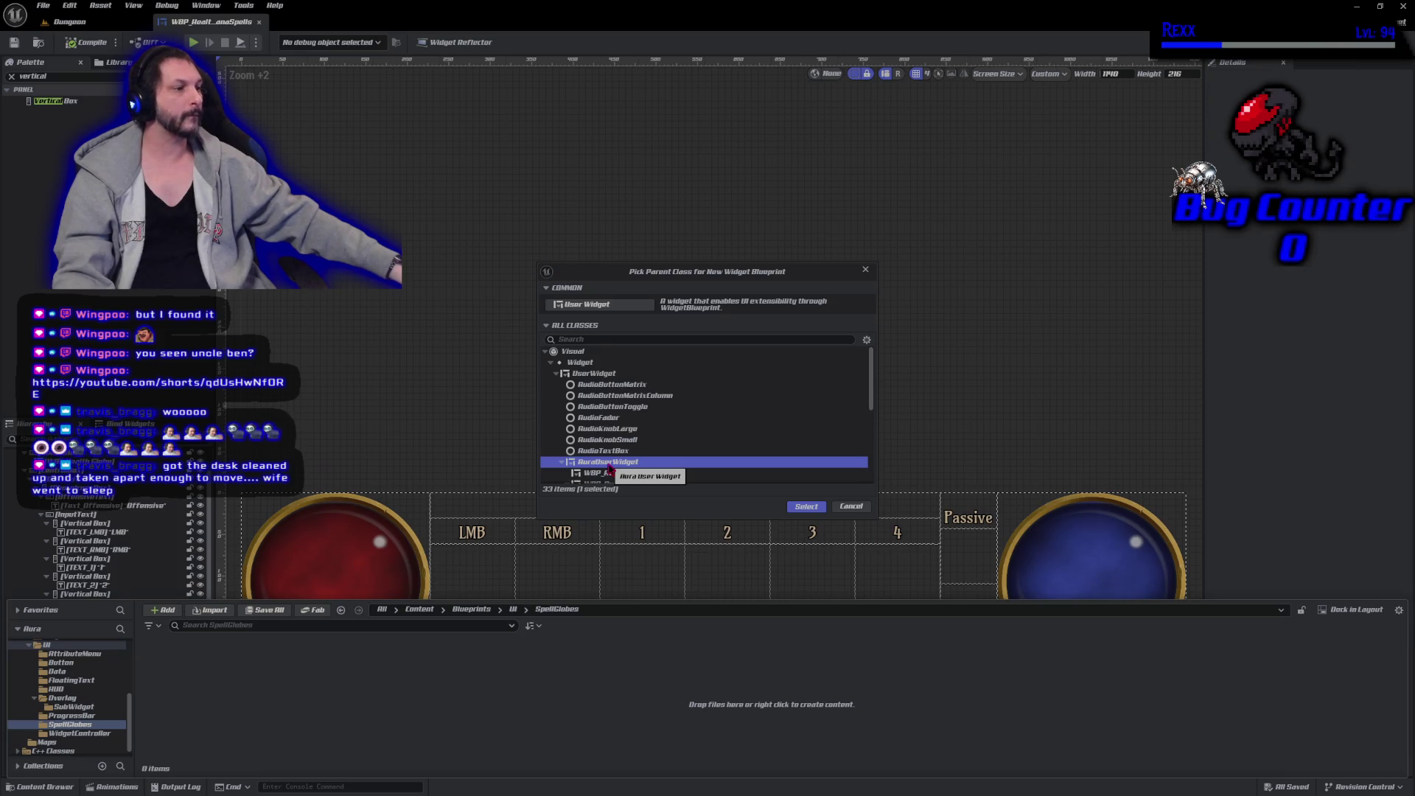
{"action": "left_click", "coordinate": [807, 507]}
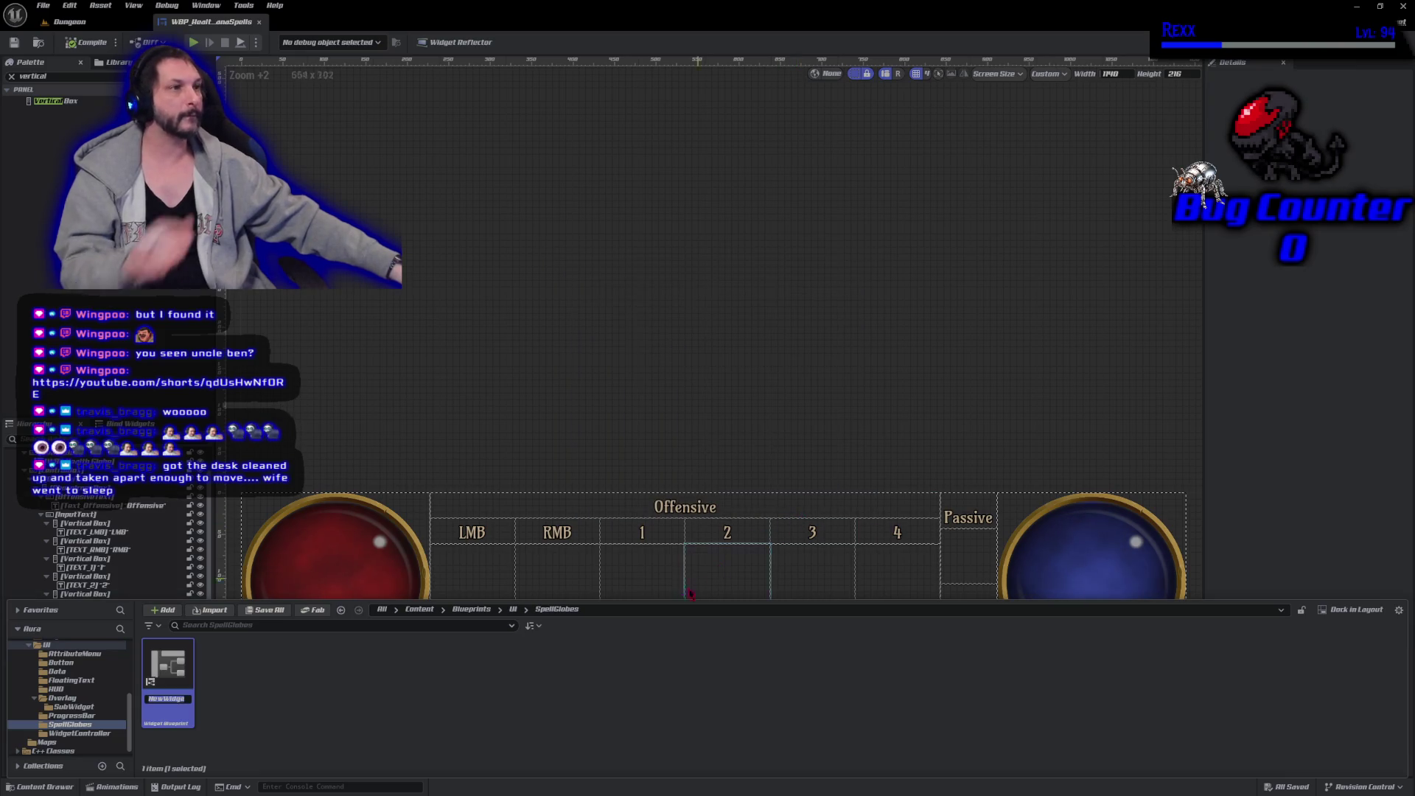
{"action": "type", "text": "W"}
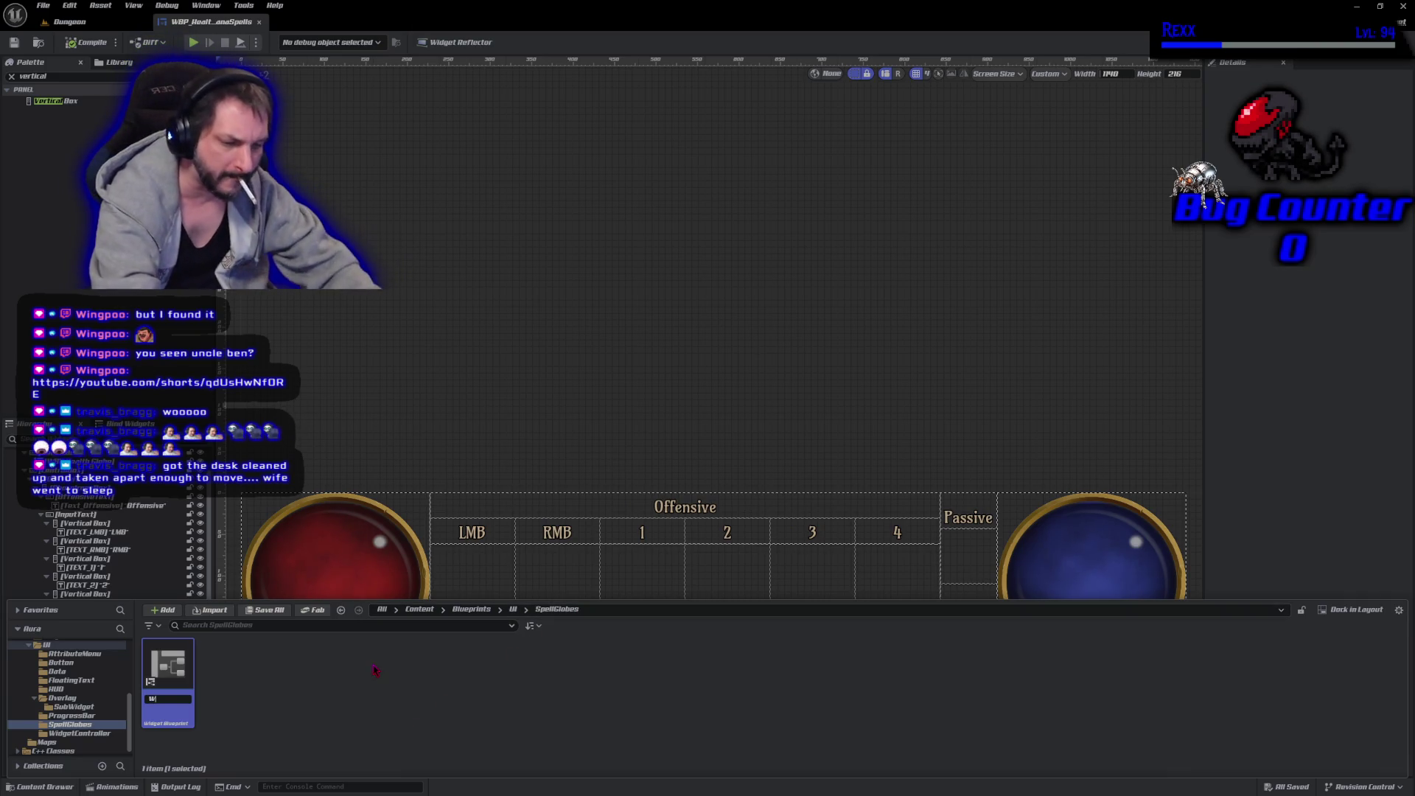
{"action": "type", "text": "BP_"}
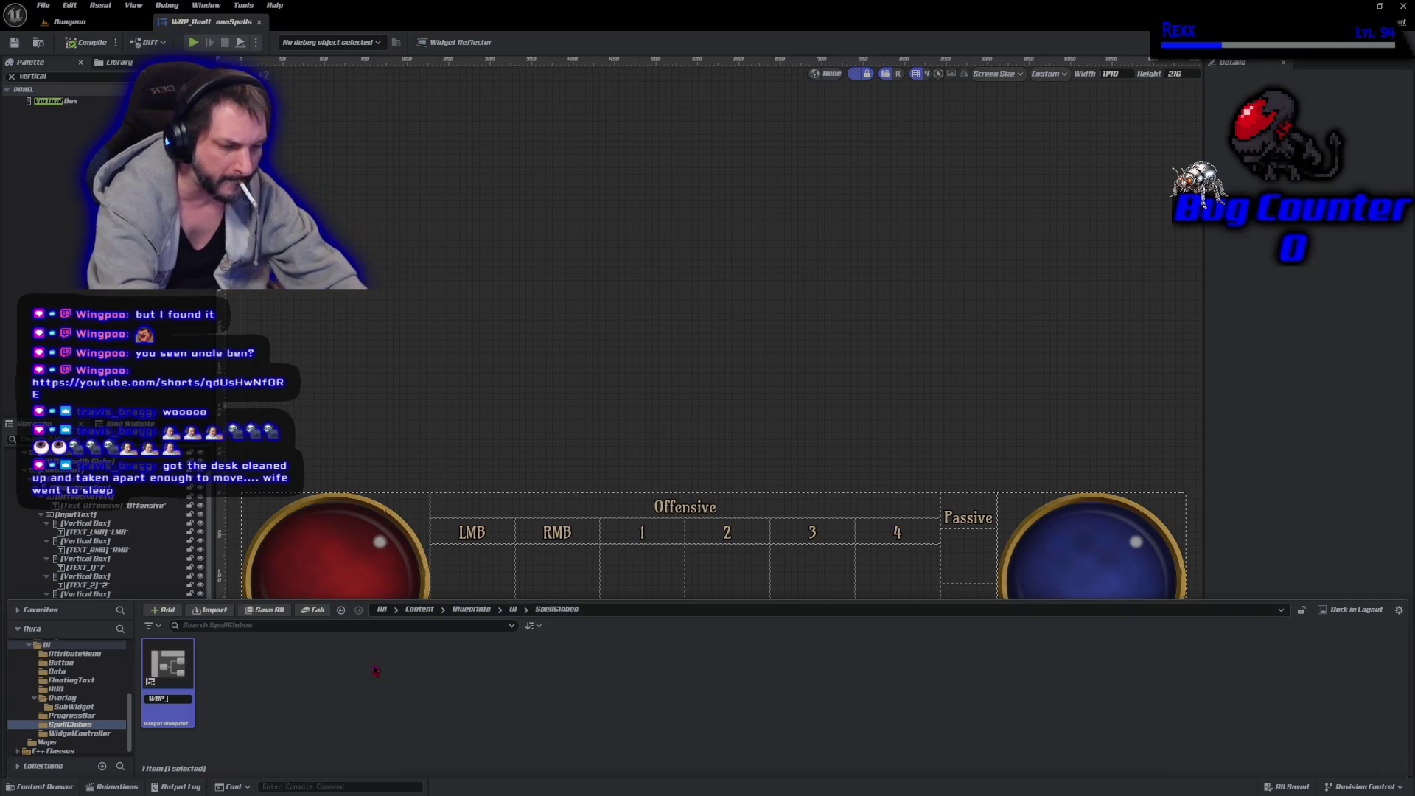
{"action": "type", "text": "SpellGlob"}
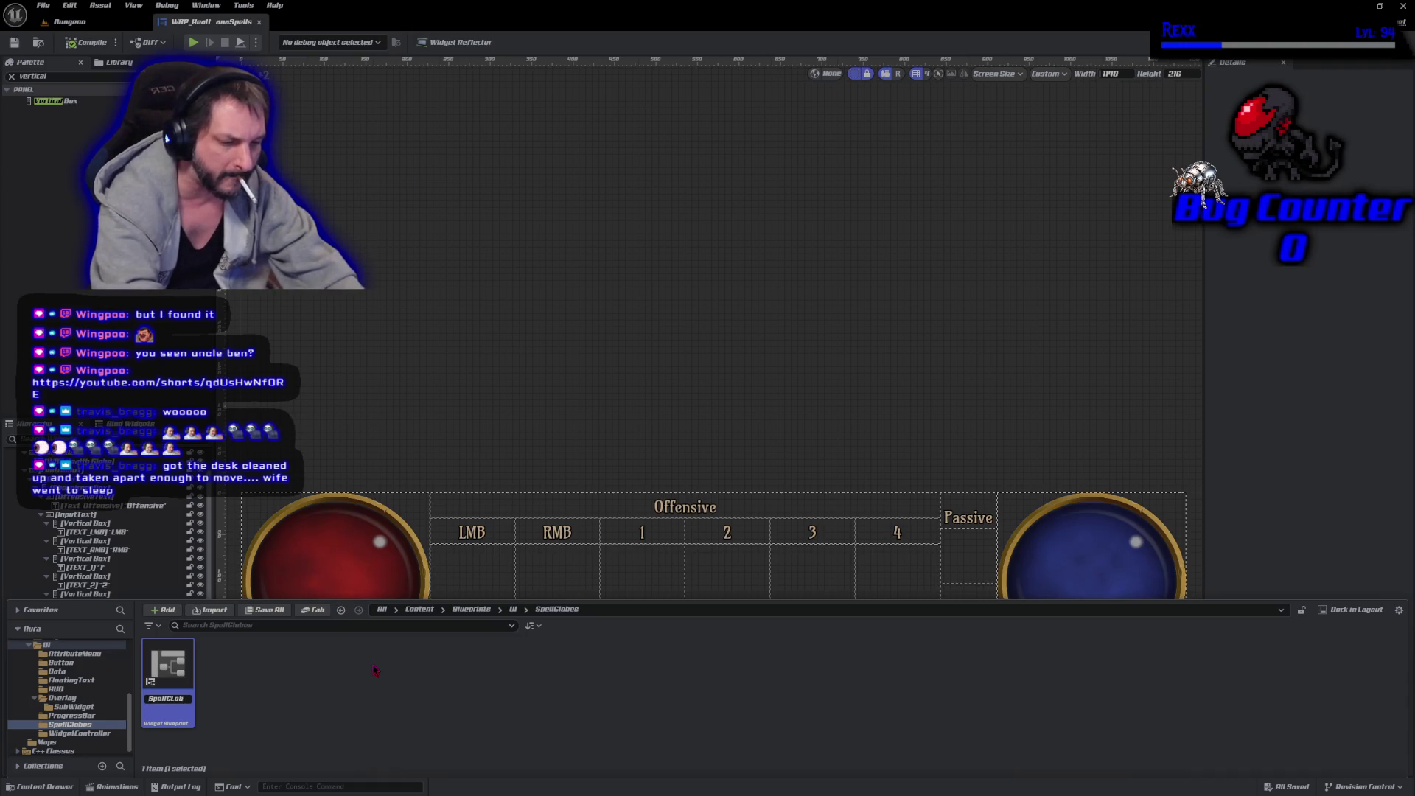
{"action": "type", "text": "e"}
{"action": "key", "text": "Return"}
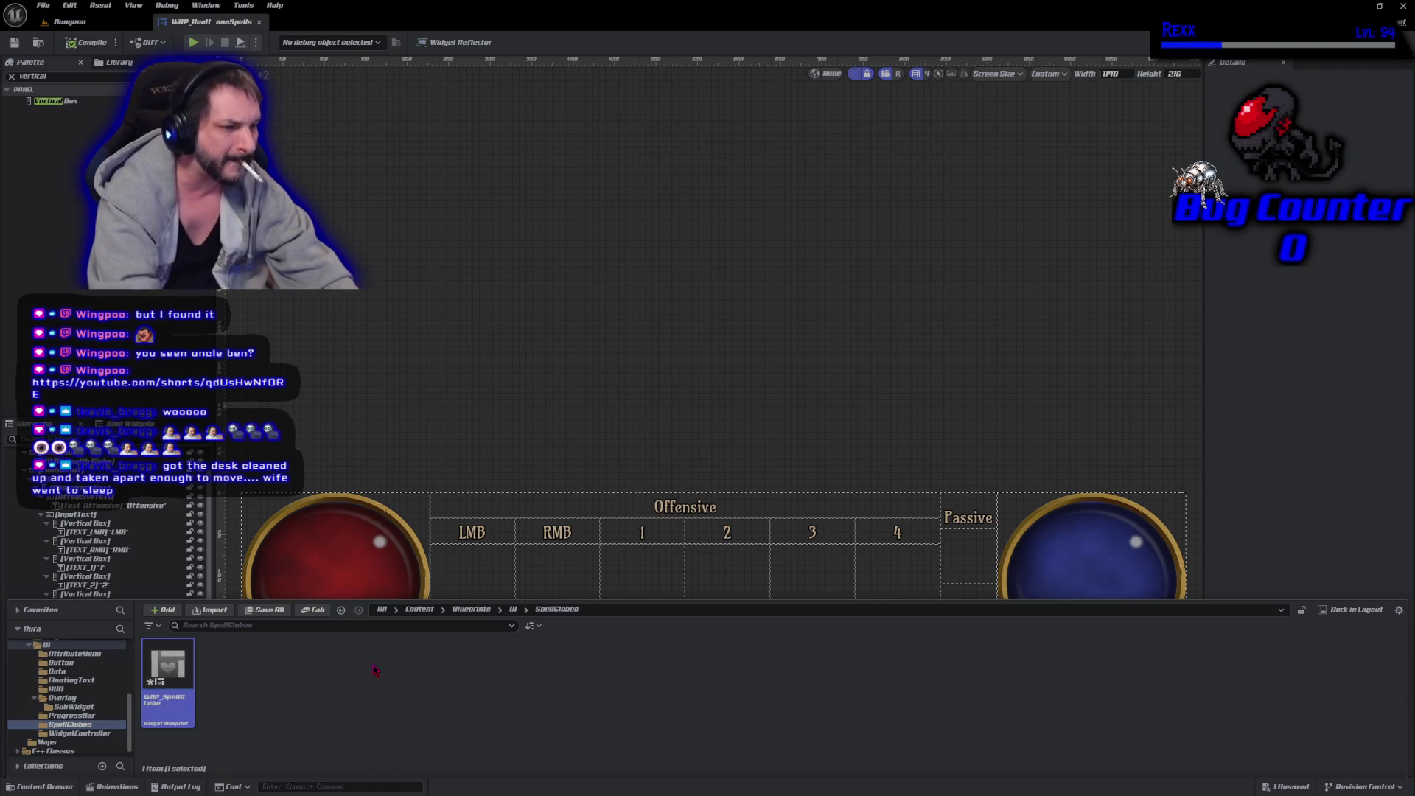
{"action": "key", "text": "Return"}
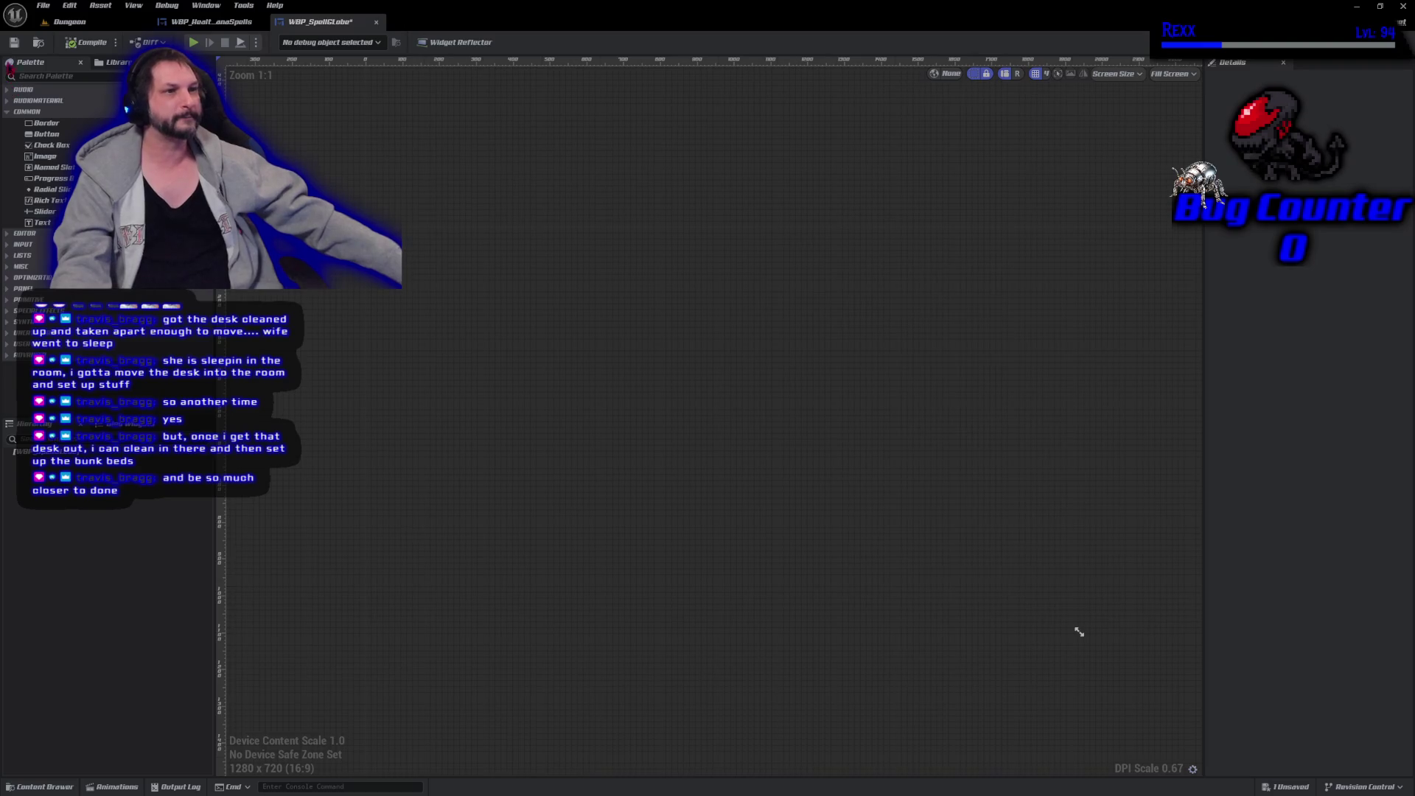
Add a Size Box as the widget's root, rename it SizeBox_Root, and save.
{"action": "key", "text": "ctrl+s"}
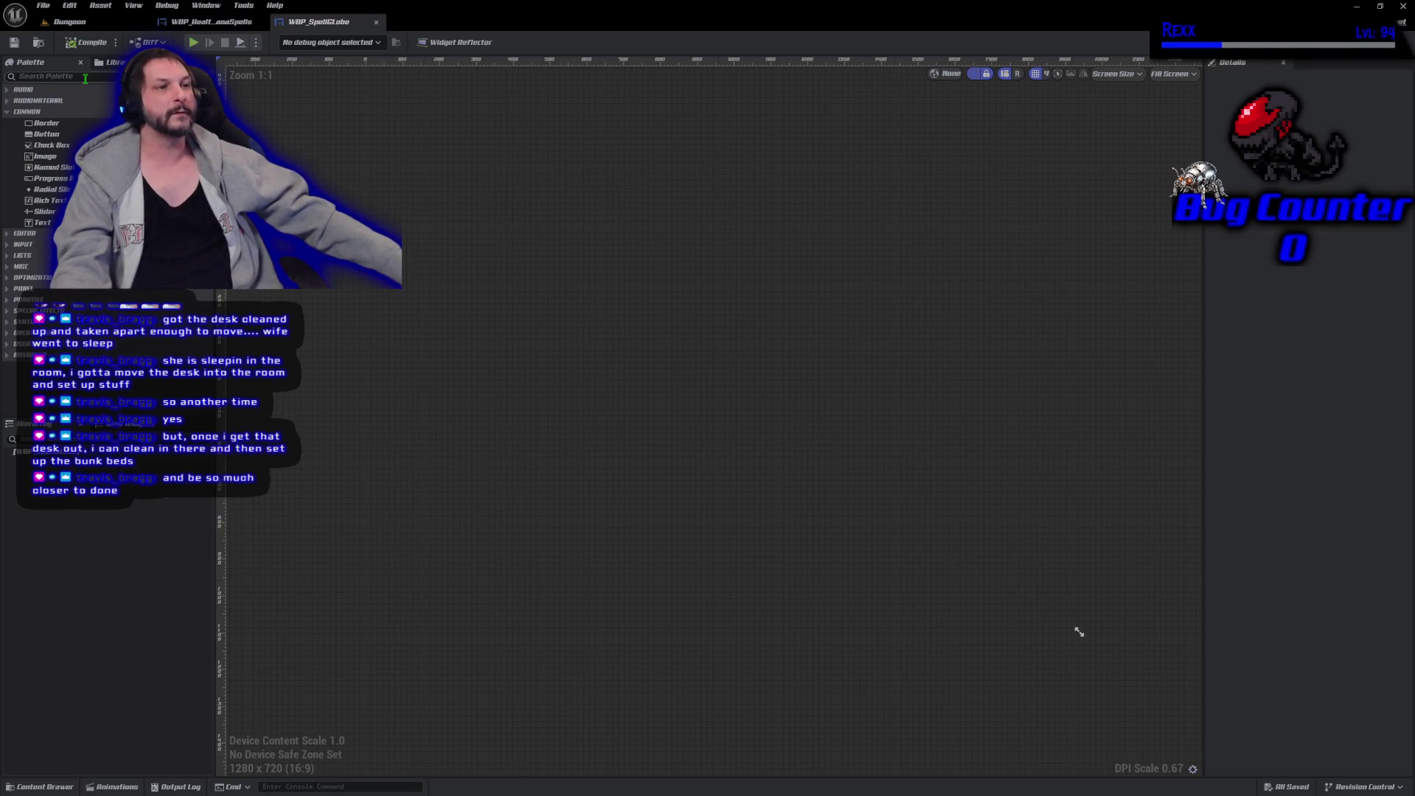
{"action": "left_click", "coordinate": [85, 77]}
{"action": "type", "text": "size"}
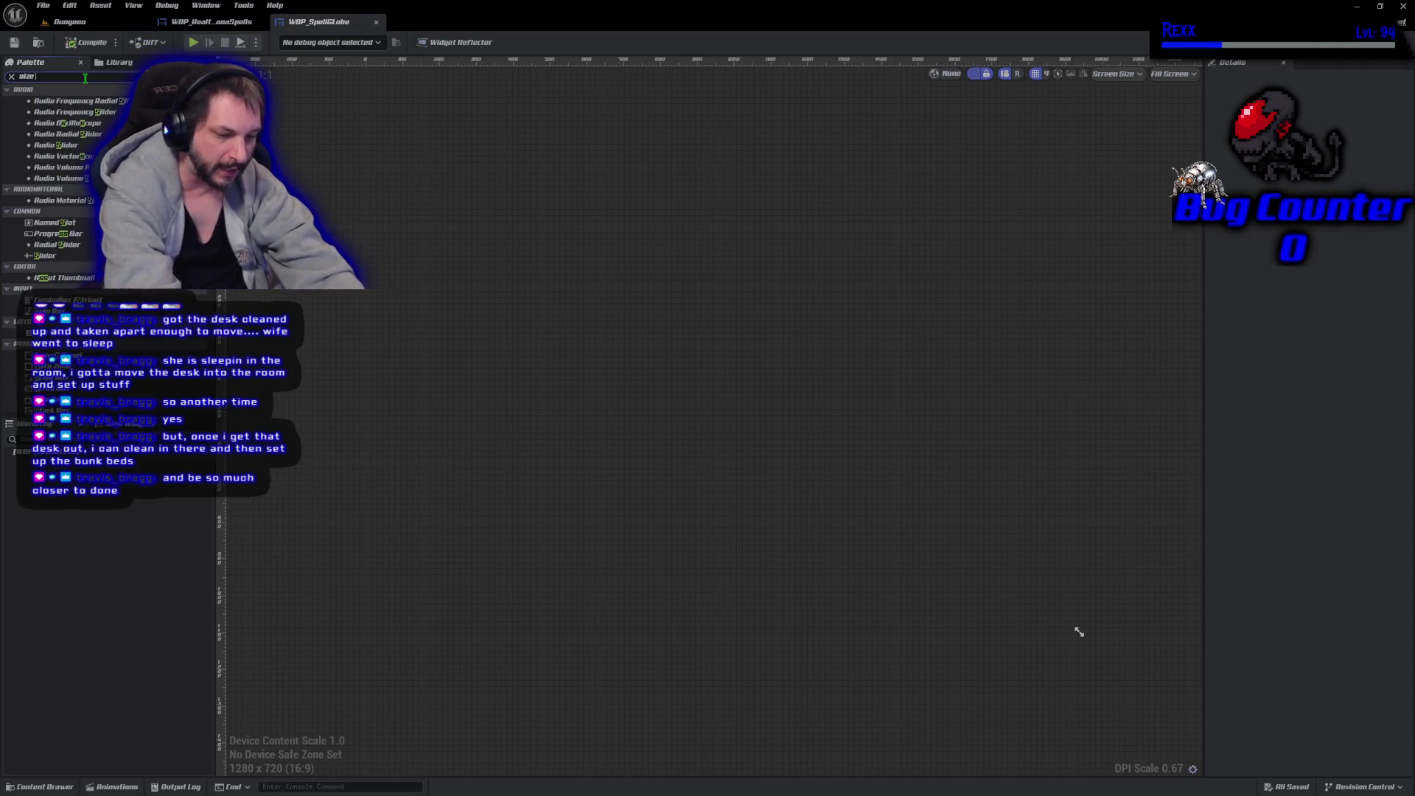
{"action": "type", "text": " box"}
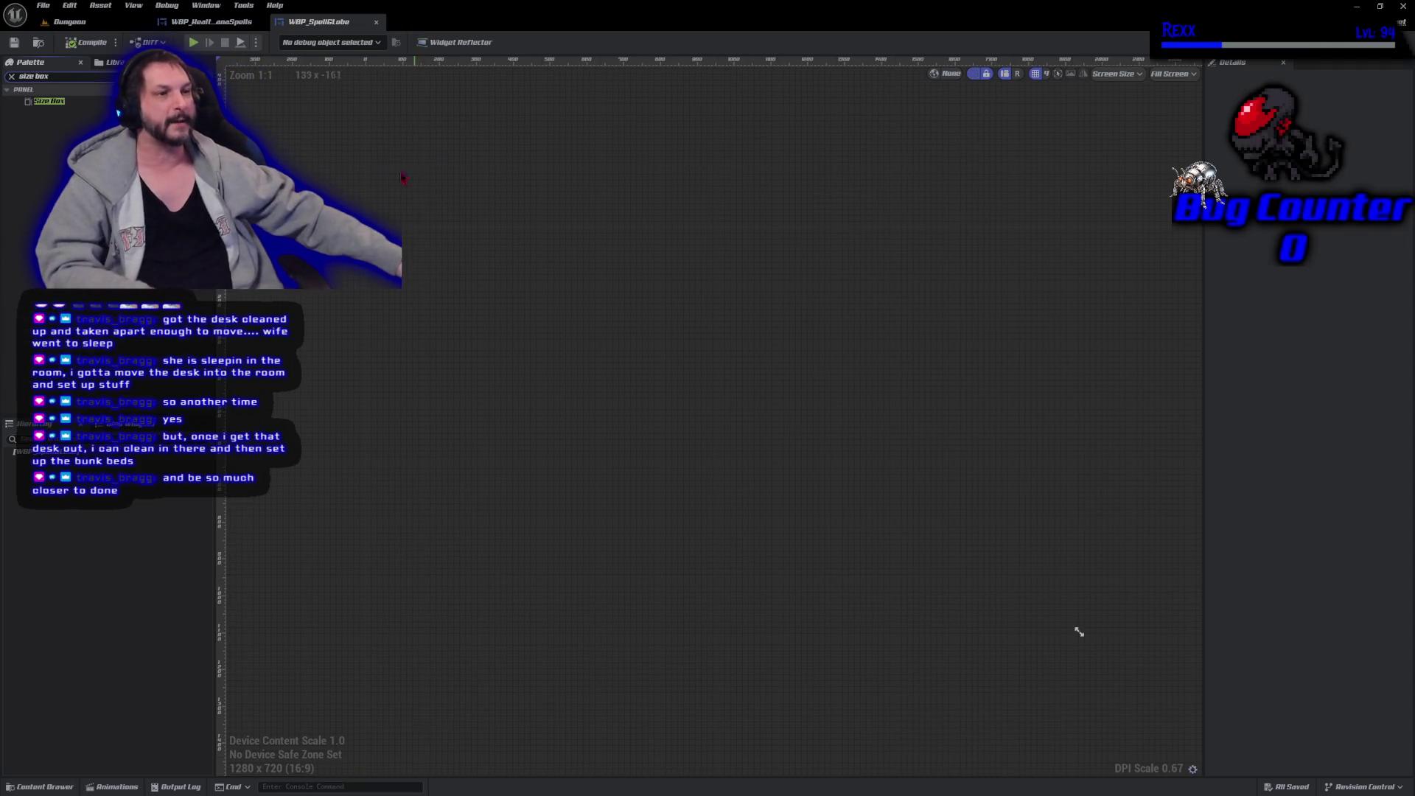
{"action": "left_click_drag", "start_coordinate": [48, 101], "coordinate": [59, 460]}
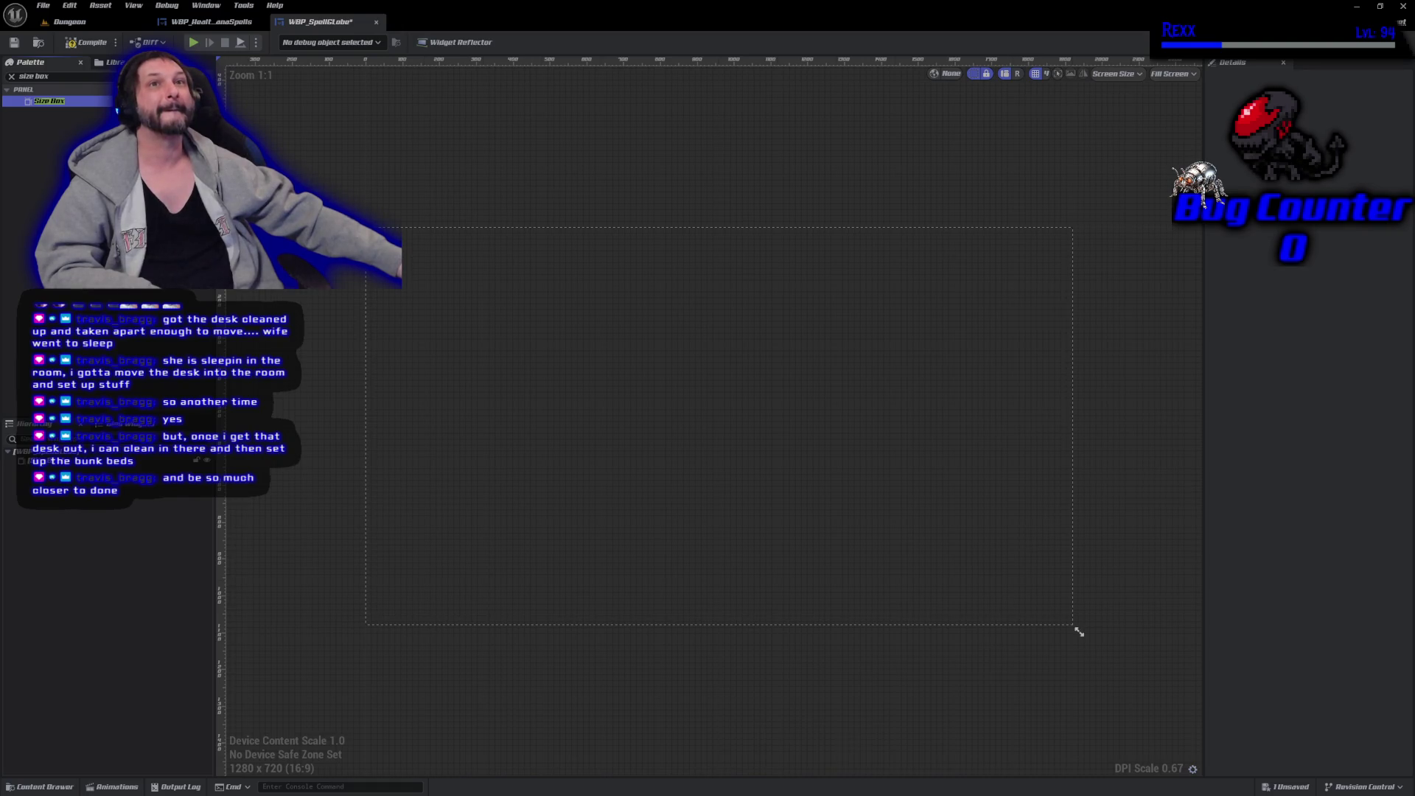
{"action": "left_click", "coordinate": [1079, 631]}
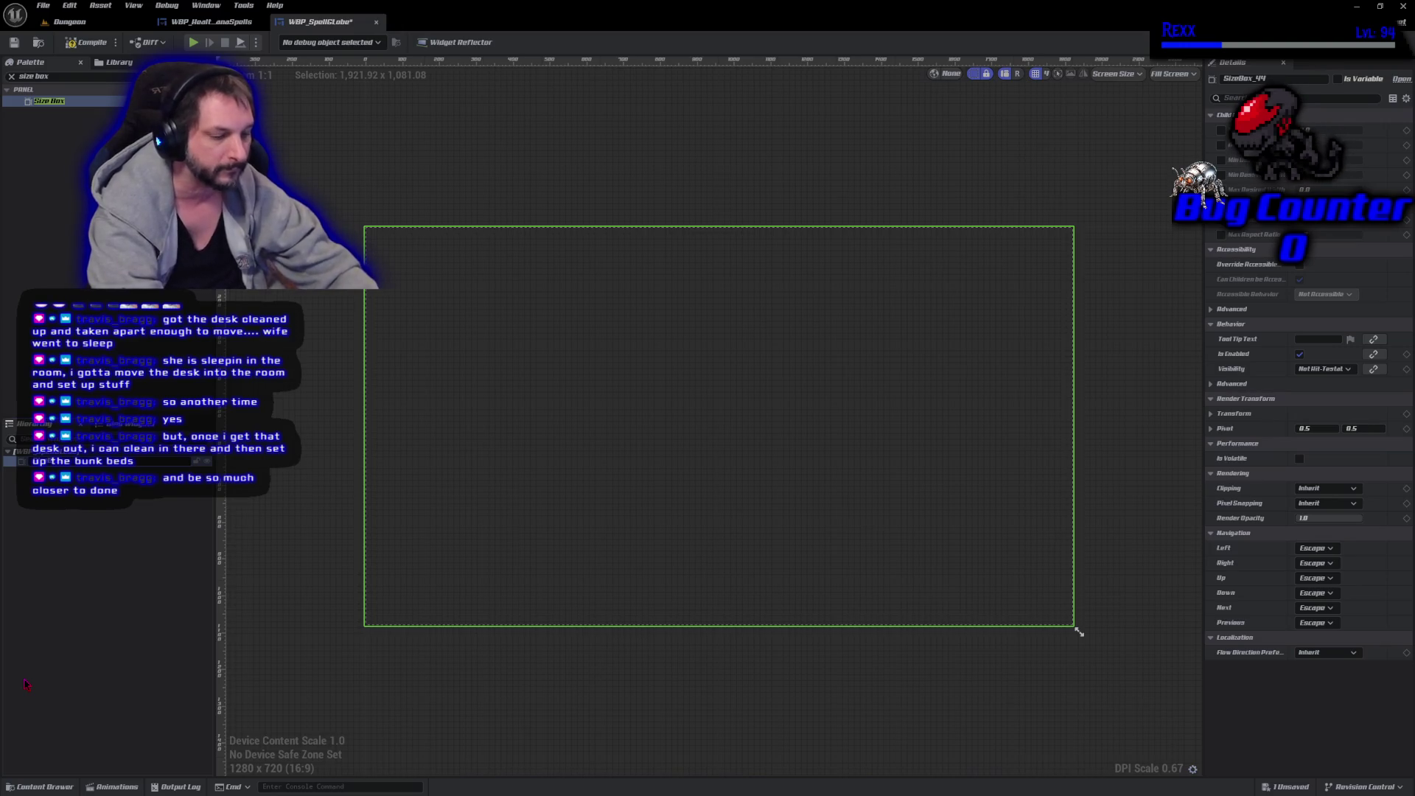
{"action": "type", "text": "Root"}
{"action": "key", "text": "Return"}
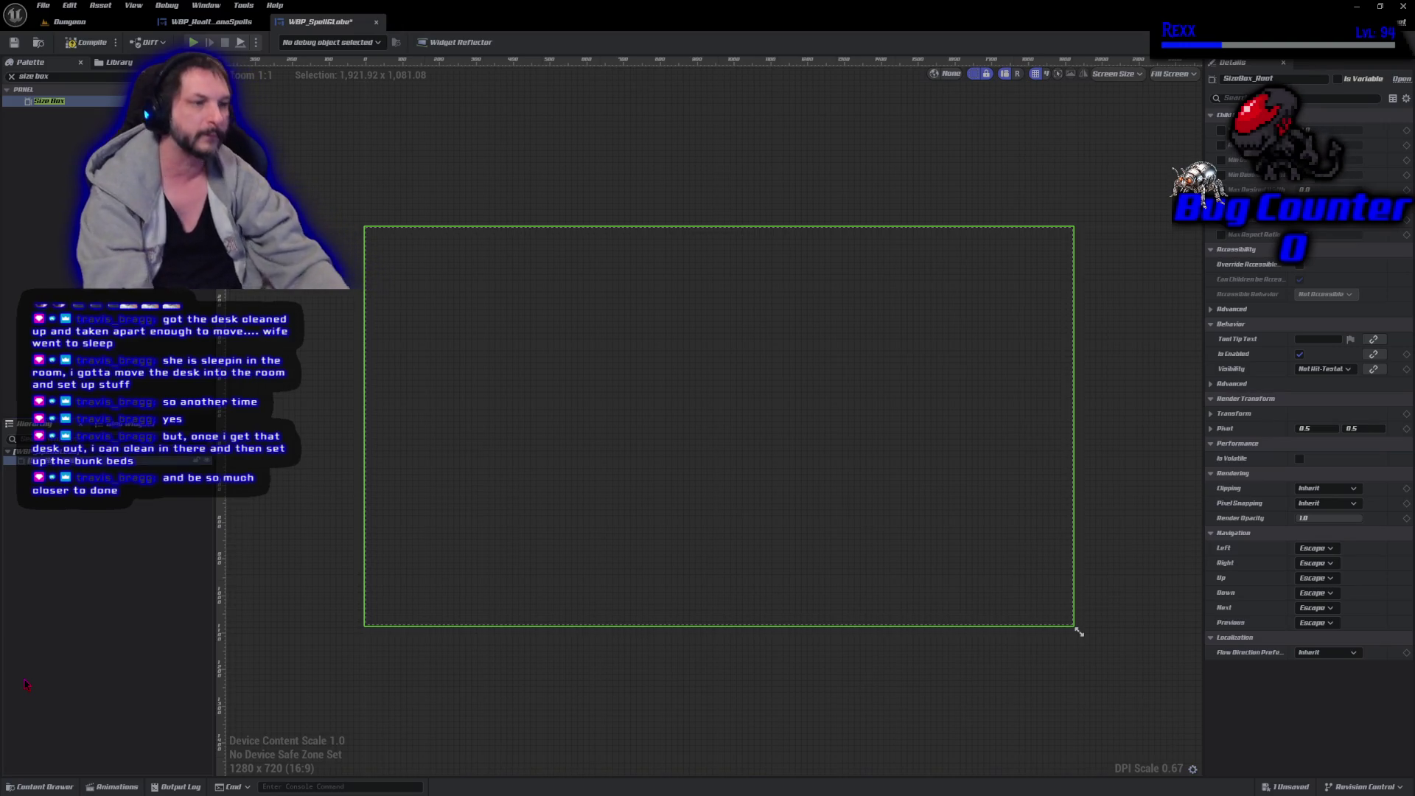
{"action": "key", "text": "ctrl+s"}
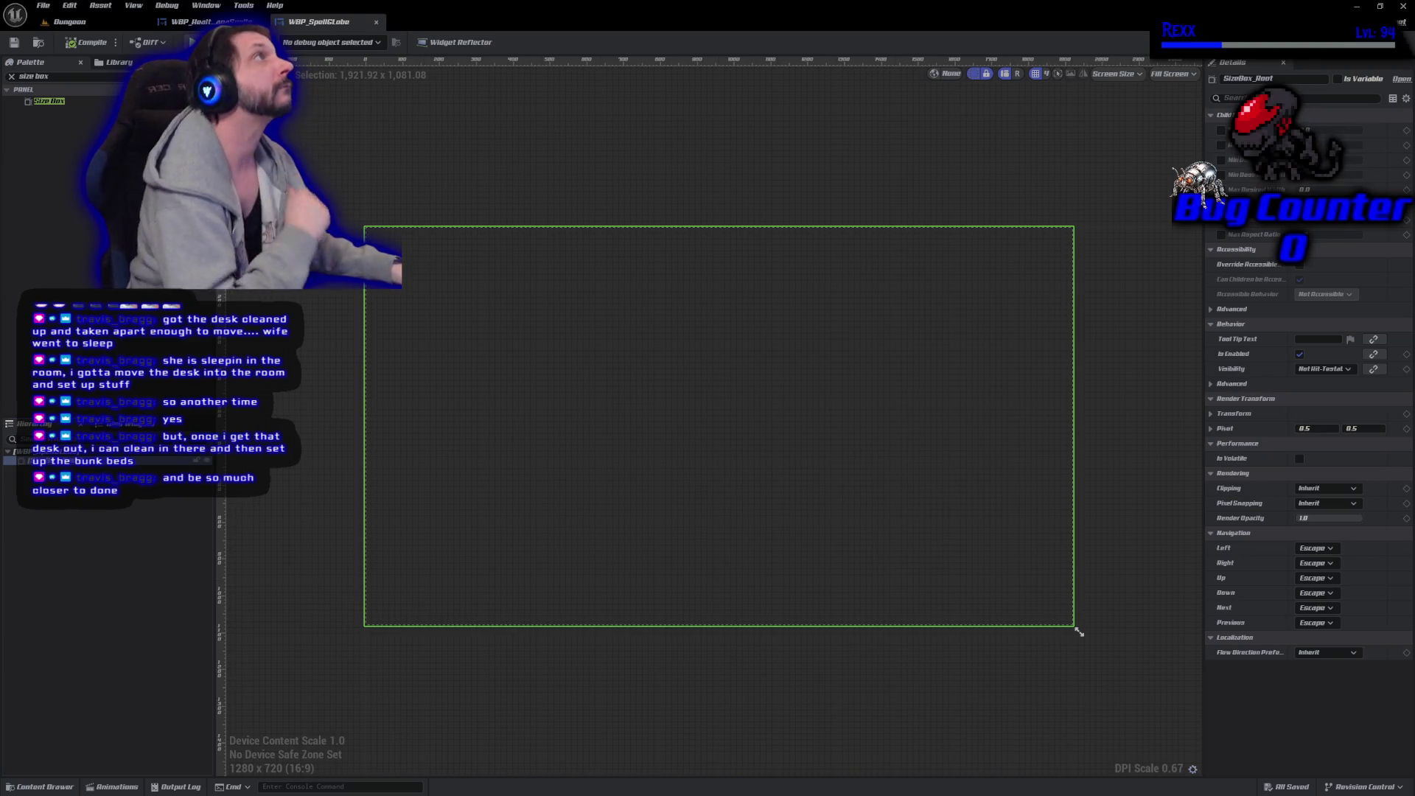
Preview the widget at Desired size with a 100 x 100 override.
{"action": "left_click", "coordinate": [1164, 80]}
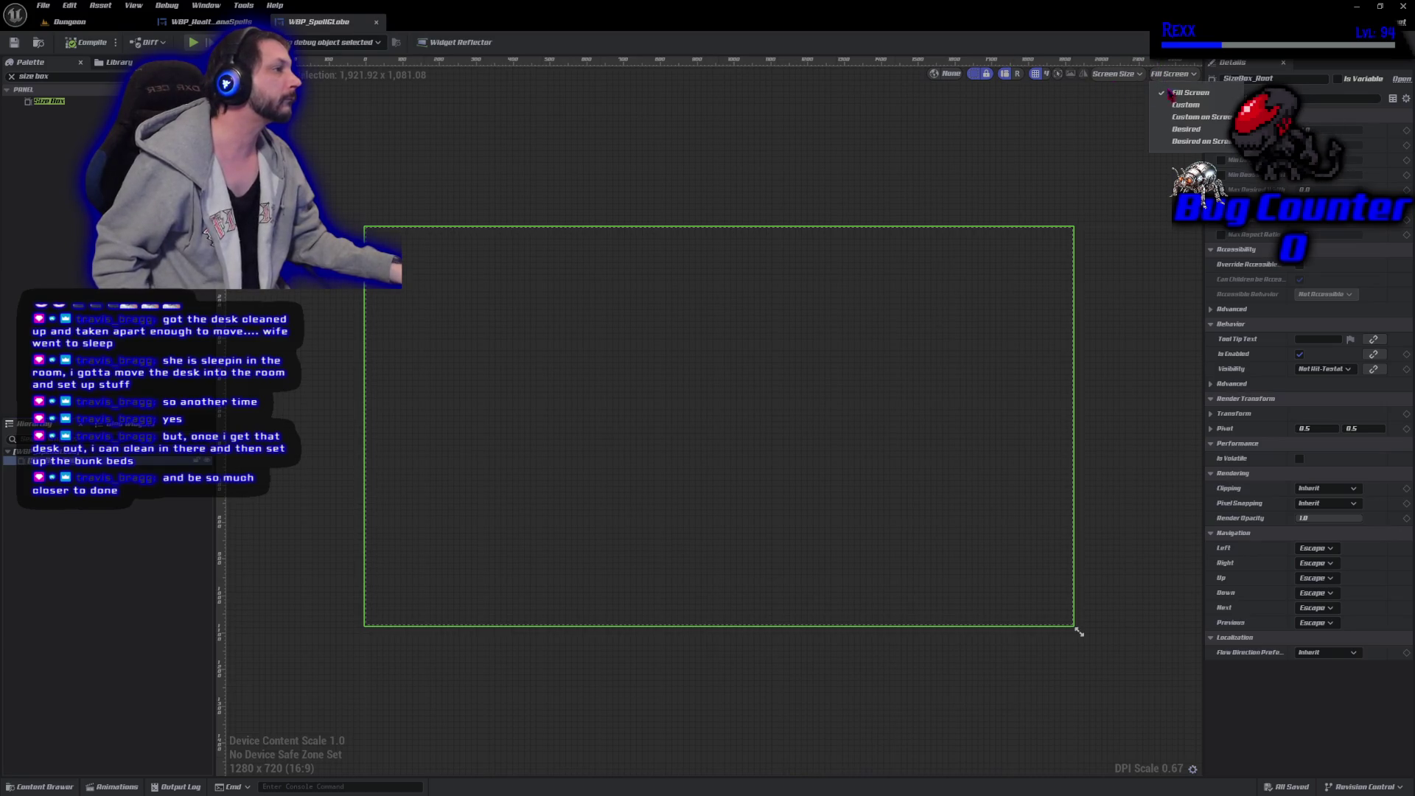
{"action": "left_click", "coordinate": [1161, 140]}
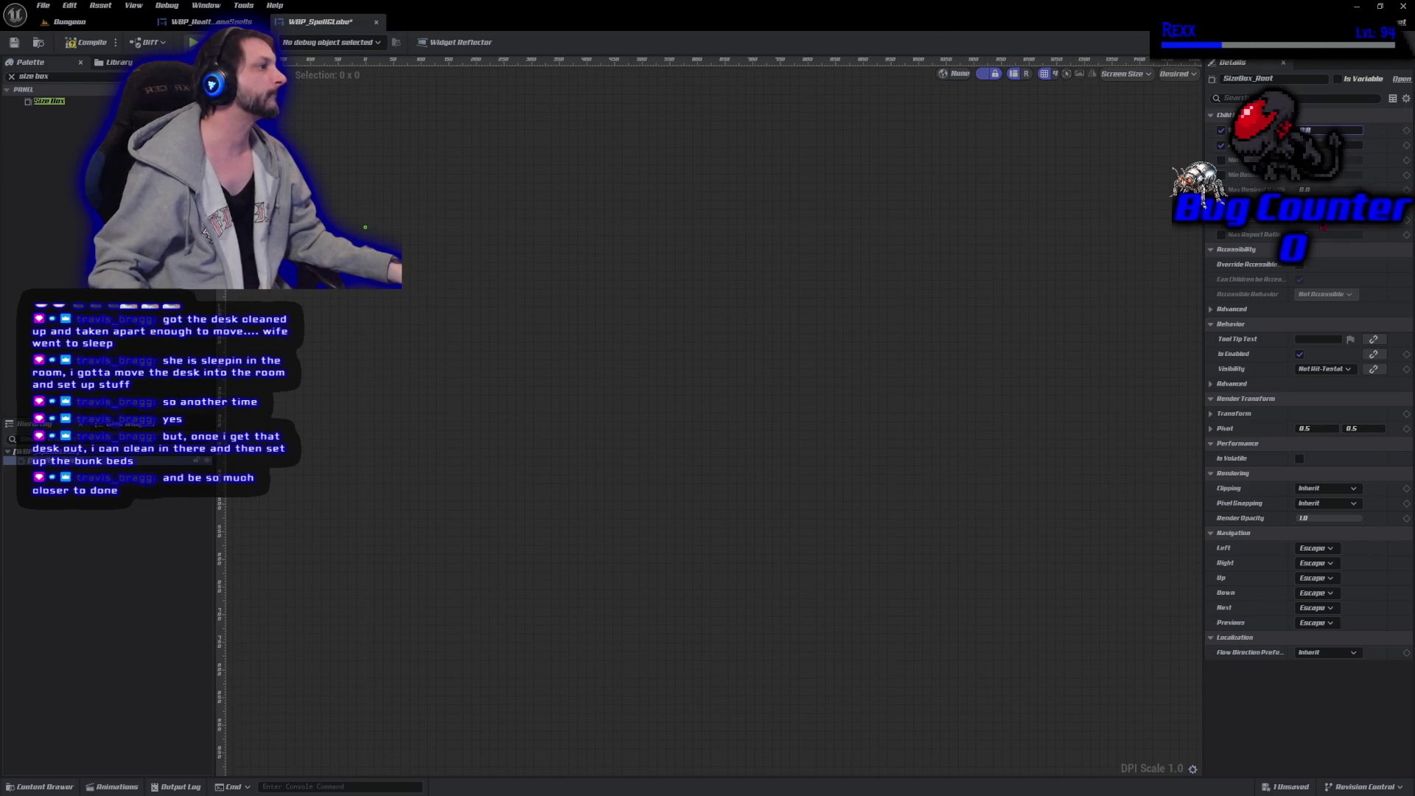
{"action": "type", "text": "100"}
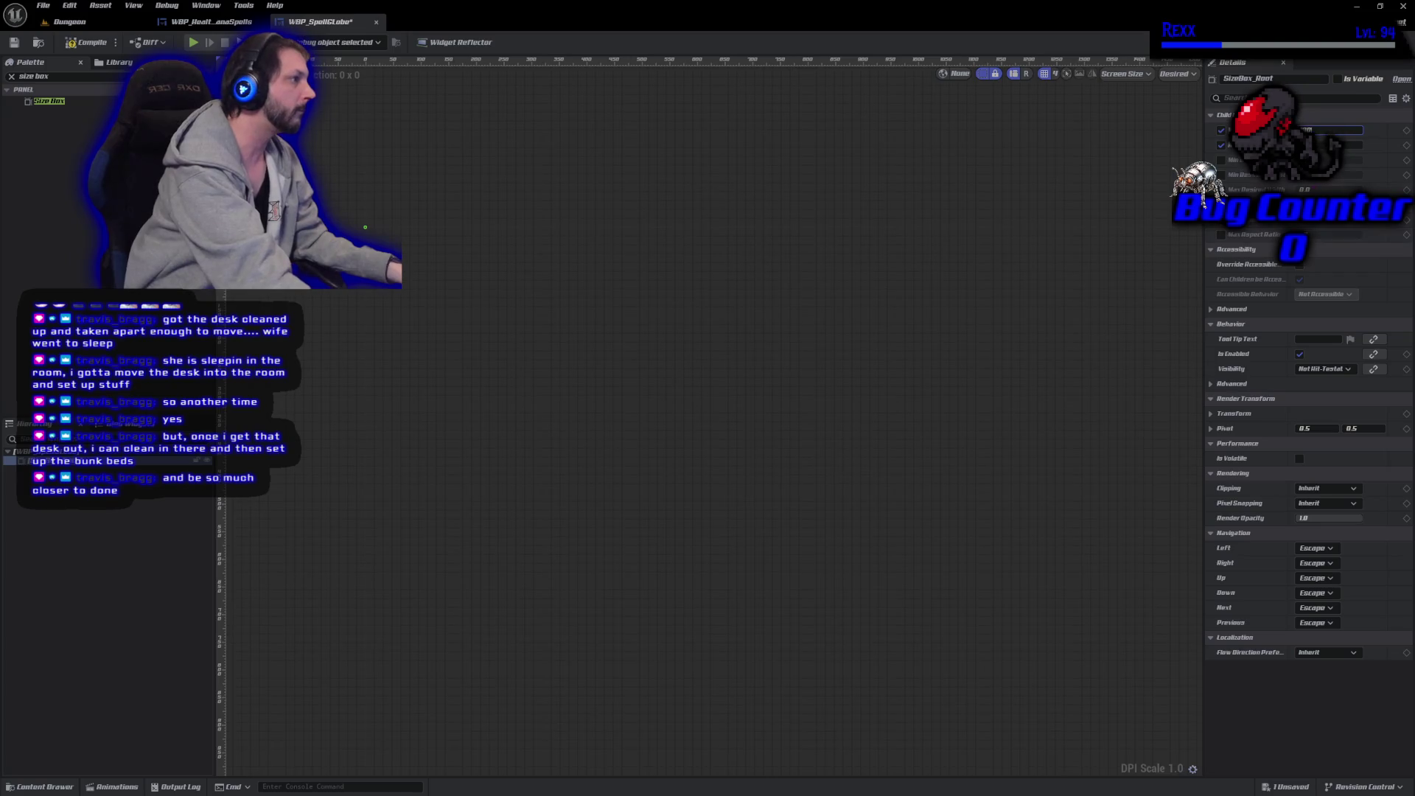
{"action": "key", "text": "Tab"}
{"action": "type", "text": "100"}
{"action": "key", "text": "Tab"}
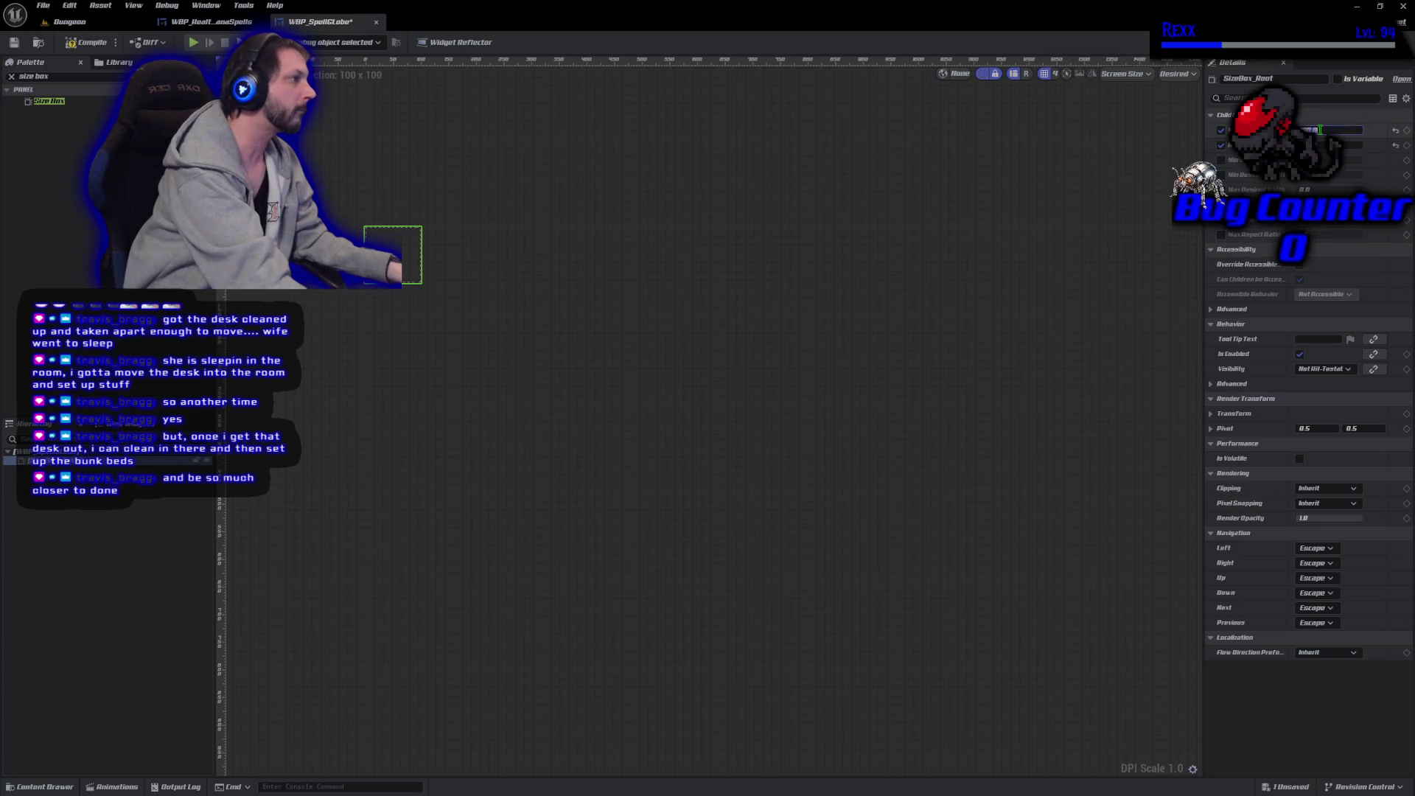
{"action": "left_click", "coordinate": [698, 546]}
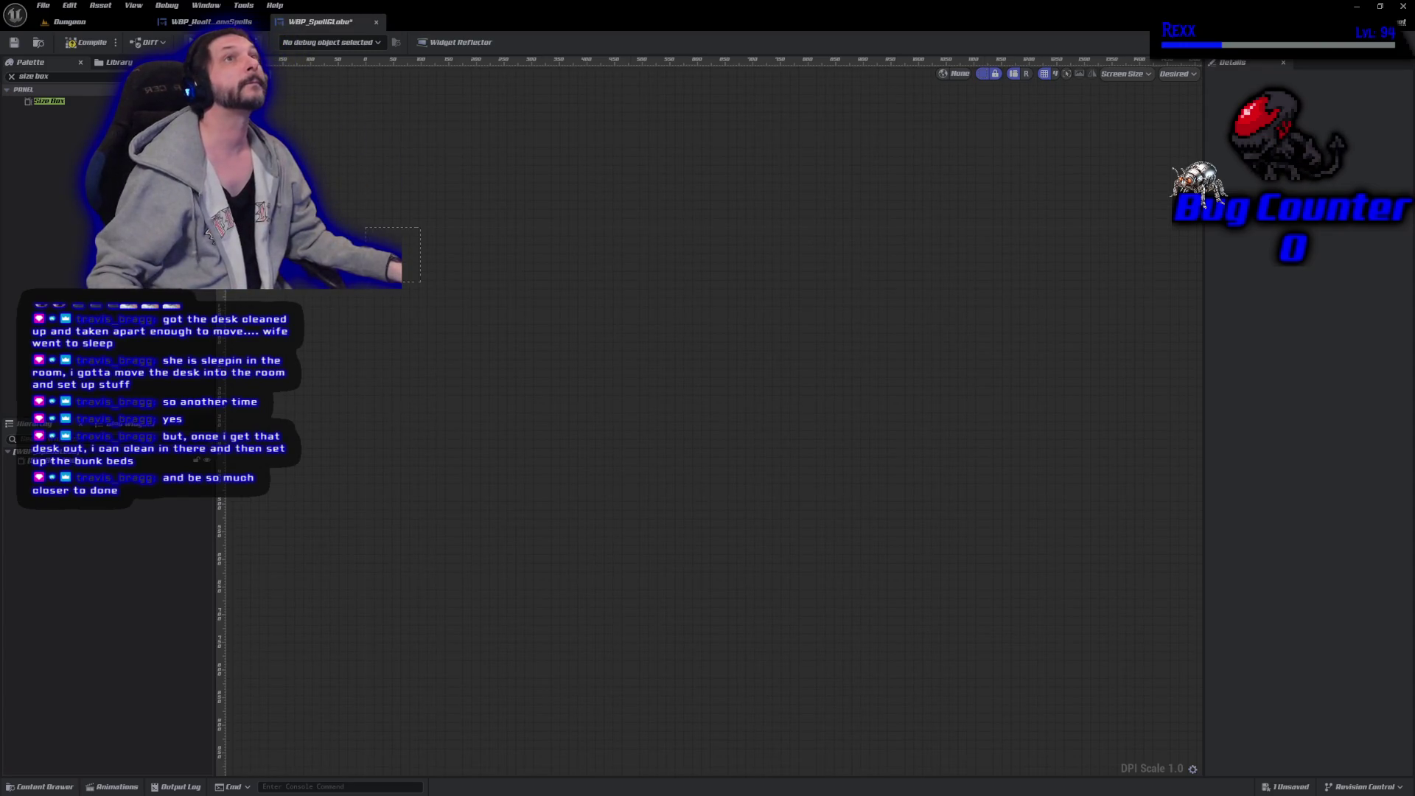
Make SizeBox_Root a variable, compile and save, then switch to the Graph view.
{"action": "left_click", "coordinate": [52, 101]}
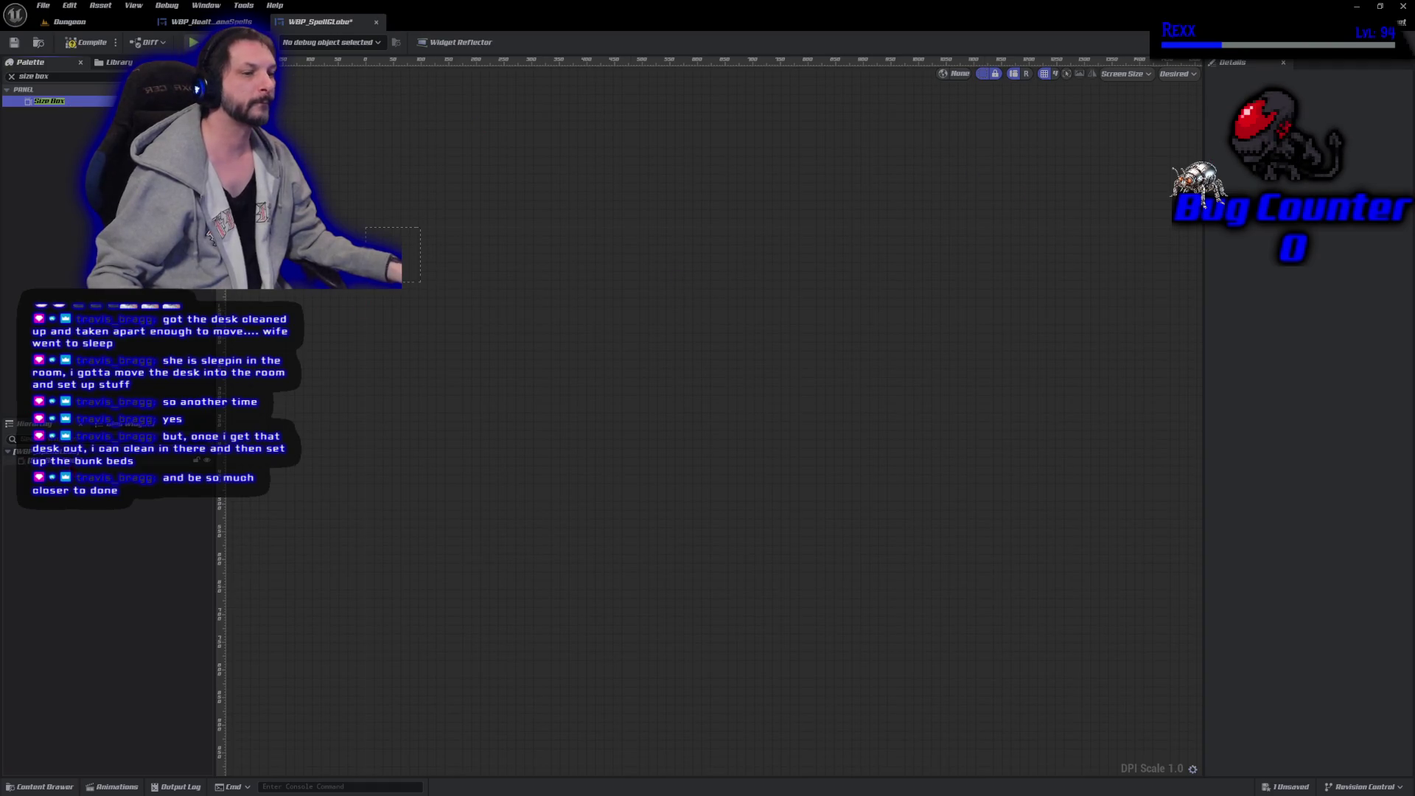
{"action": "left_click", "coordinate": [44, 461]}
{"action": "left_click", "coordinate": [1338, 78]}
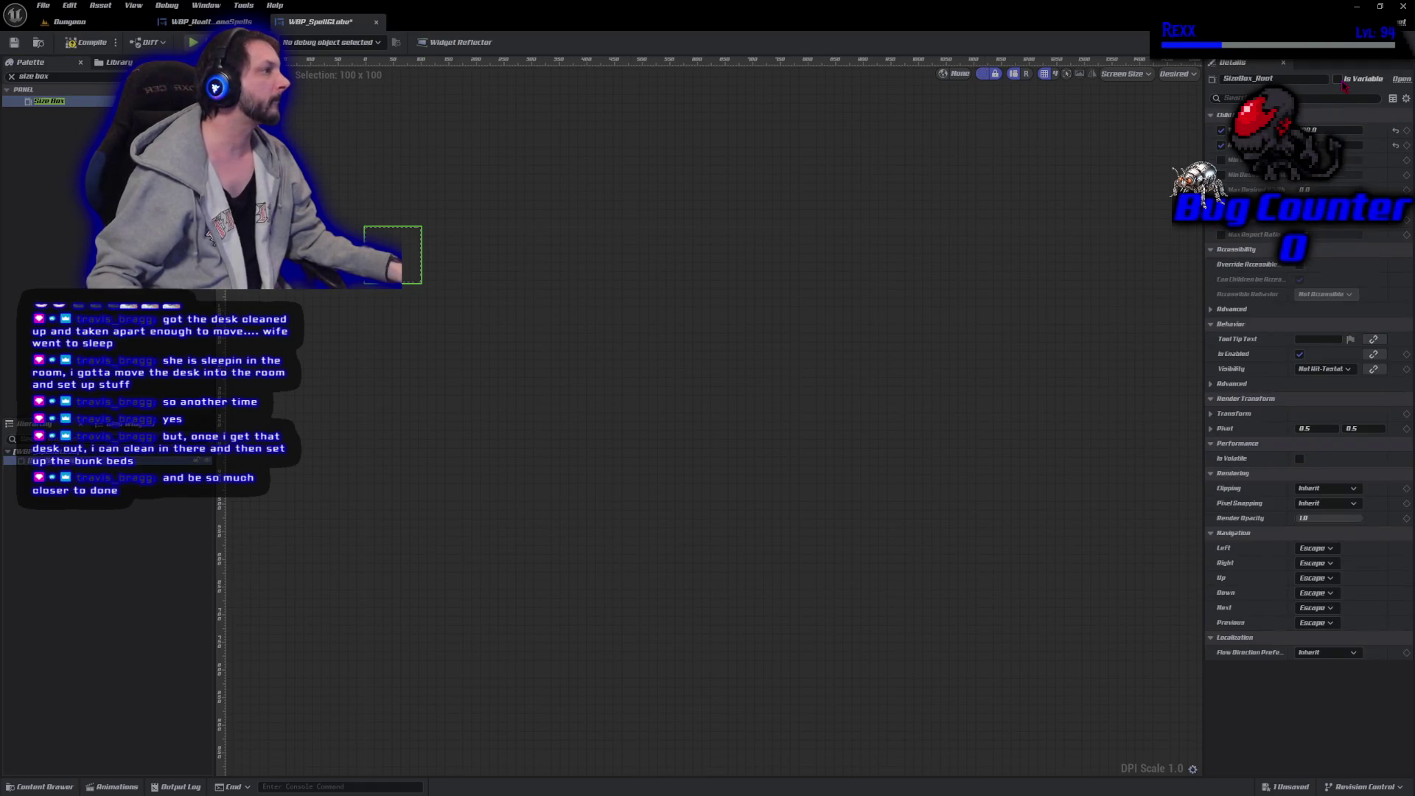
{"action": "left_click", "coordinate": [87, 44]}
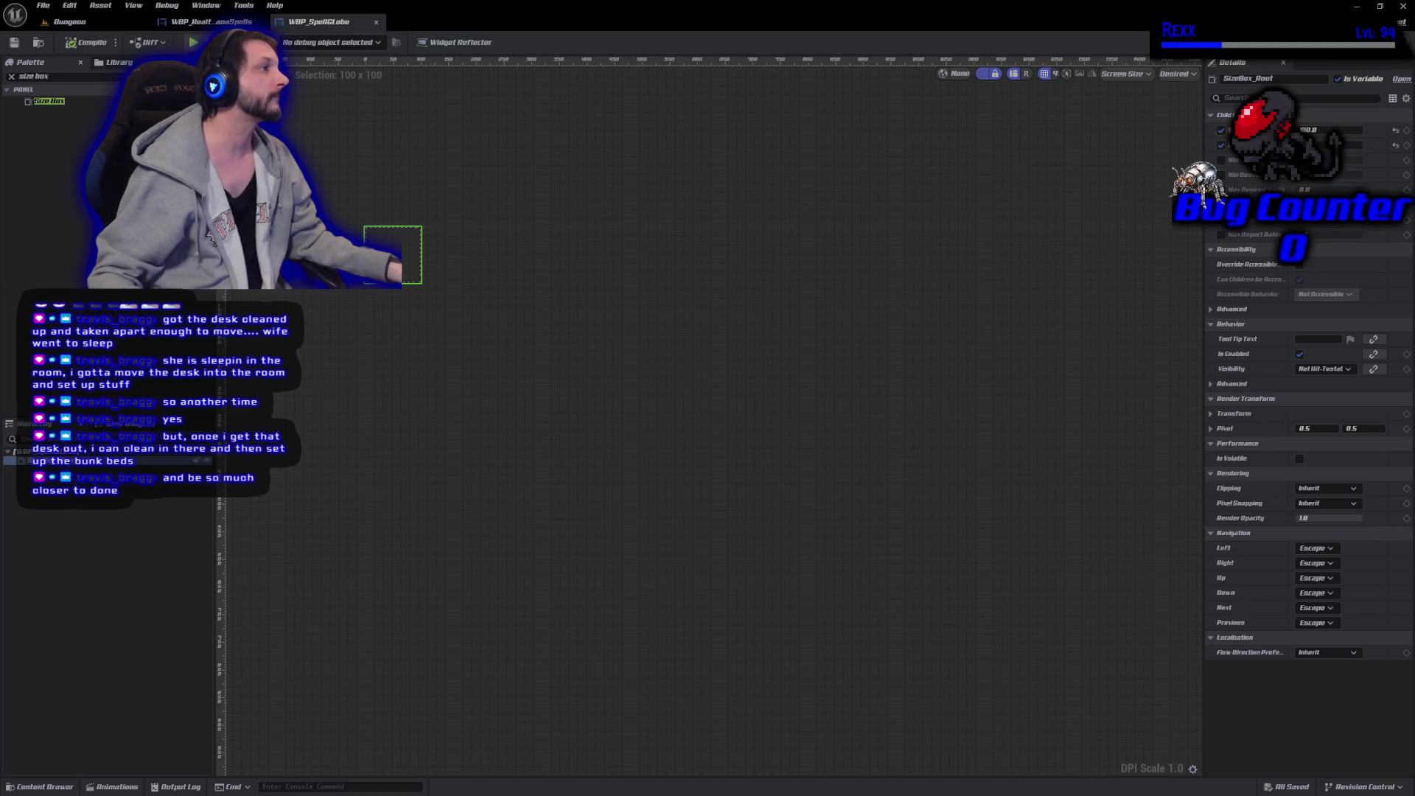
{"action": "left_click", "coordinate": [1393, 21]}
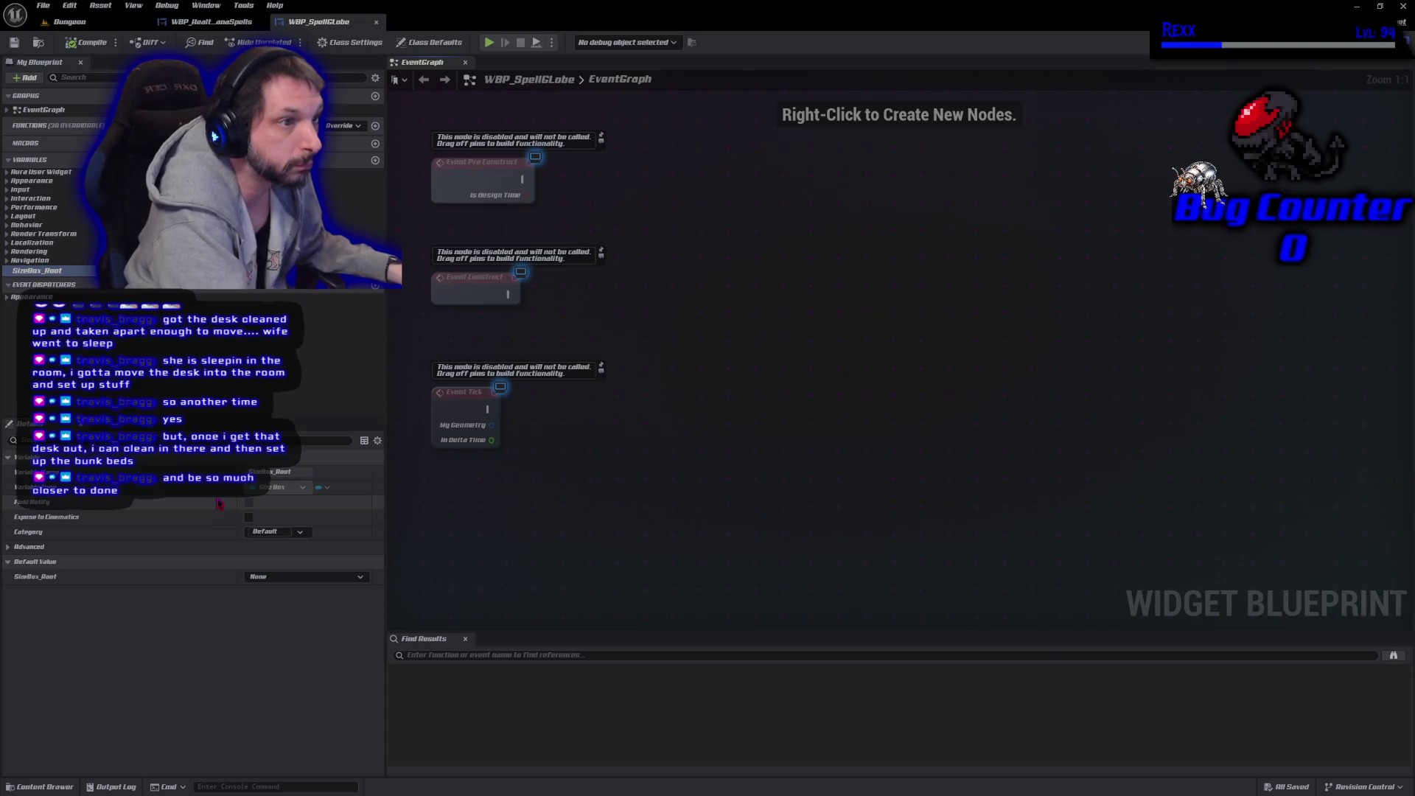
Create a Float variable BoxWidth in a new GlobeProperties category, then duplicate it.
{"action": "left_click", "coordinate": [375, 160]}
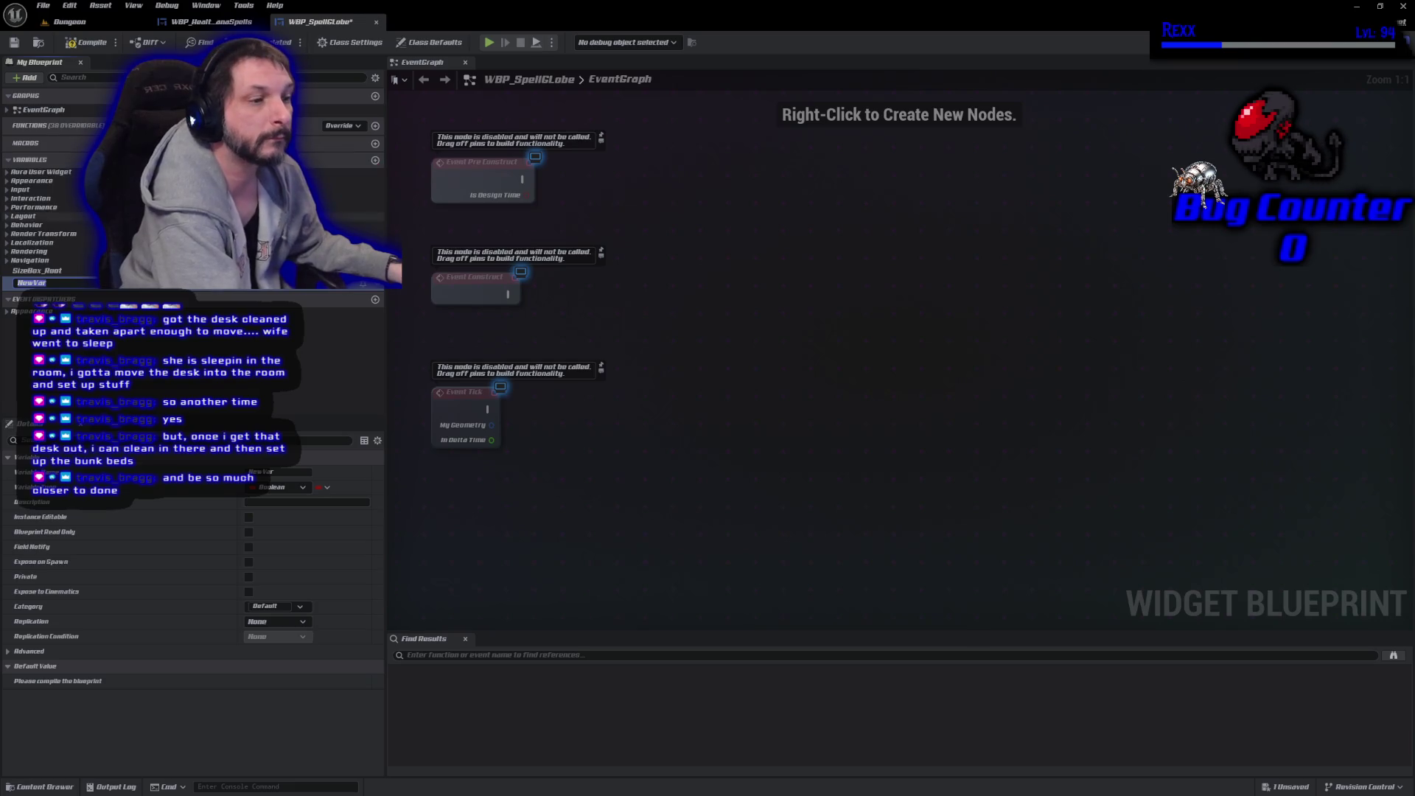
{"action": "type", "text": "BoxWidth"}
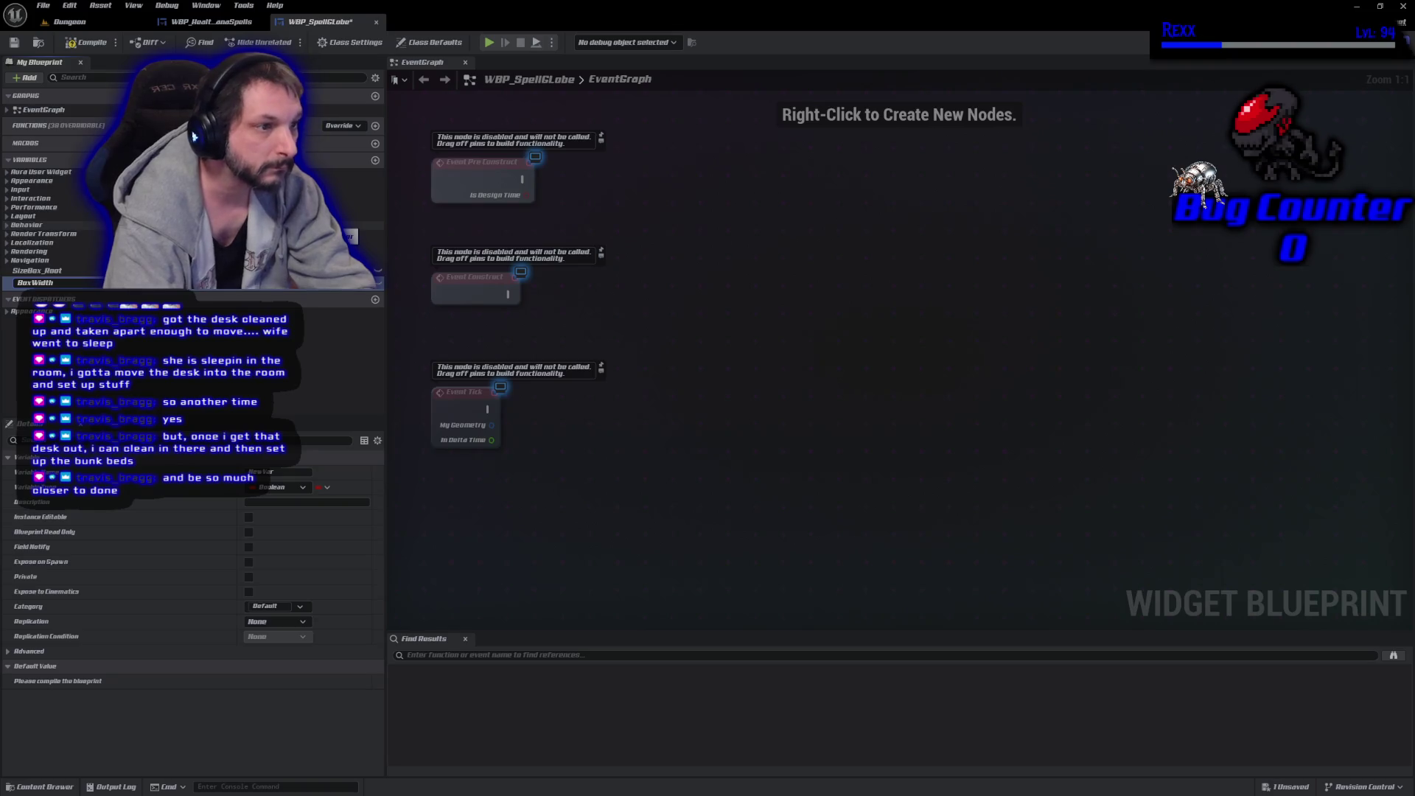
{"action": "key", "text": "Return"}
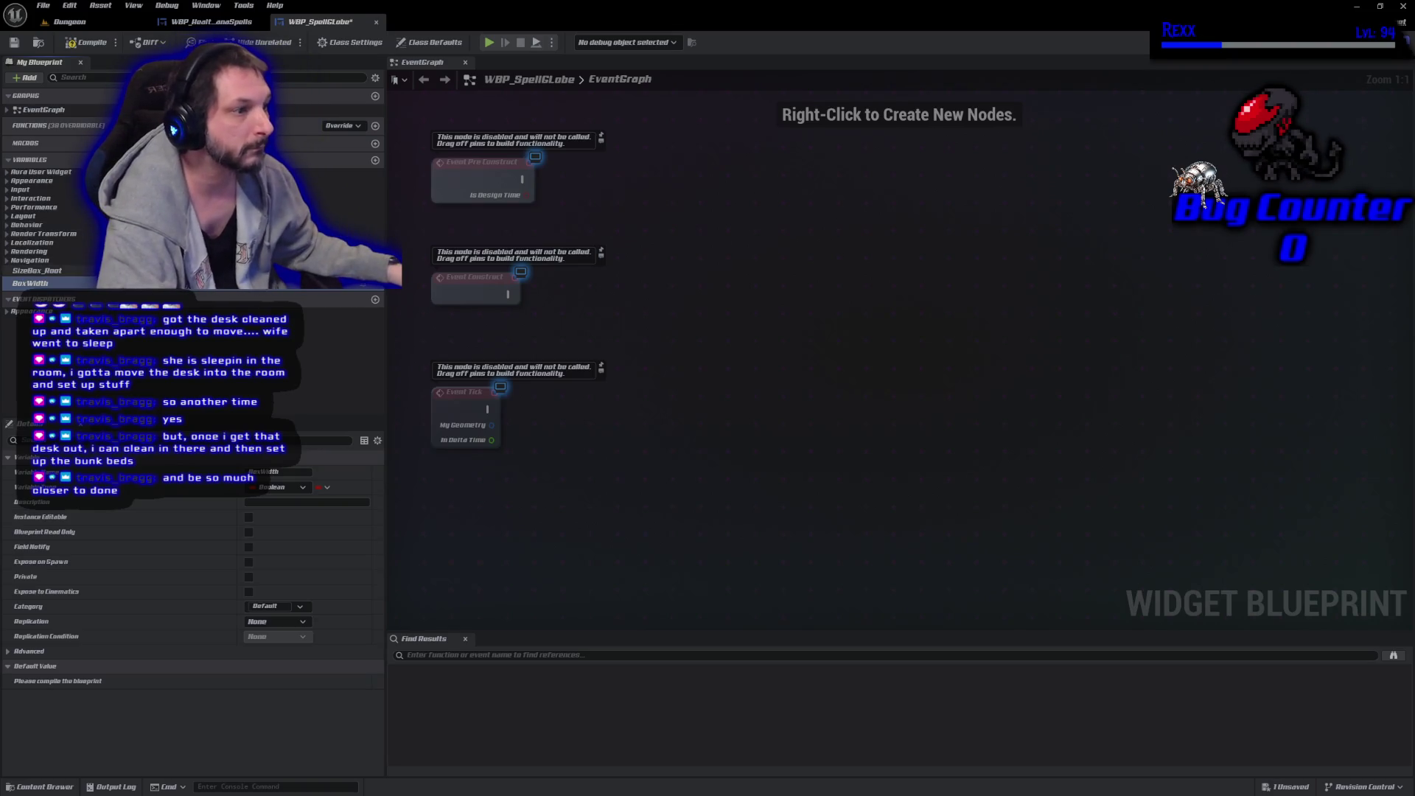
{"action": "left_click", "coordinate": [277, 488]}
{"action": "left_click", "coordinate": [246, 349]}
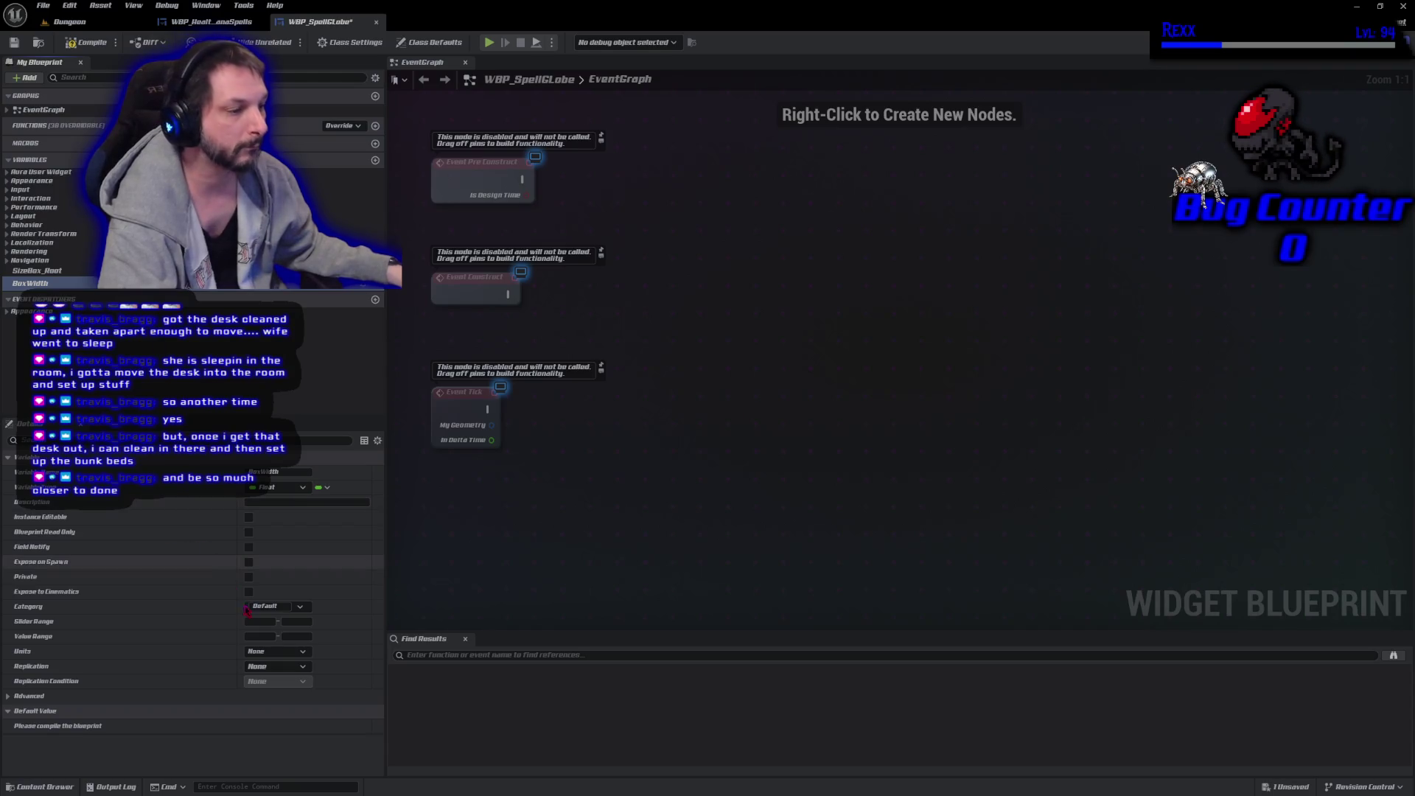
{"action": "left_click", "coordinate": [283, 607]}
{"action": "type", "text": "Glo"}
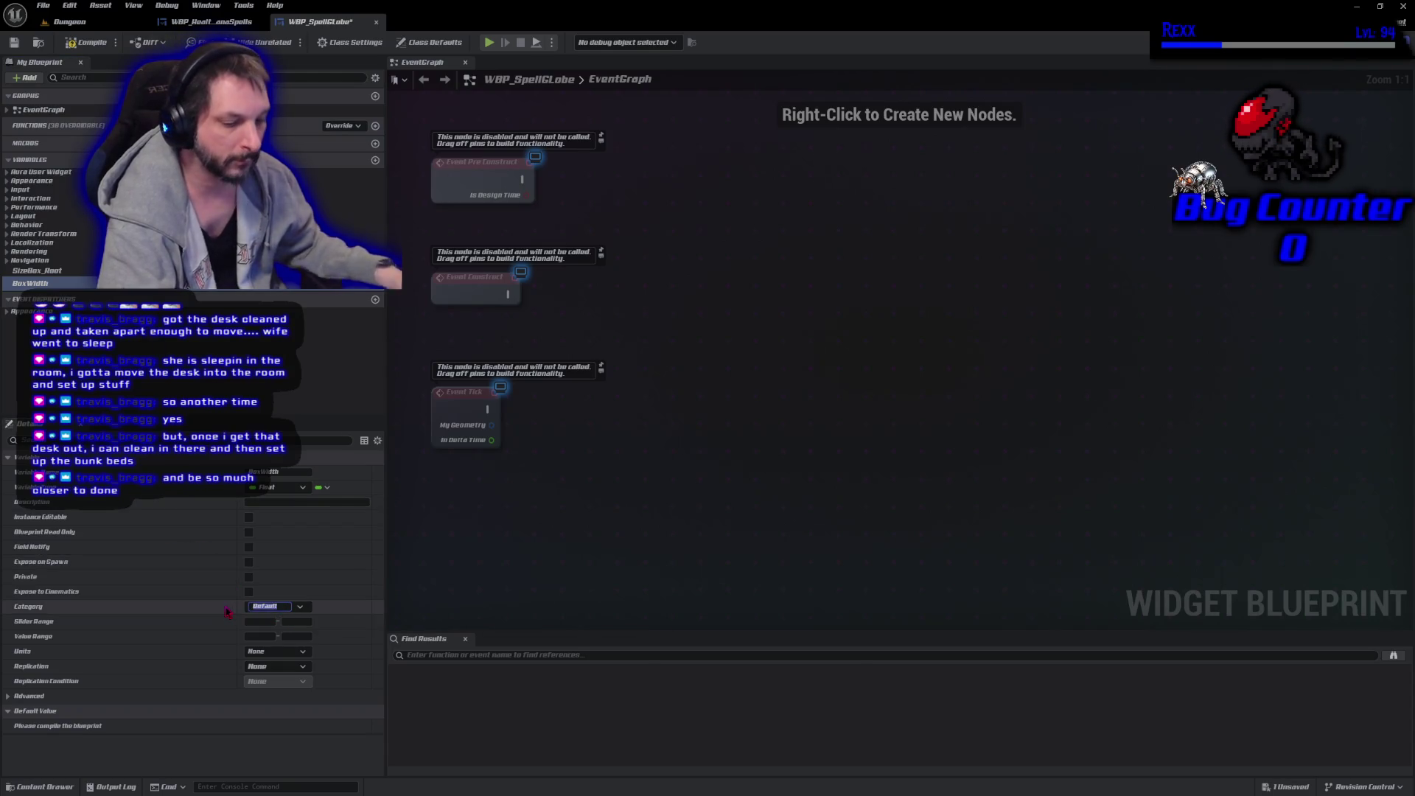
{"action": "type", "text": "beP"}
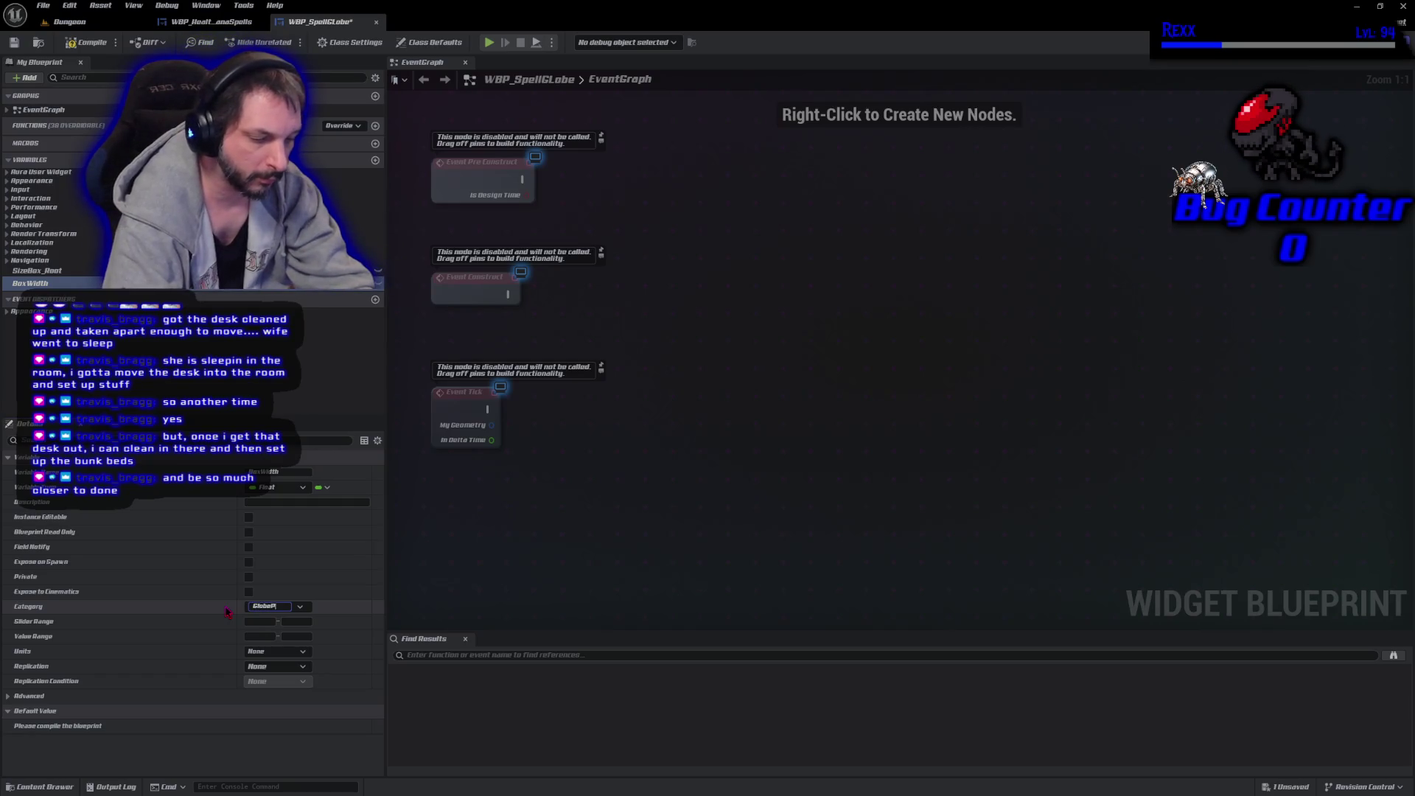
{"action": "type", "text": "roperties"}
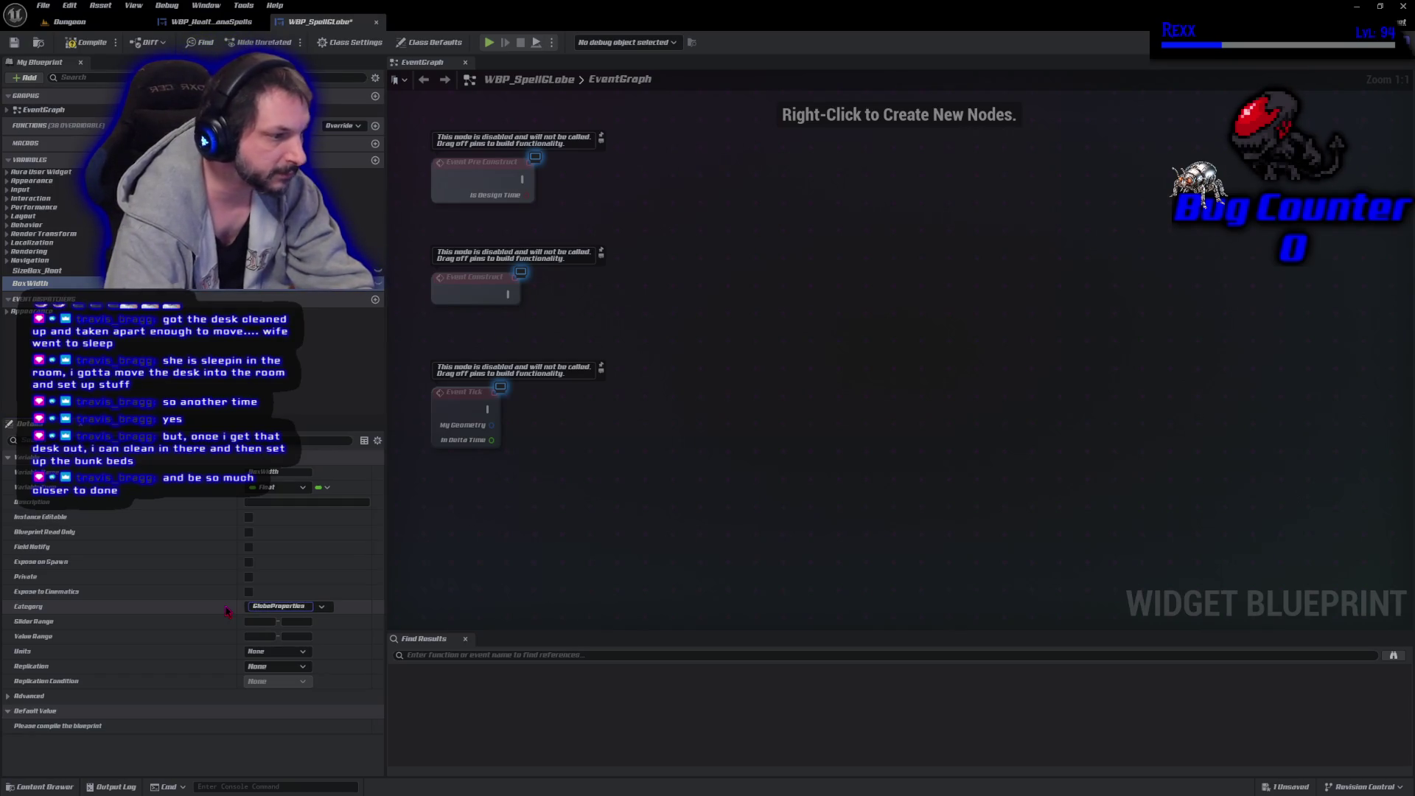
{"action": "key", "text": "Return"}
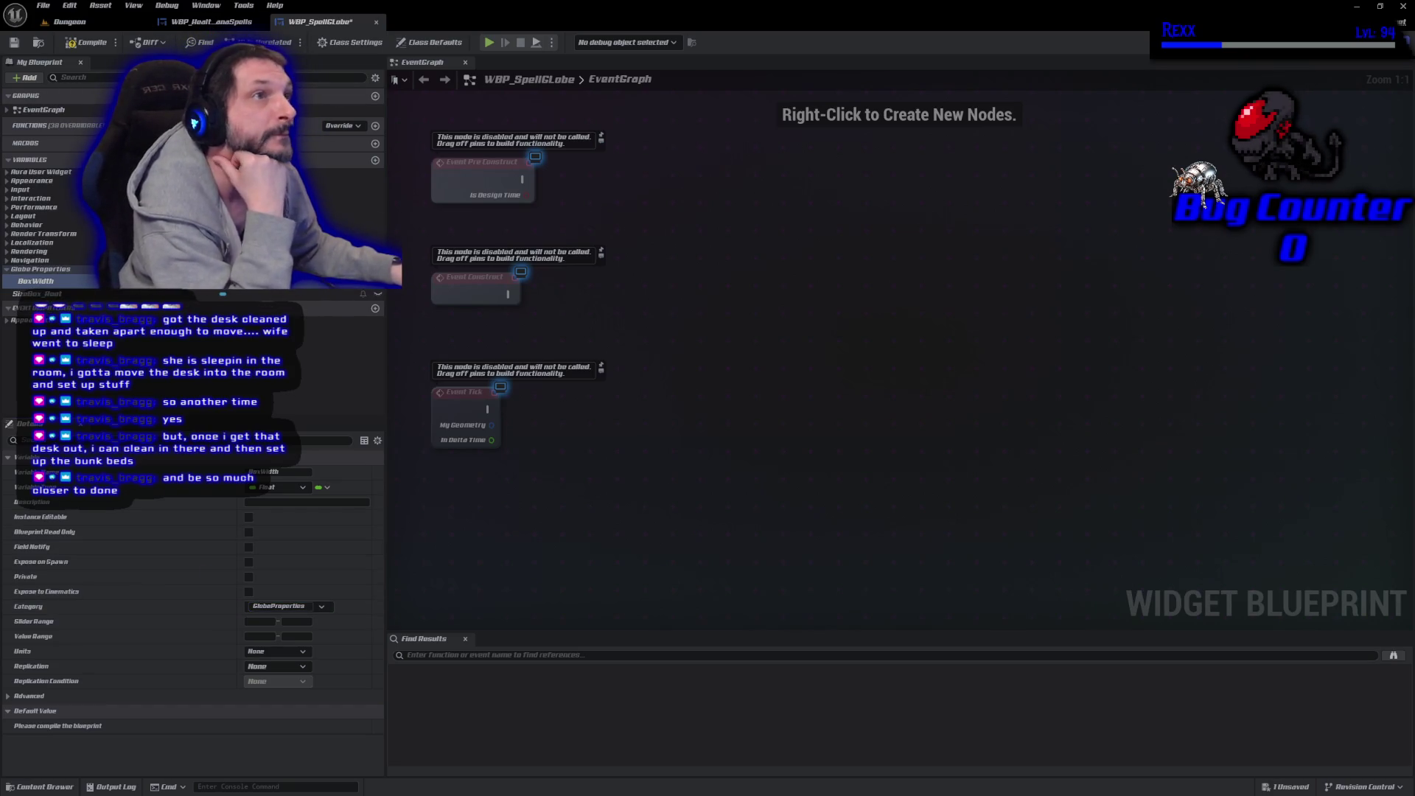
{"action": "right_click", "coordinate": [52, 282]}
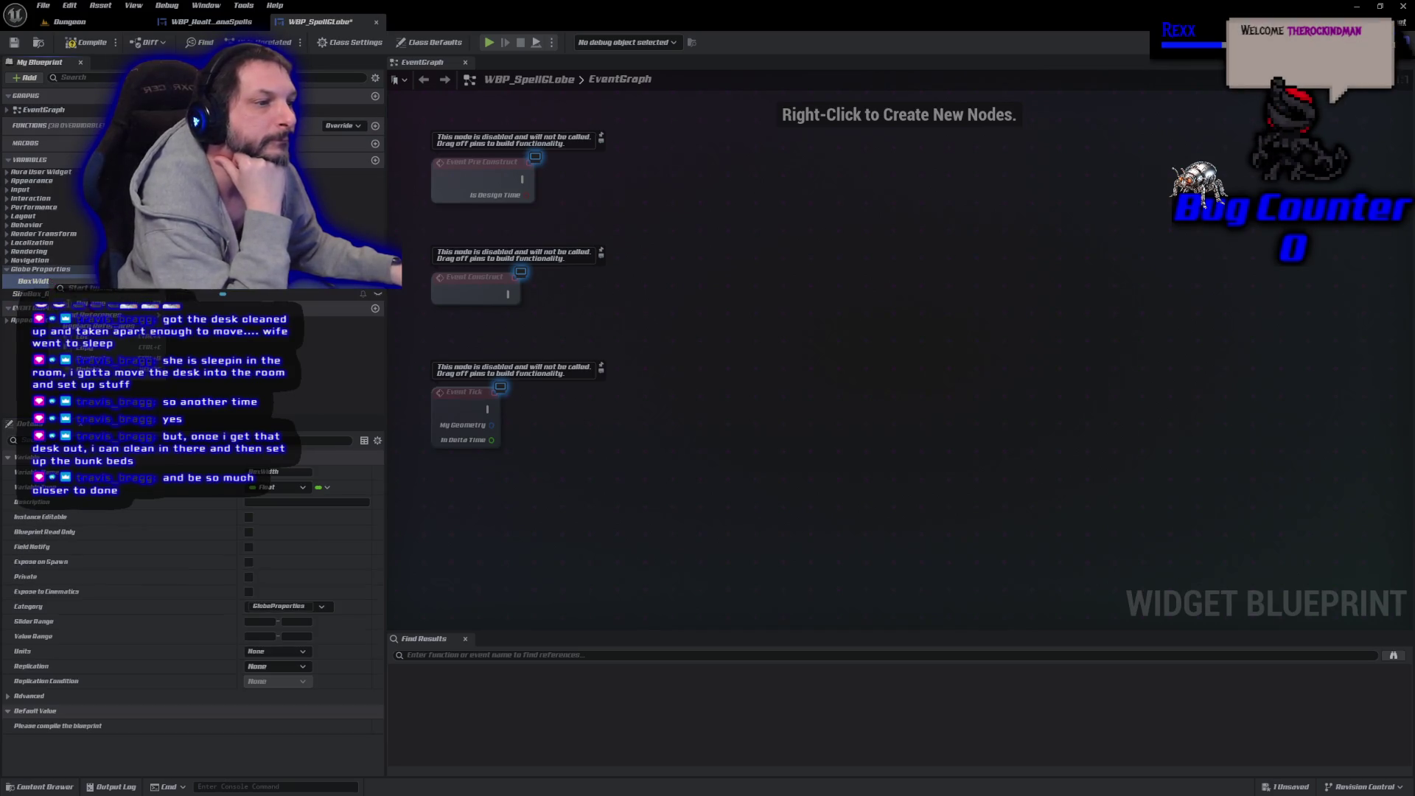
{"action": "left_click", "coordinate": [81, 369]}
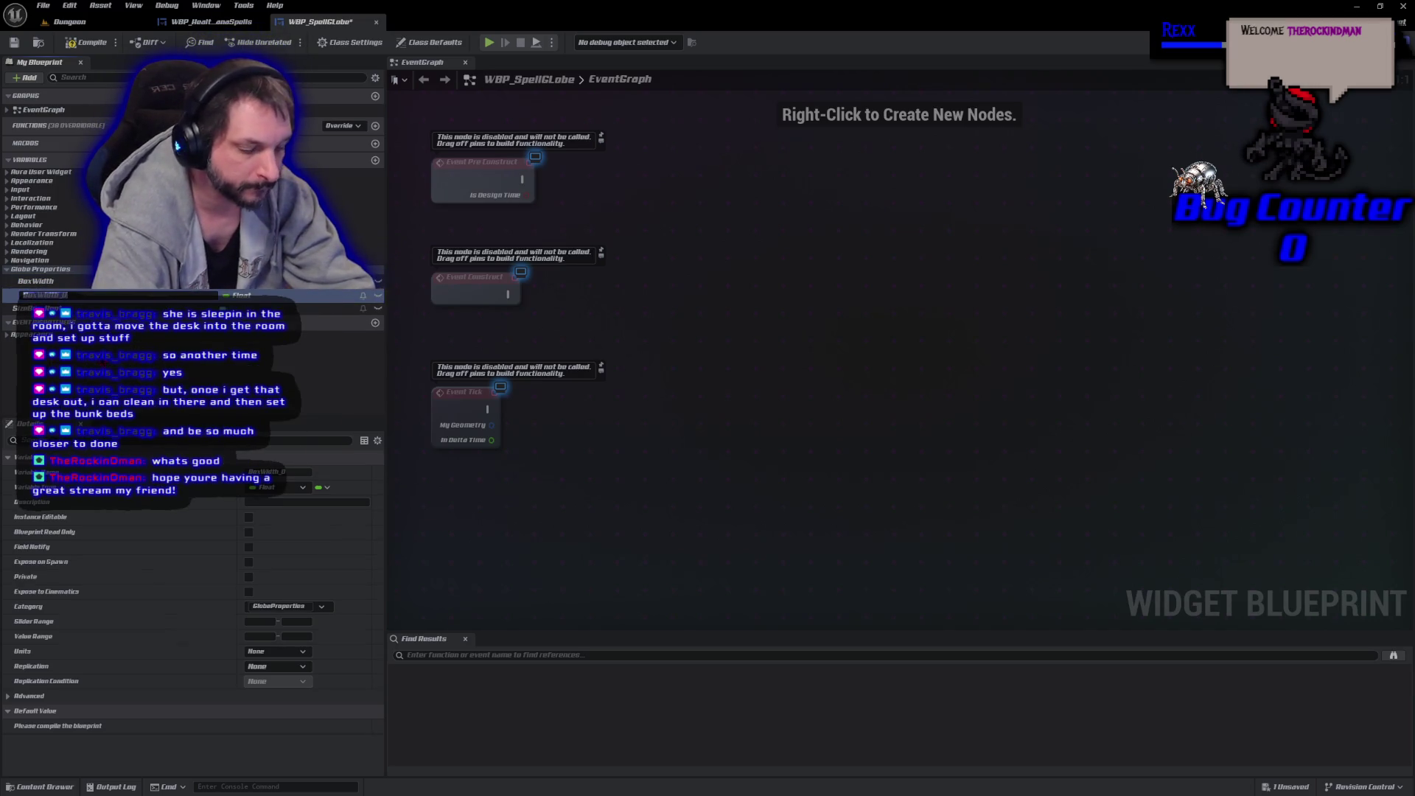
Rename the duplicate variable to BoxHeight and compile the blueprint.
{"action": "type", "text": "B"}
{"action": "type", "text": "W"}
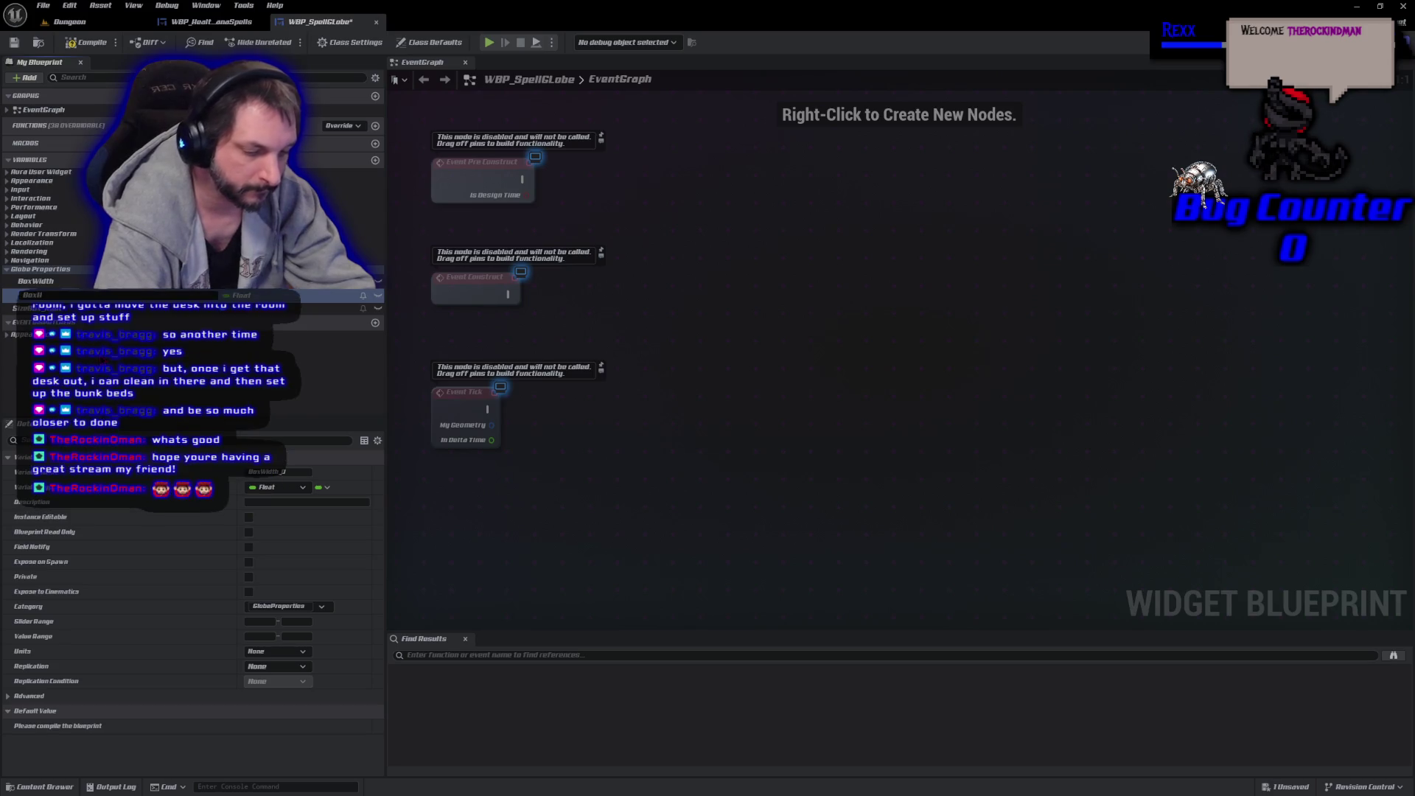
{"action": "type", "text": "ght"}
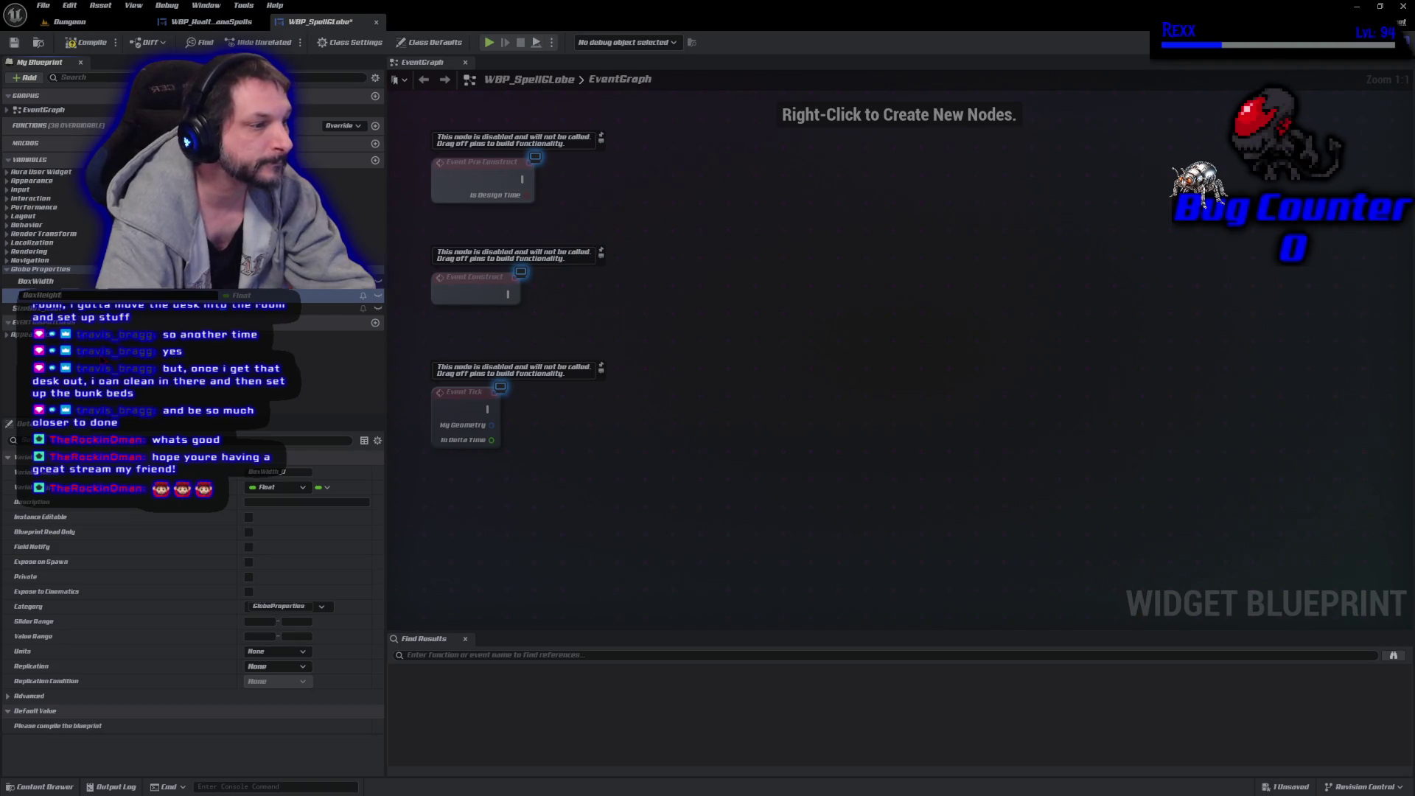
{"action": "key", "text": "Return"}
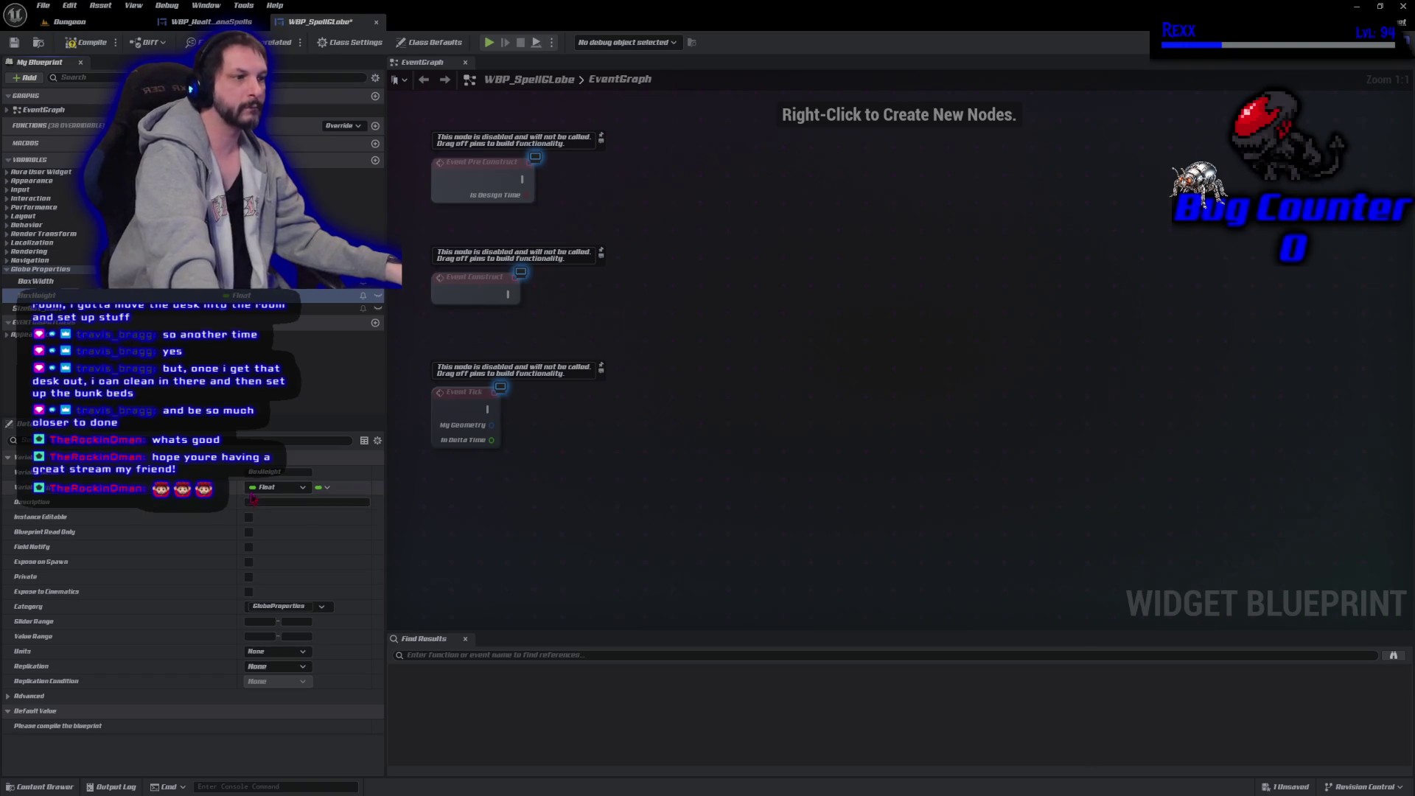
{"action": "left_click", "coordinate": [83, 42]}
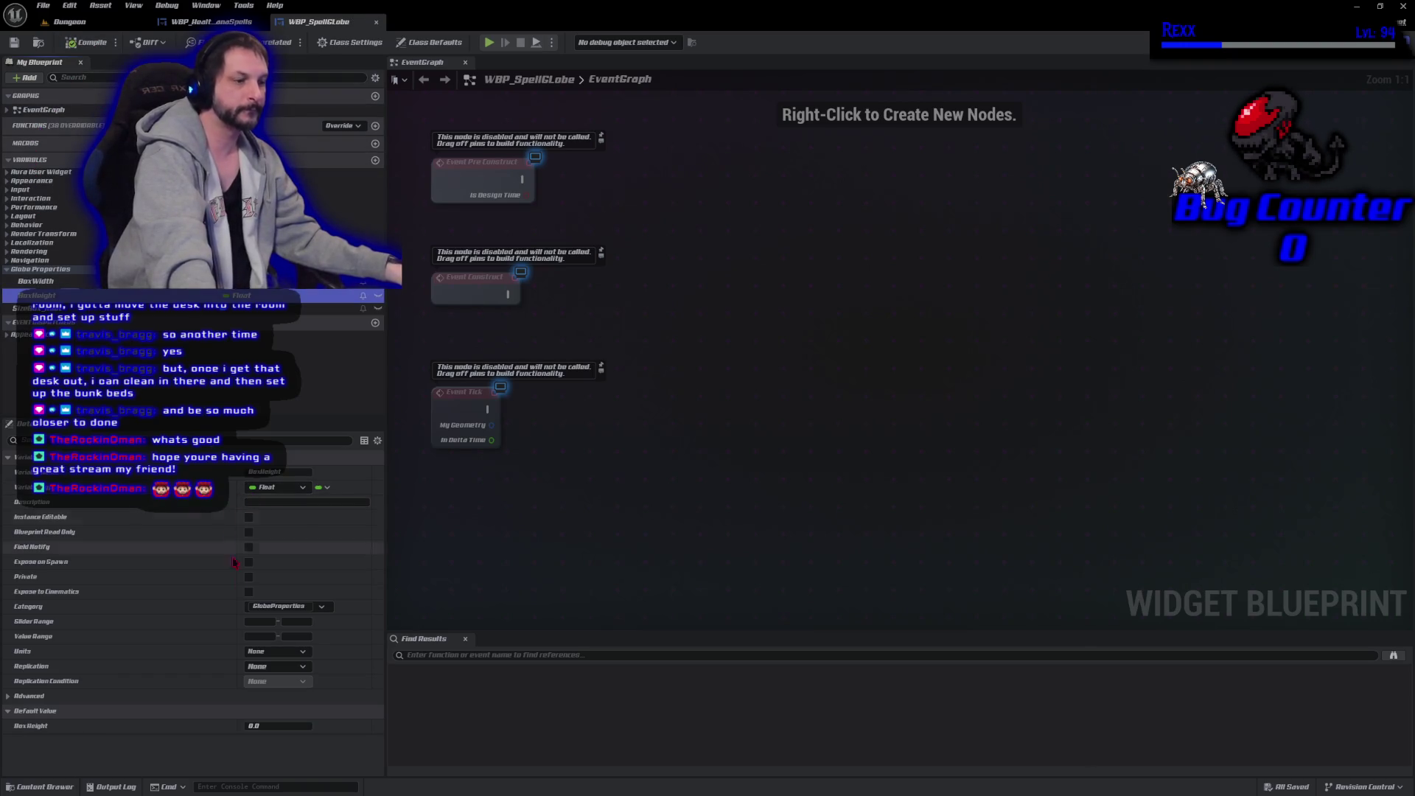
Set the BoxHeight and BoxWidth default values to 100 and save the blueprint.
{"action": "left_click", "coordinate": [271, 725]}
{"action": "type", "text": "100"}
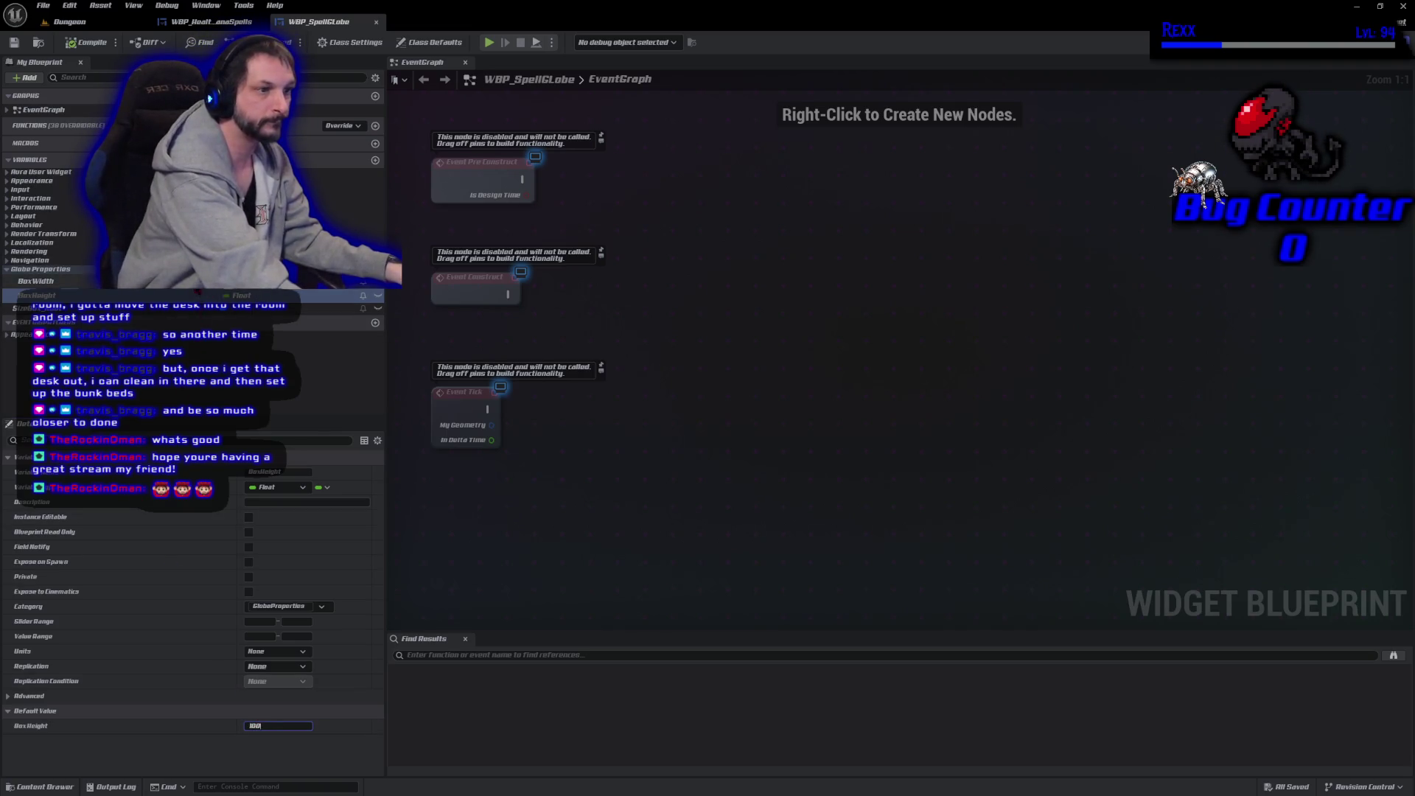
{"action": "left_click", "coordinate": [35, 281]}
{"action": "left_click", "coordinate": [267, 725]}
{"action": "type", "text": "400"}
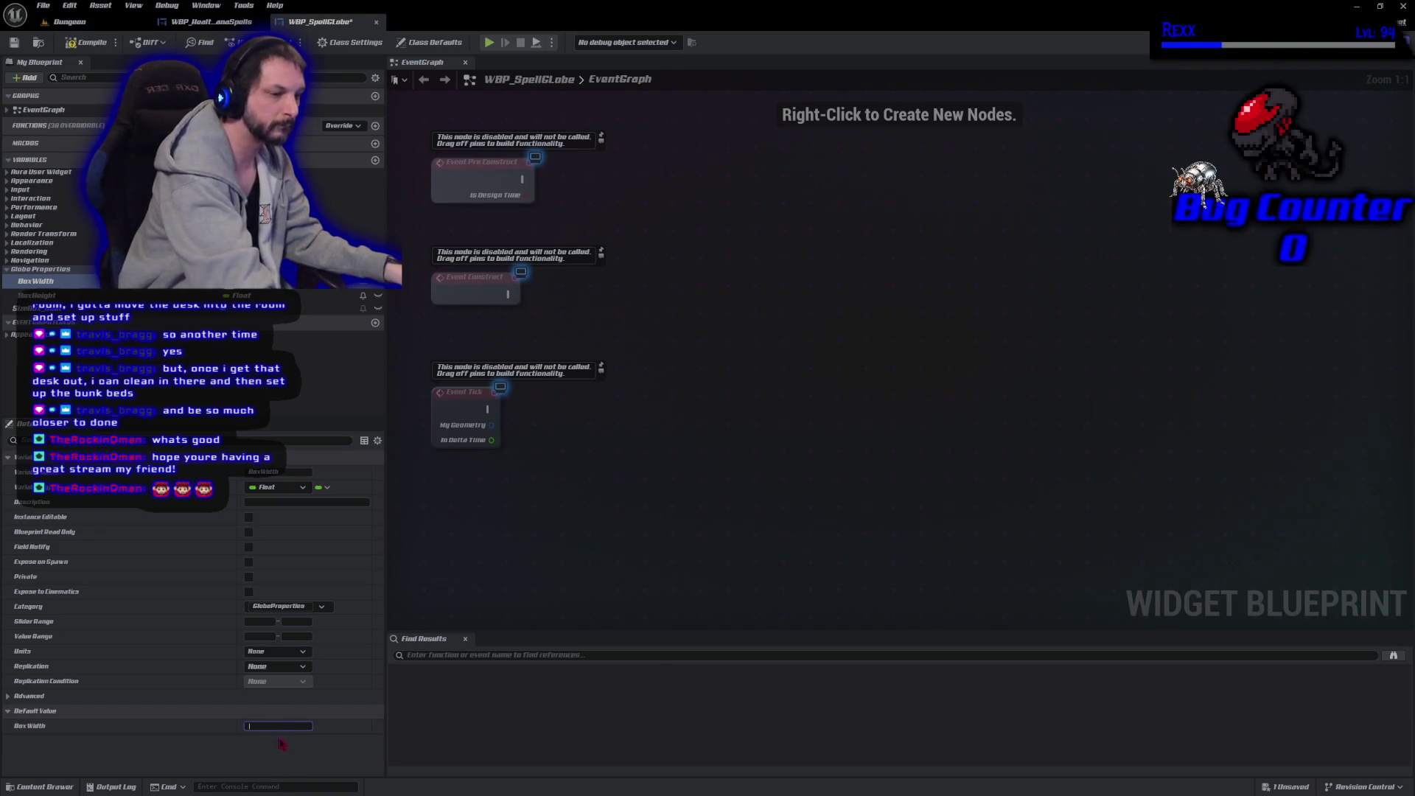
{"action": "type", "text": "100"}
{"action": "key", "text": "Return"}
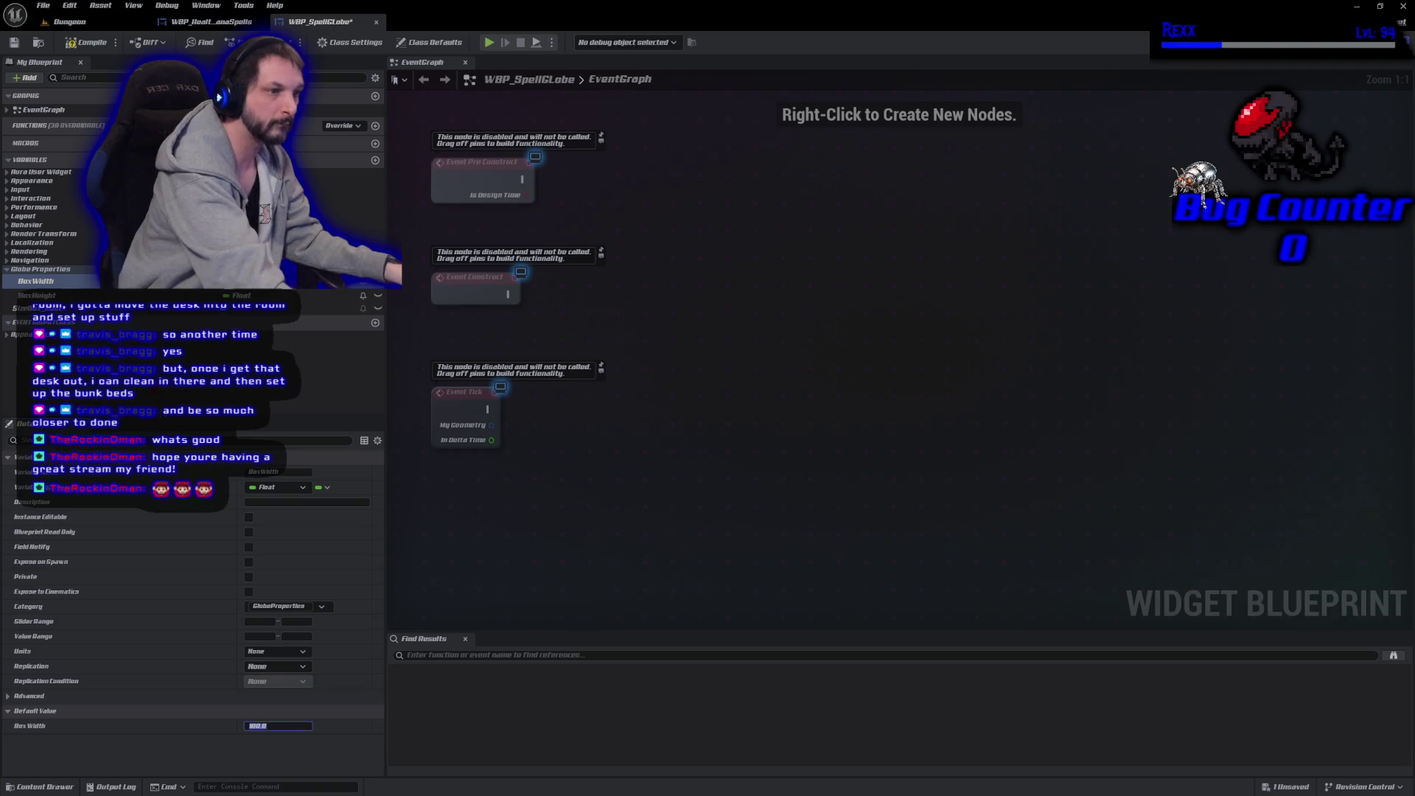
{"action": "left_click", "coordinate": [37, 295]}
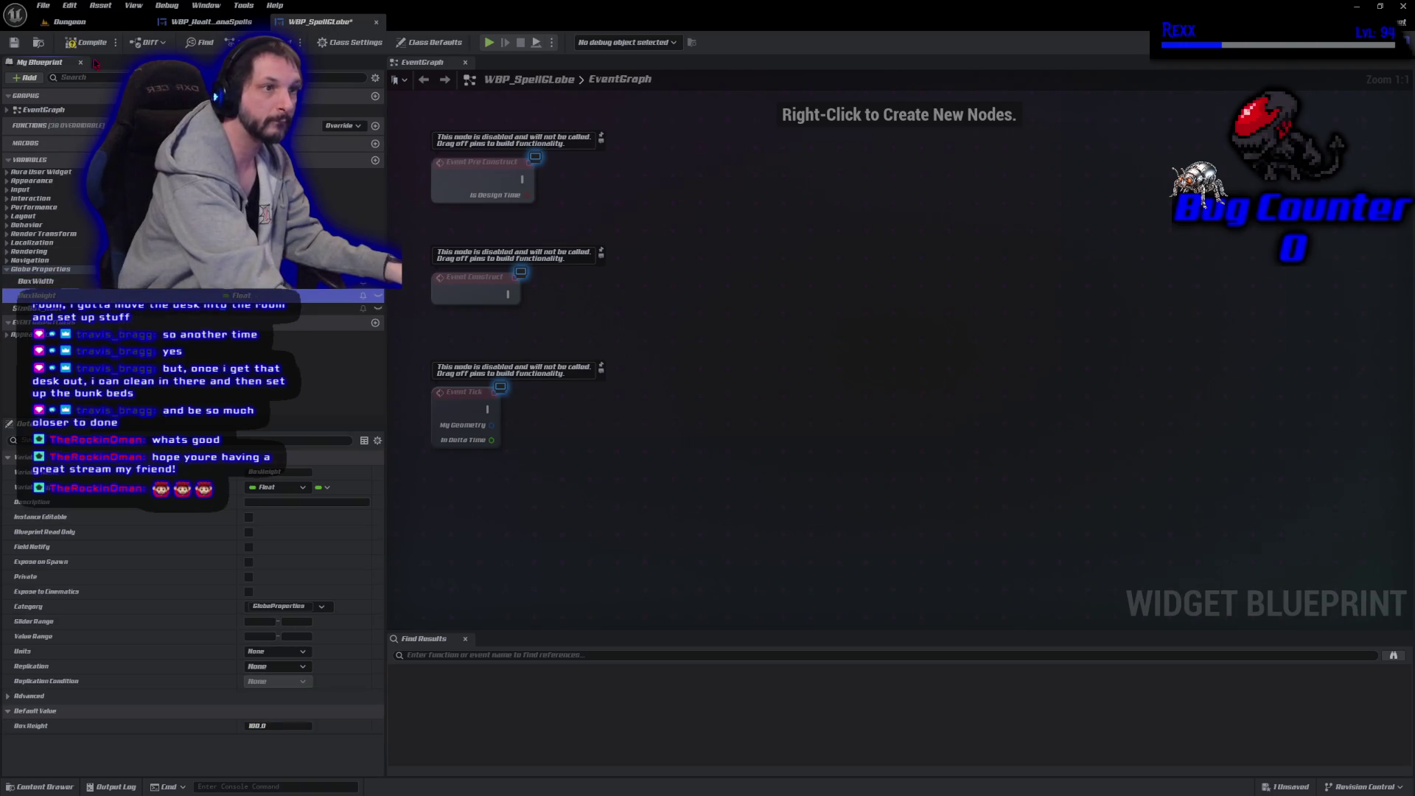
{"action": "key", "text": "ctrl+s"}
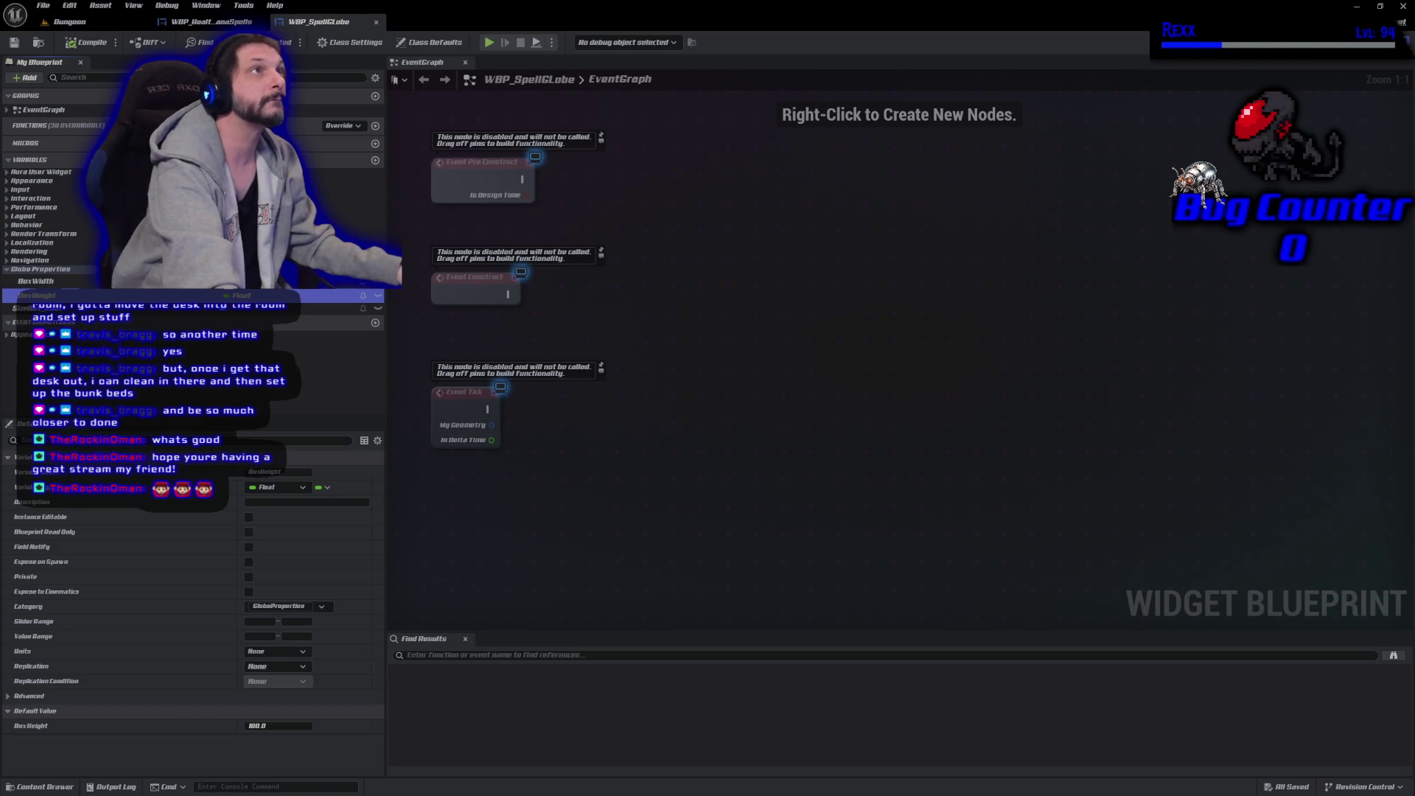
Add SizeBox_Root getters with Set Width Override and Set Height Override nodes.
{"action": "mouse_move", "coordinate": [29, 308]}
{"action": "left_mouse_down"}
{"action": "mouse_move", "coordinate": [554, 306]}
{"action": "mouse_move", "coordinate": [474, 220]}
{"action": "left_mouse_up"}
{"action": "left_click", "coordinate": [501, 227]}
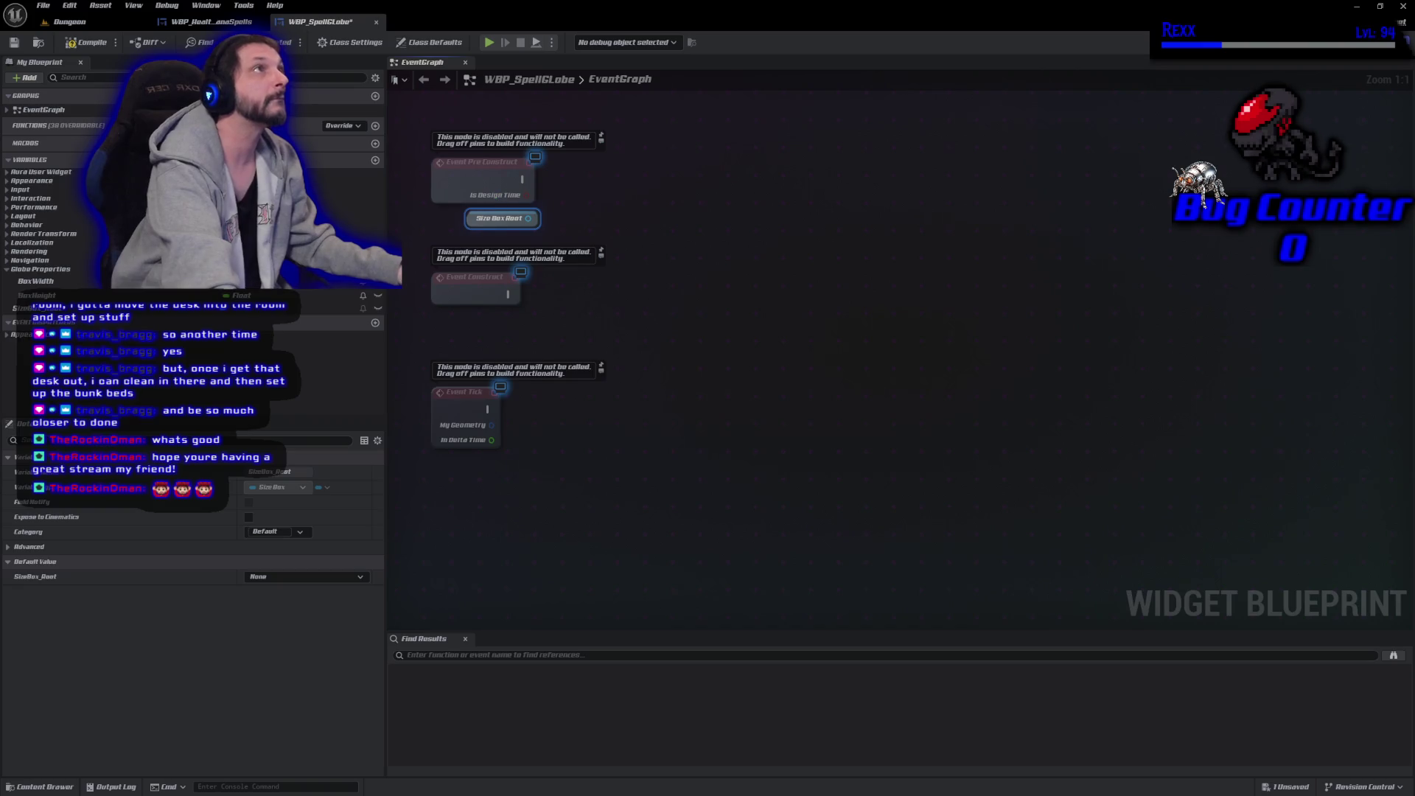
{"action": "left_click_drag", "start_coordinate": [529, 215], "coordinate": [569, 221]}
{"action": "type", "text": "set widt"}
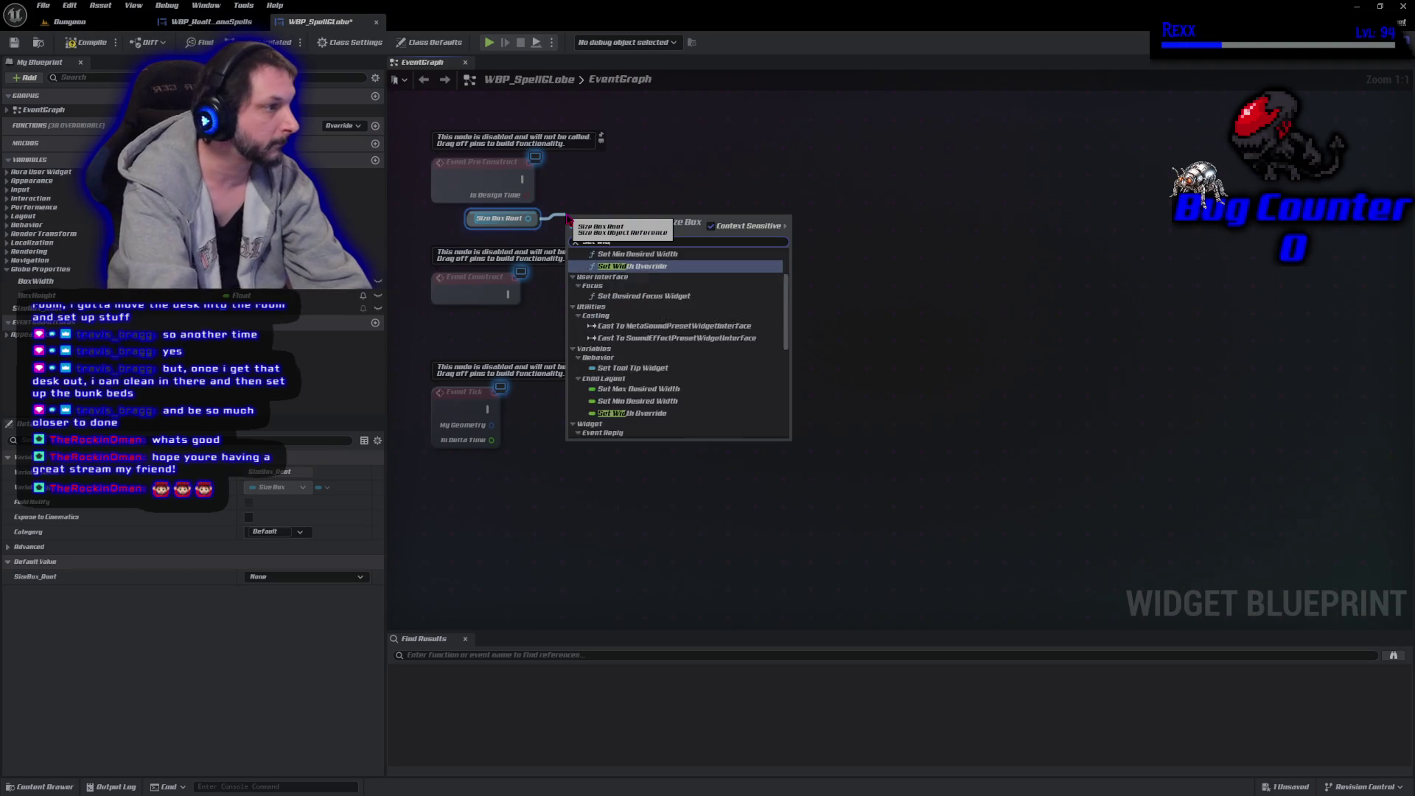
{"action": "key", "text": "Return"}
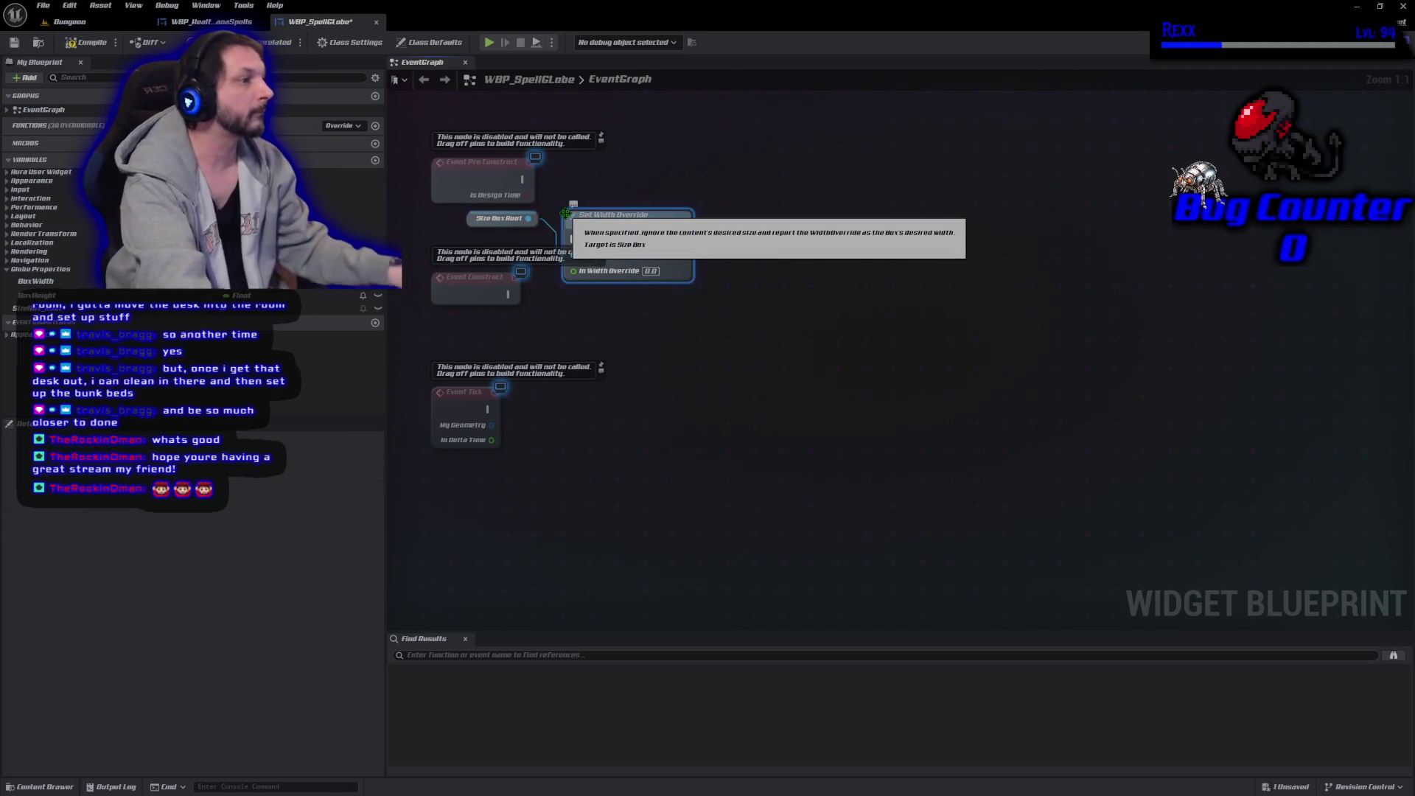
{"action": "left_click", "coordinate": [502, 218]}
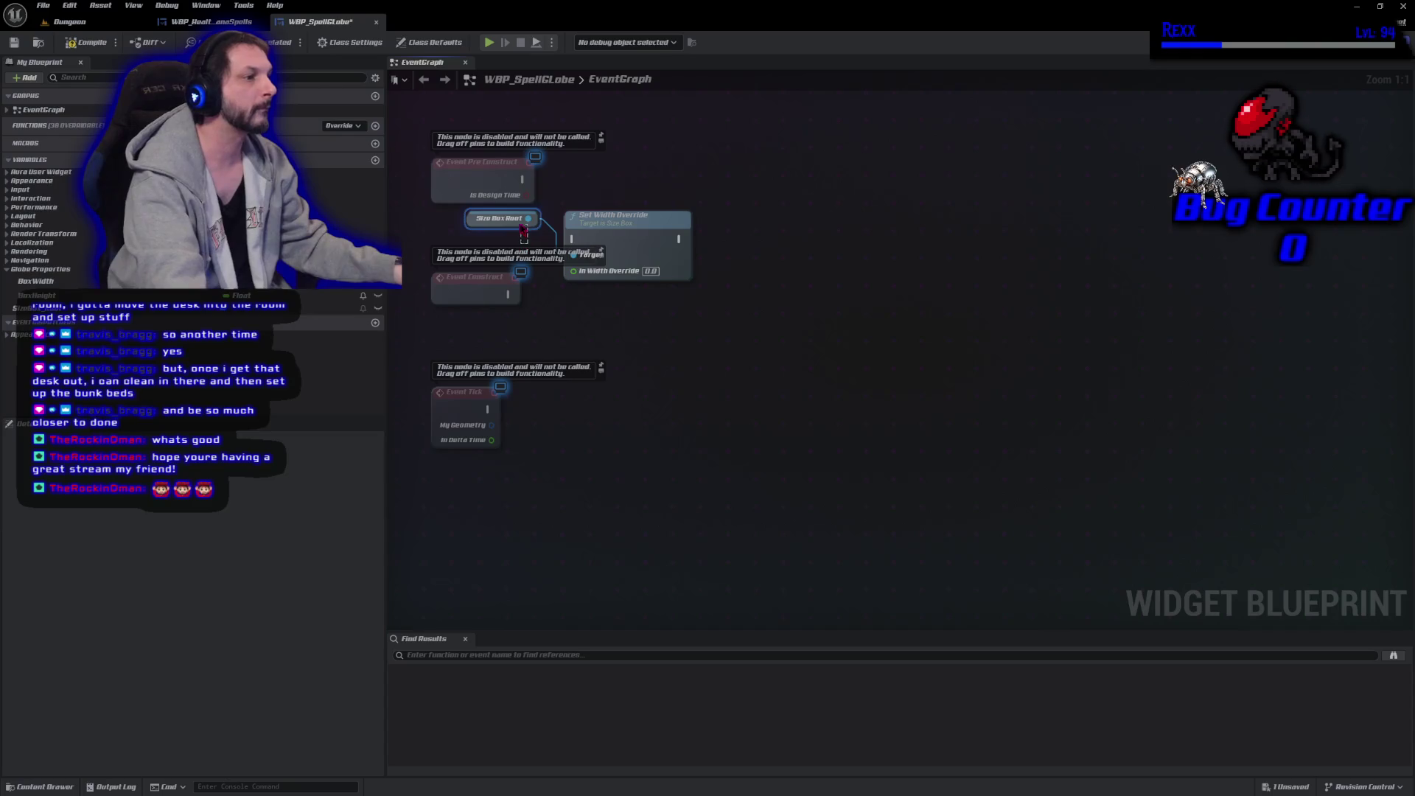
{"action": "key", "text": "ctrl+w"}
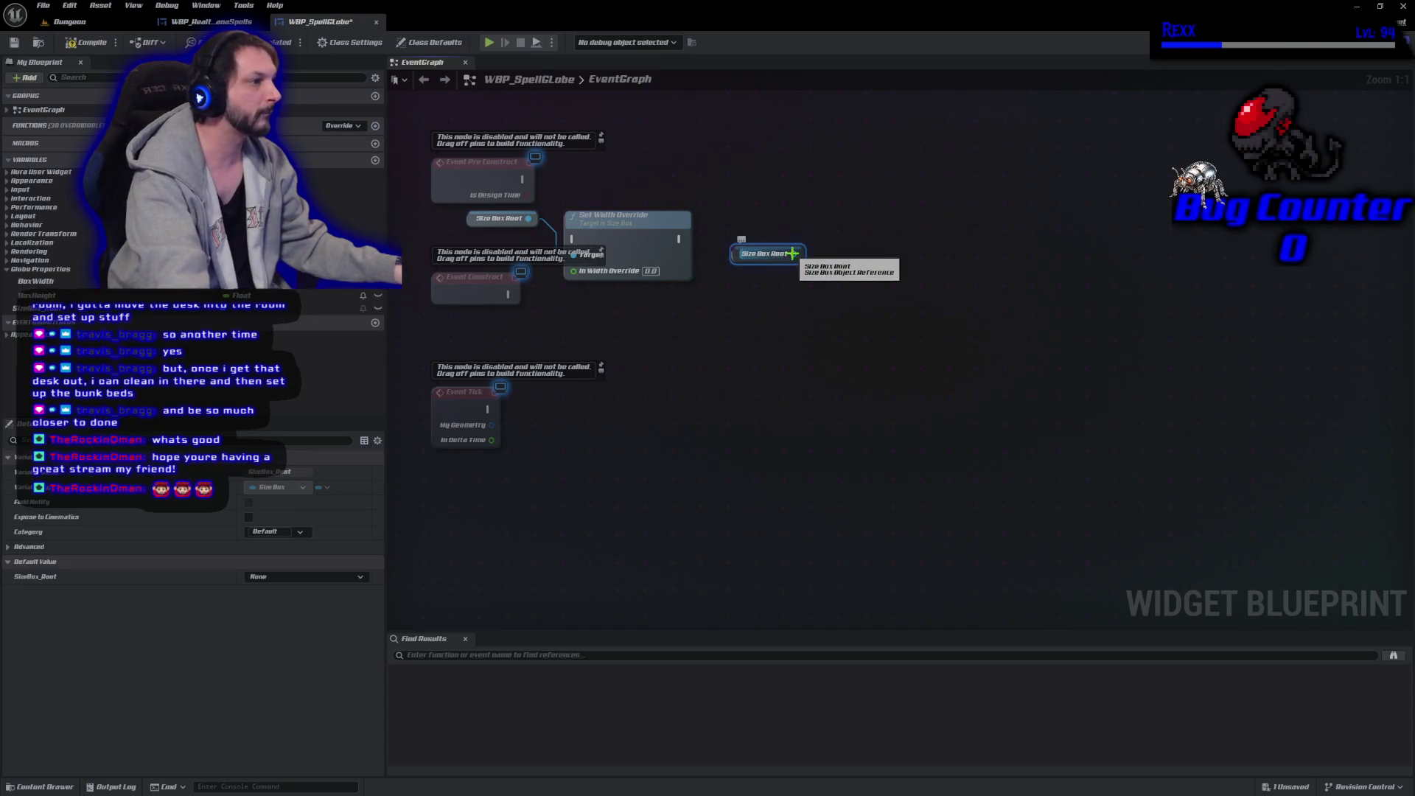
{"action": "left_click_drag", "start_coordinate": [793, 254], "coordinate": [819, 238]}
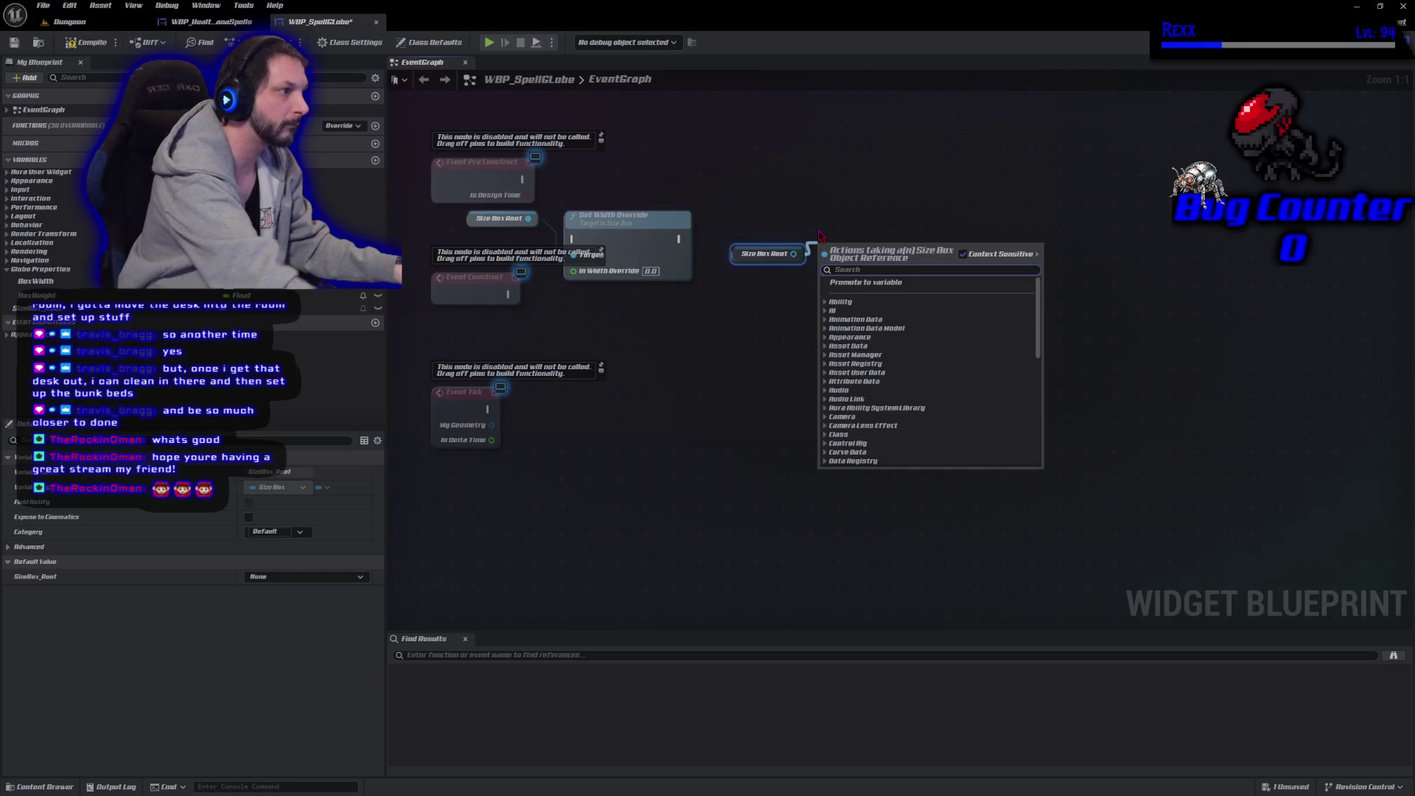
{"action": "type", "text": "set height"}
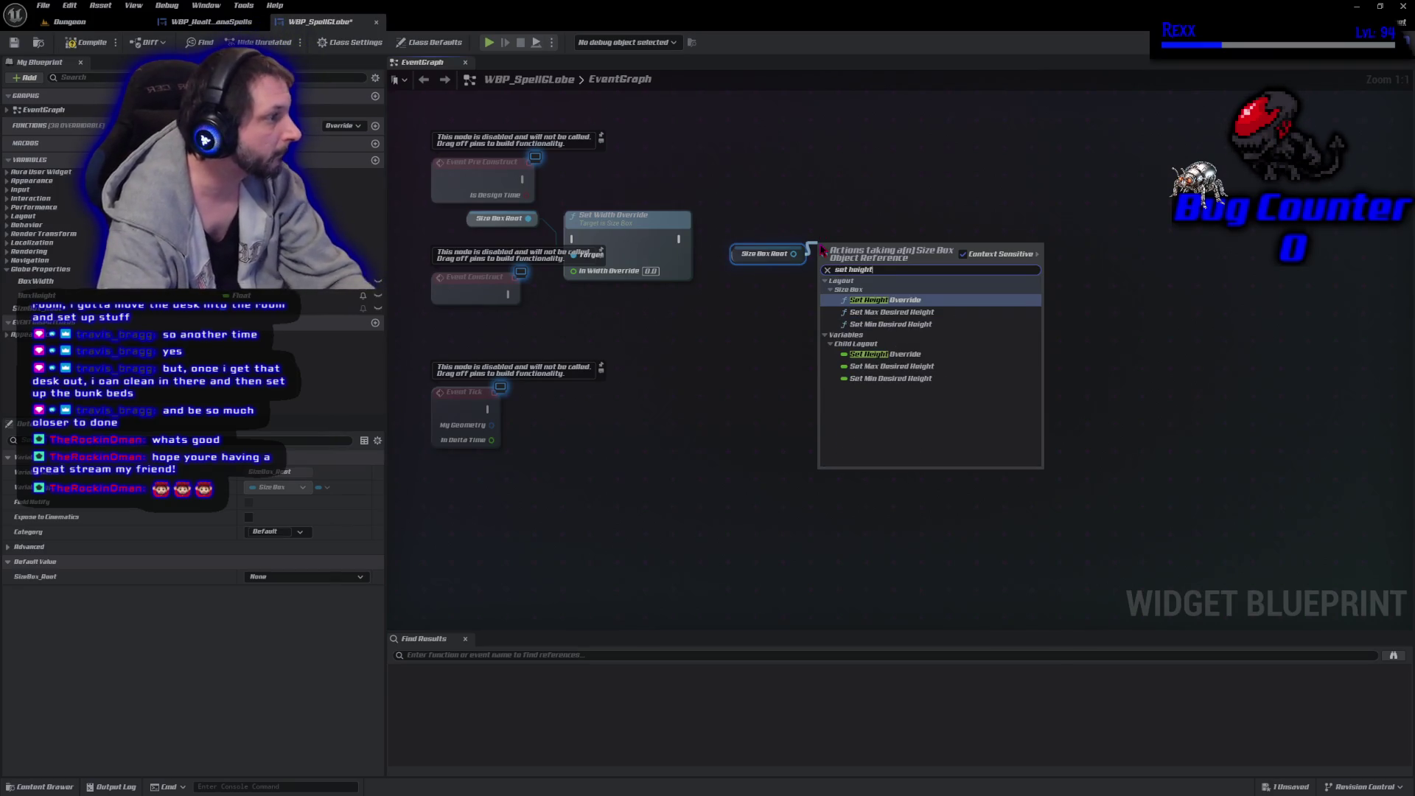
{"action": "key", "text": "Return"}
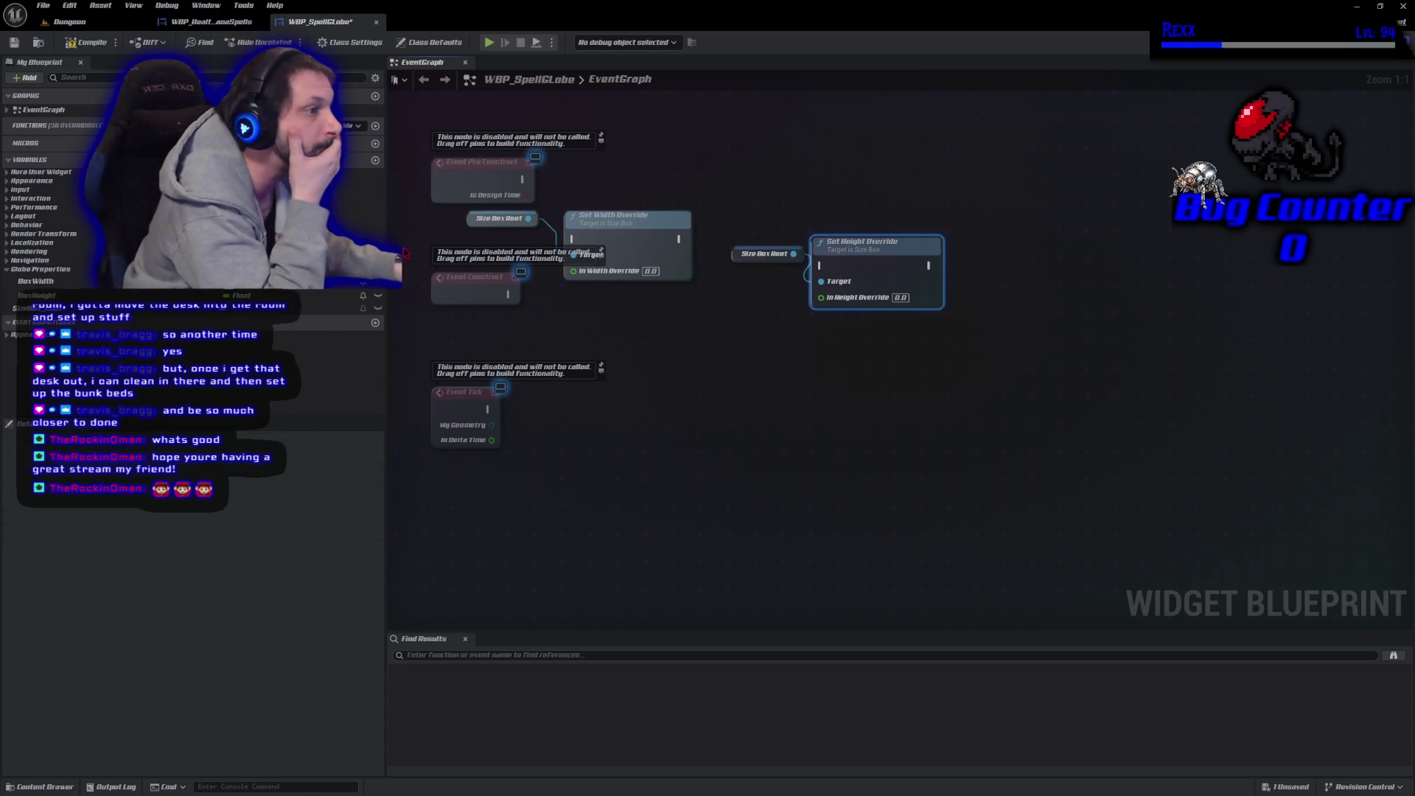
Chain Event Pre Construct into Set Width Override, then Set Height Override.
{"action": "left_click_drag", "start_coordinate": [470, 225], "coordinate": [578, 210]}
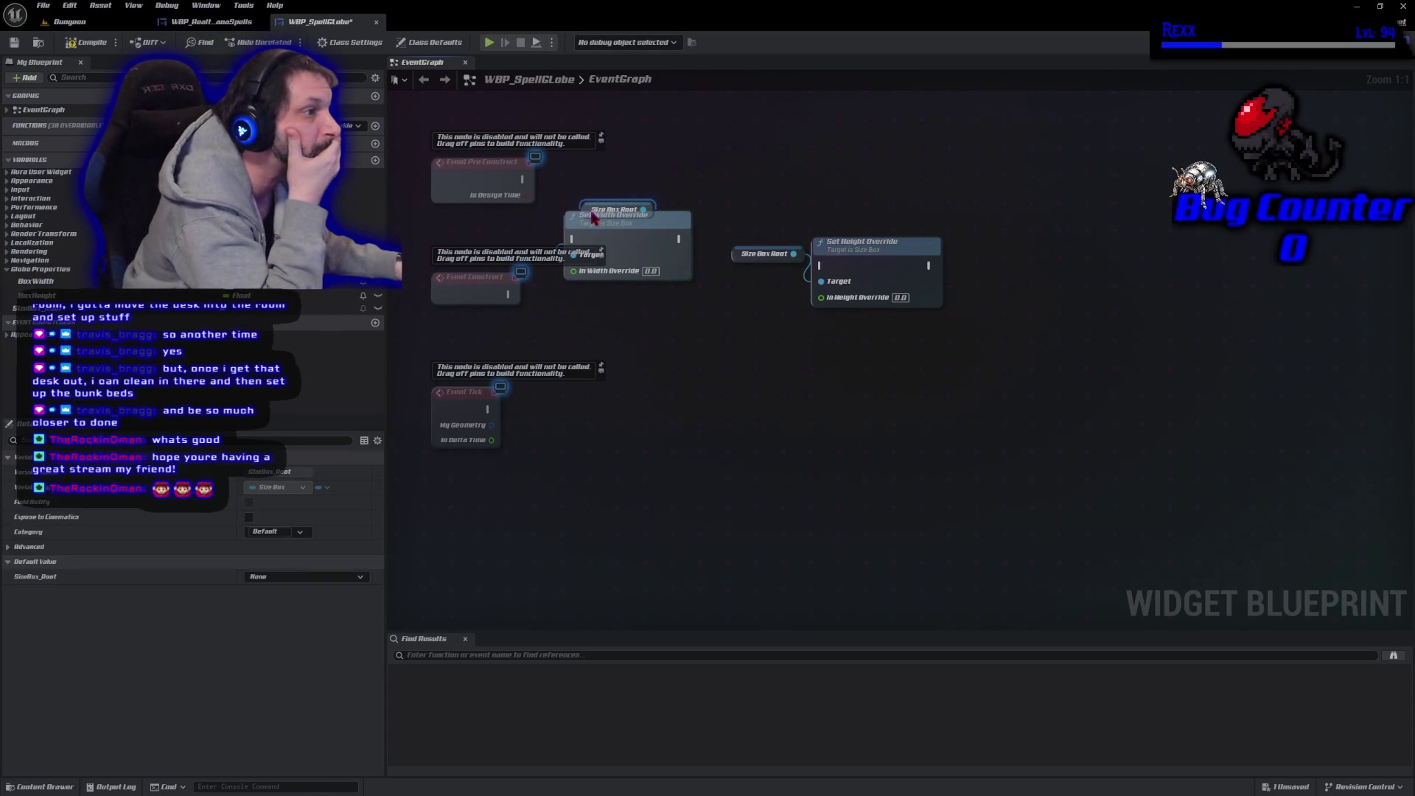
{"action": "left_click_drag", "start_coordinate": [648, 258], "coordinate": [700, 193]}
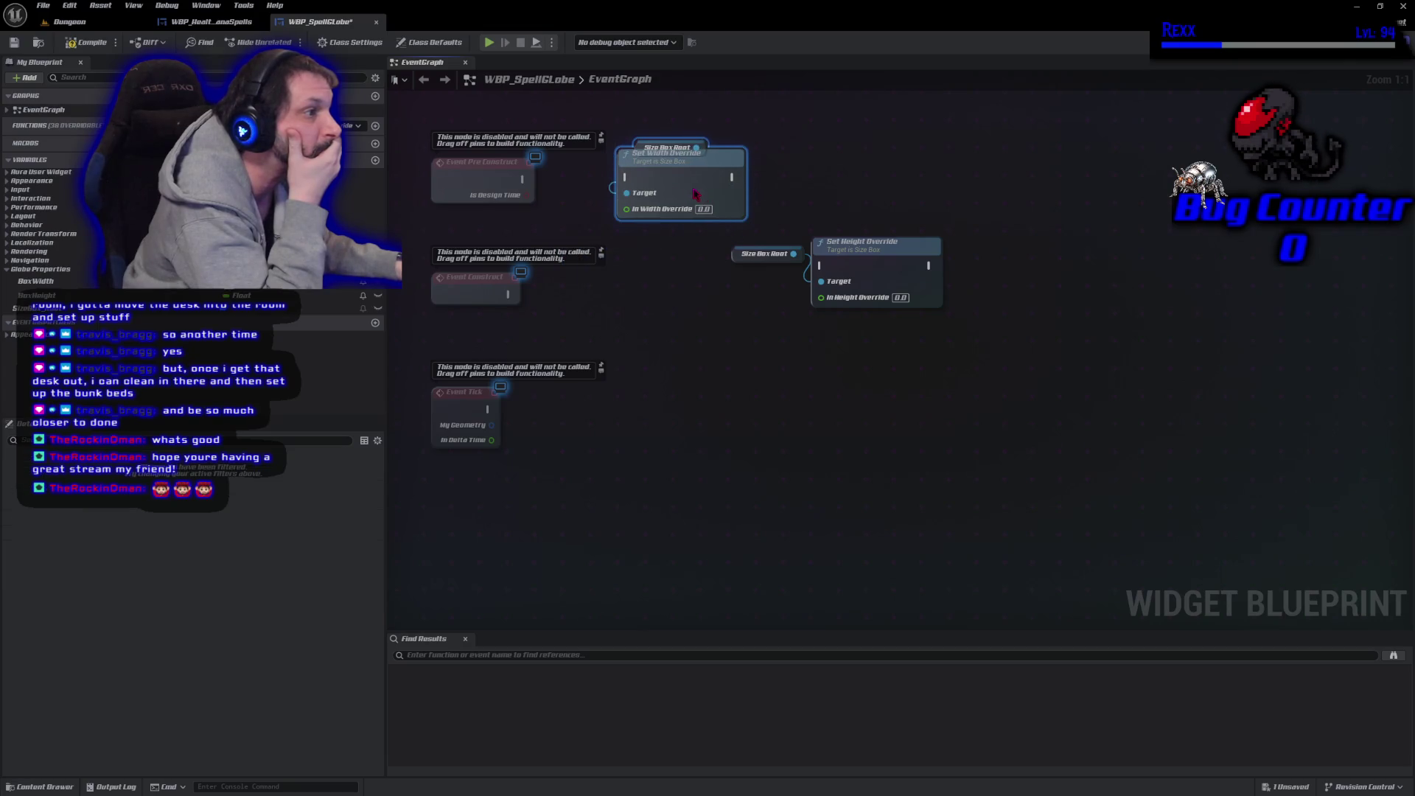
{"action": "left_click_drag", "start_coordinate": [522, 180], "coordinate": [626, 180]}
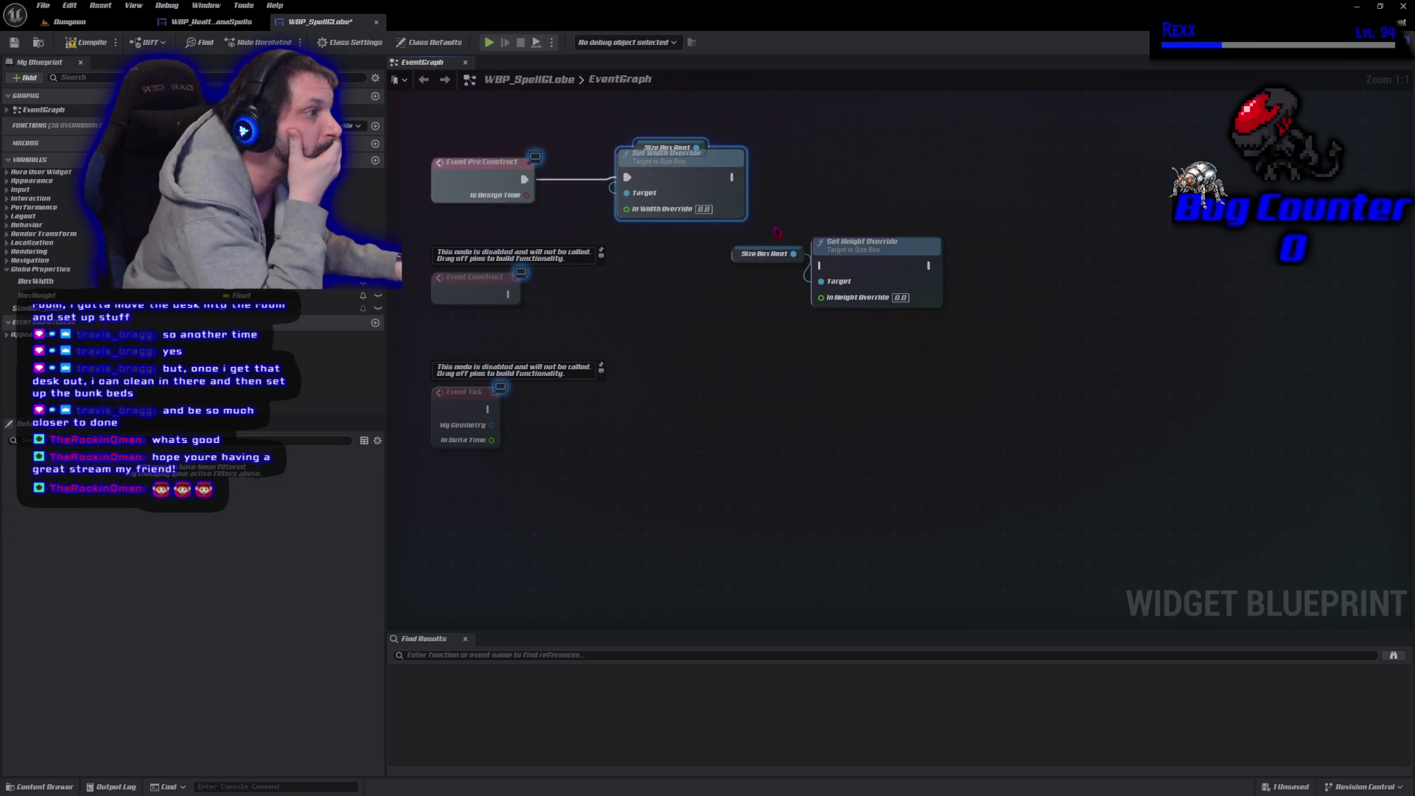
{"action": "left_click", "coordinate": [780, 234]}
{"action": "left_click_drag", "start_coordinate": [733, 251], "coordinate": [830, 219]}
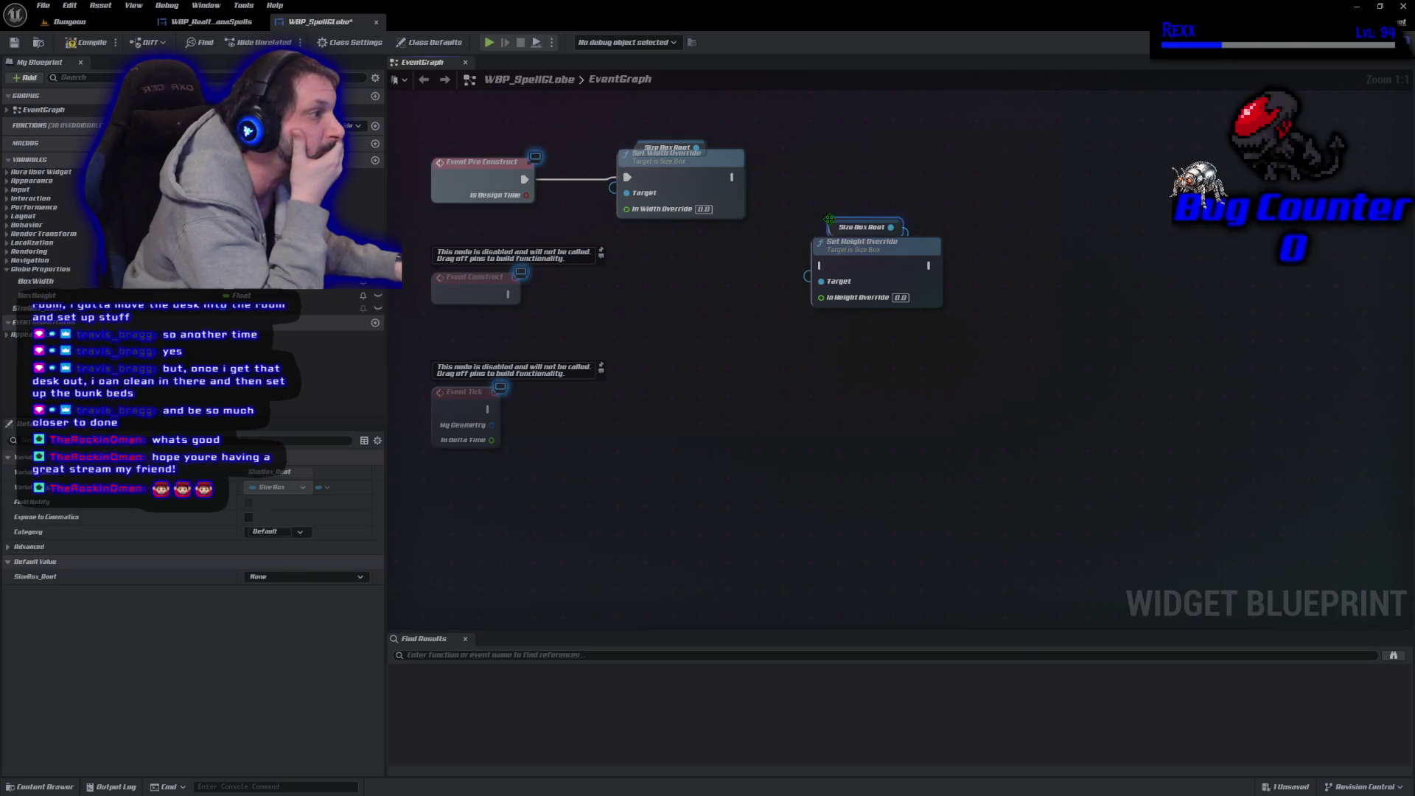
{"action": "left_click", "coordinate": [874, 267], "text": "ctrl"}
{"action": "left_click_drag", "start_coordinate": [874, 267], "coordinate": [838, 177]}
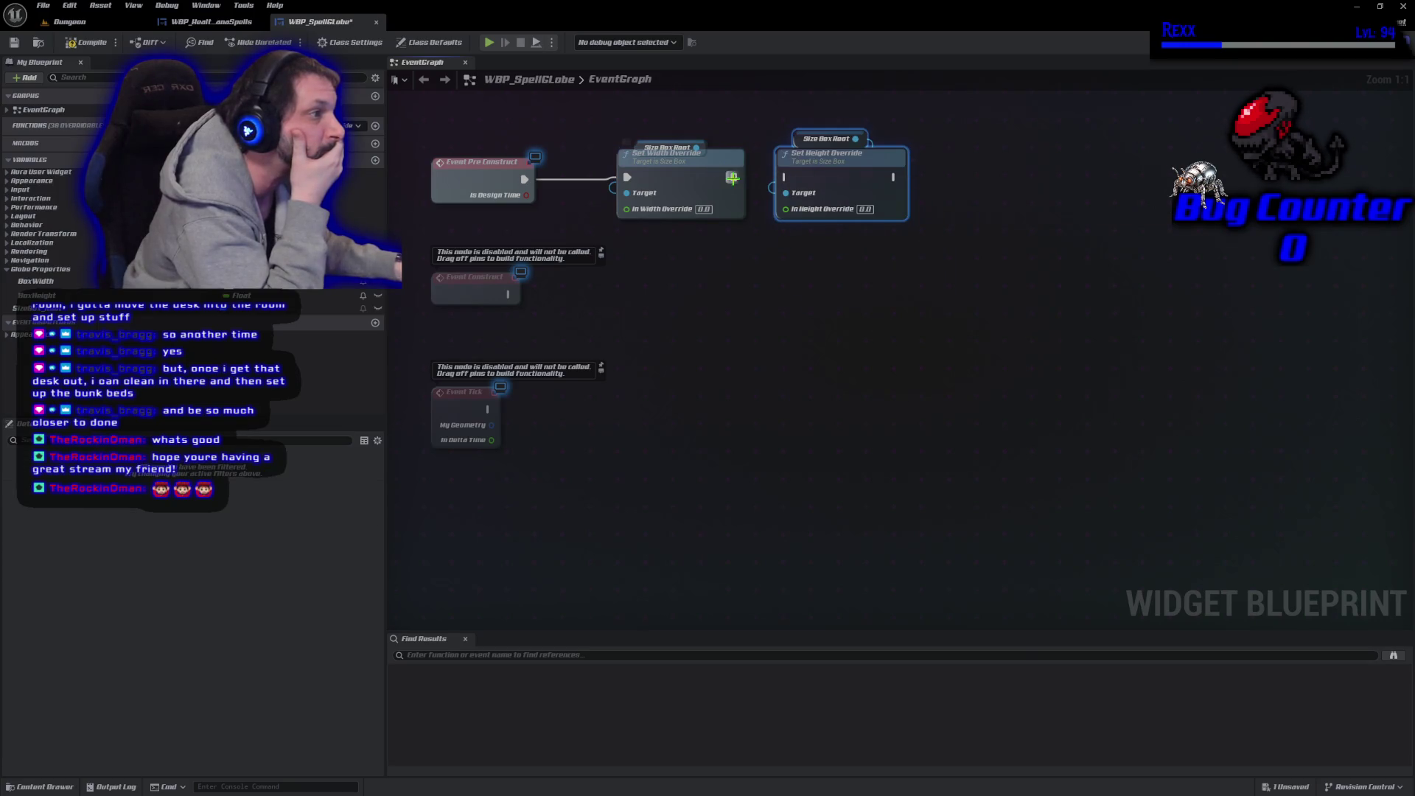
{"action": "mouse_move", "coordinate": [732, 177]}
{"action": "left_mouse_down"}
{"action": "mouse_move", "coordinate": [826, 193]}
{"action": "mouse_move", "coordinate": [786, 177]}
{"action": "left_mouse_up"}
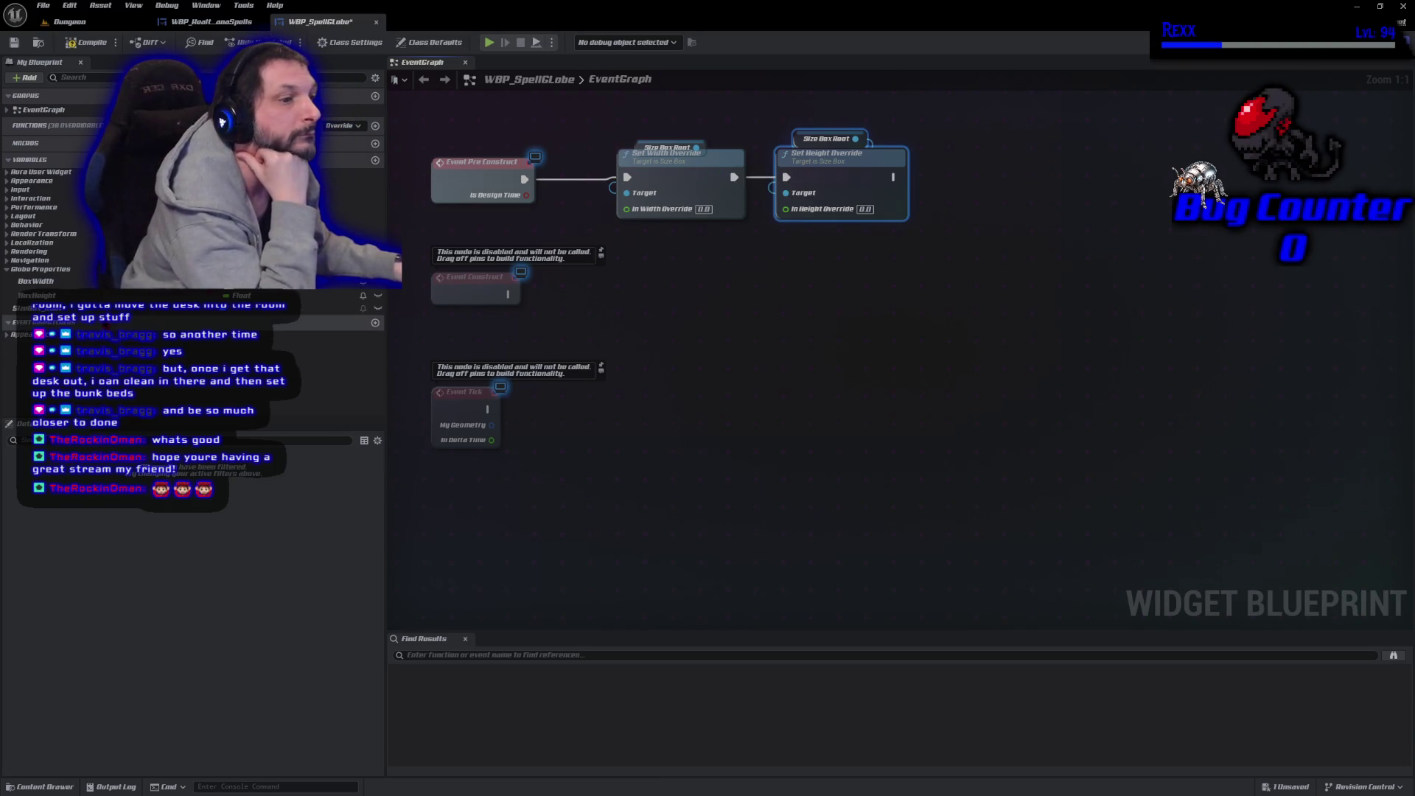
Feed BoxWidth into the width override and BoxHeight into the height override.
{"action": "mouse_move", "coordinate": [36, 281]}
{"action": "left_mouse_down"}
{"action": "mouse_move", "coordinate": [662, 212]}
{"action": "mouse_move", "coordinate": [557, 218]}
{"action": "left_mouse_up"}
{"action": "mouse_move", "coordinate": [37, 295]}
{"action": "left_mouse_down"}
{"action": "mouse_move", "coordinate": [781, 236]}
{"action": "mouse_move", "coordinate": [785, 209]}
{"action": "left_mouse_up"}
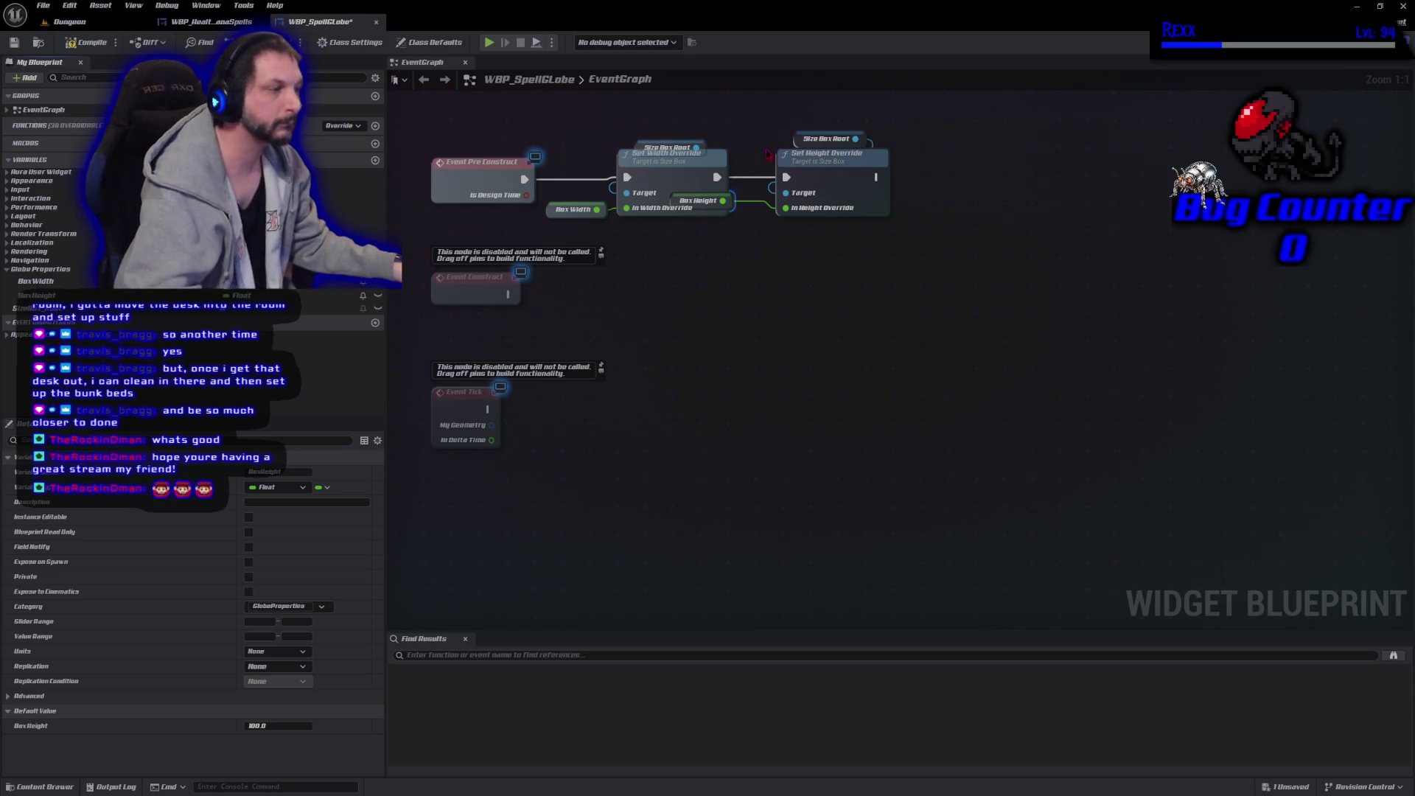
{"action": "mouse_move", "coordinate": [777, 123]}
{"action": "left_mouse_down"}
{"action": "mouse_move", "coordinate": [707, 221]}
{"action": "mouse_move", "coordinate": [842, 198]}
{"action": "left_mouse_up"}
{"action": "mouse_move", "coordinate": [820, 128]}
{"action": "left_mouse_down"}
{"action": "mouse_move", "coordinate": [955, 222]}
{"action": "mouse_move", "coordinate": [878, 212]}
{"action": "left_mouse_up"}
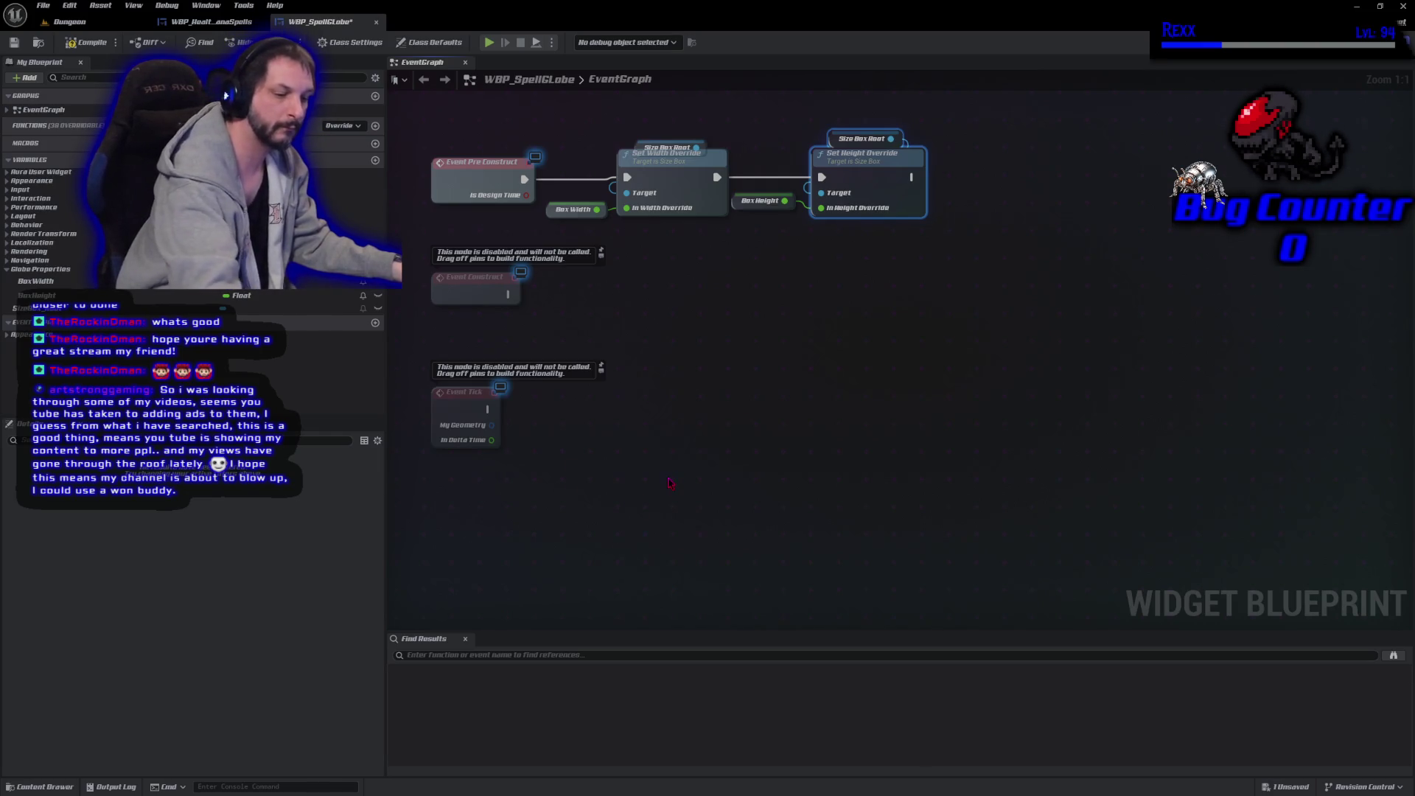
Save WBP_SpellGlobe with Ctrl+S after wiring the size override nodes.
{"action": "key", "text": "ctrl+s"}
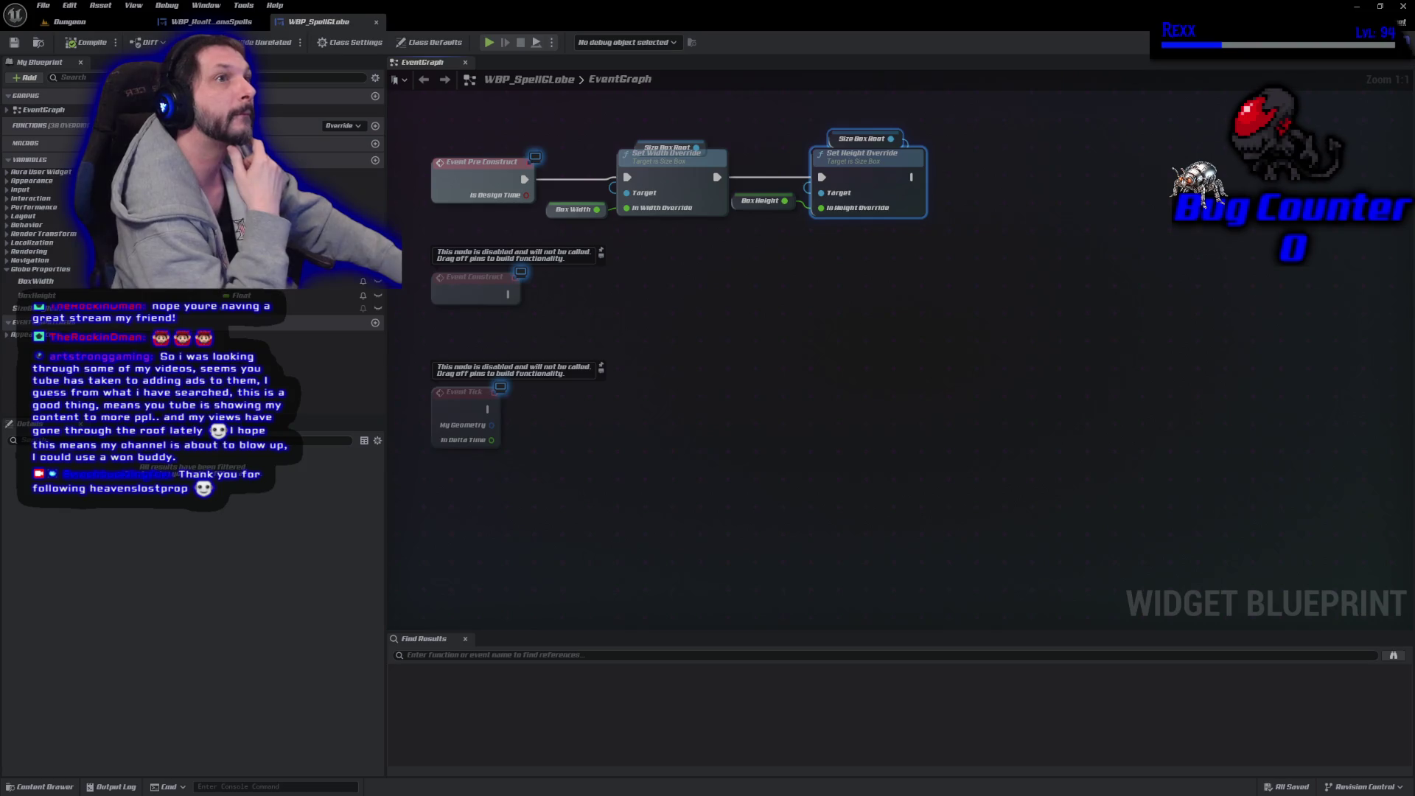
Collapse the box-size nodes into a graph node, then undo the collapse.
{"action": "left_click_drag", "start_coordinate": [538, 133], "coordinate": [913, 229]}
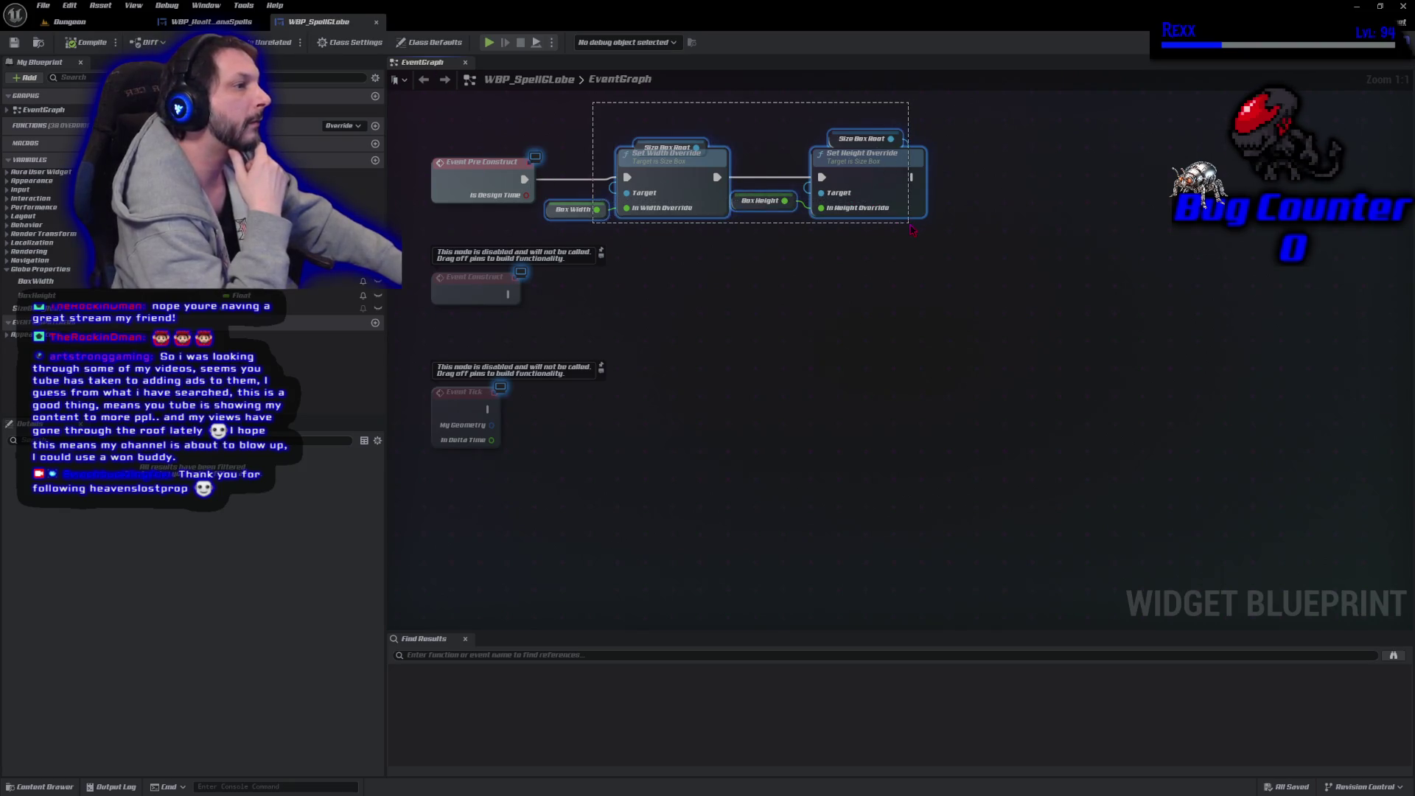
{"action": "right_click", "coordinate": [883, 183]}
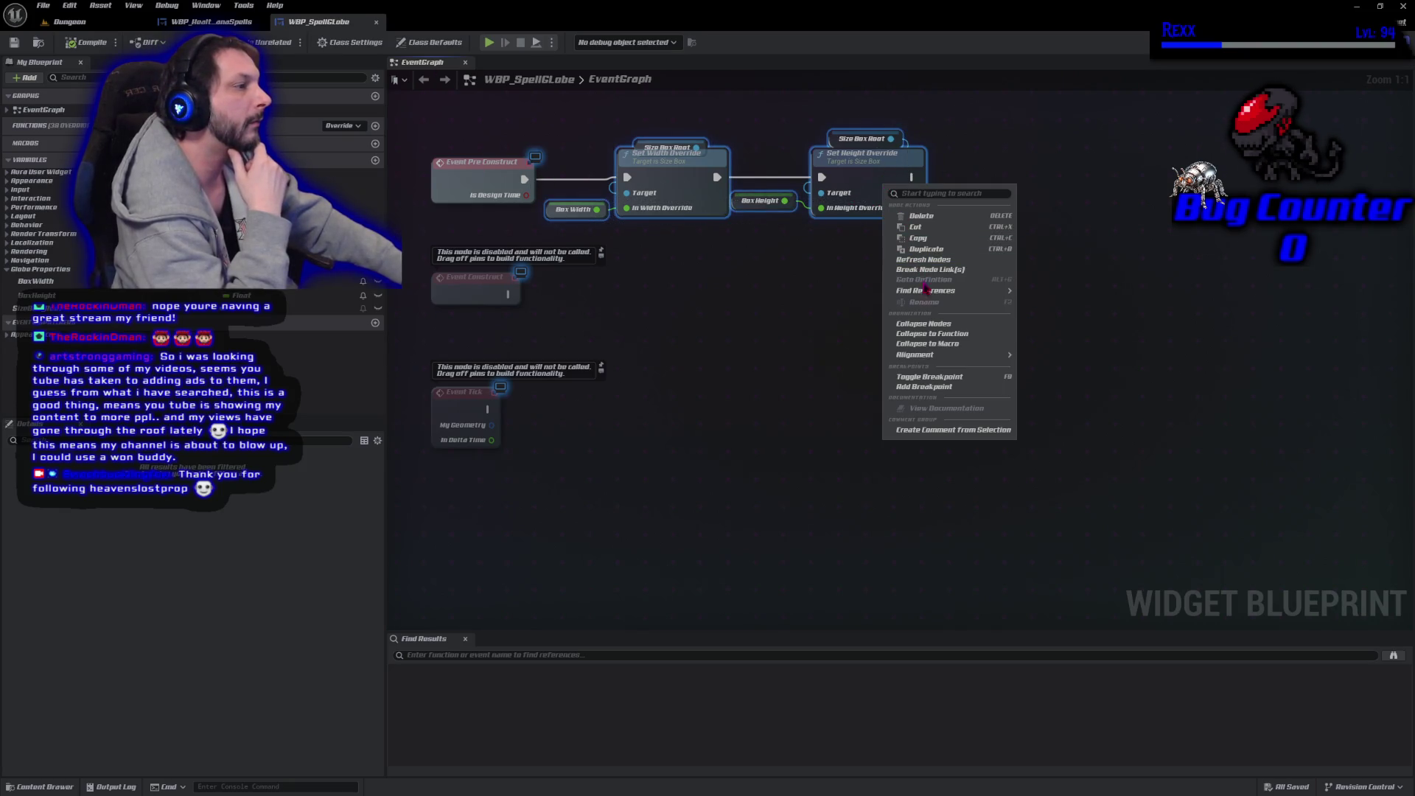
{"action": "left_click", "coordinate": [946, 336]}
{"action": "left_click", "coordinate": [910, 357]}
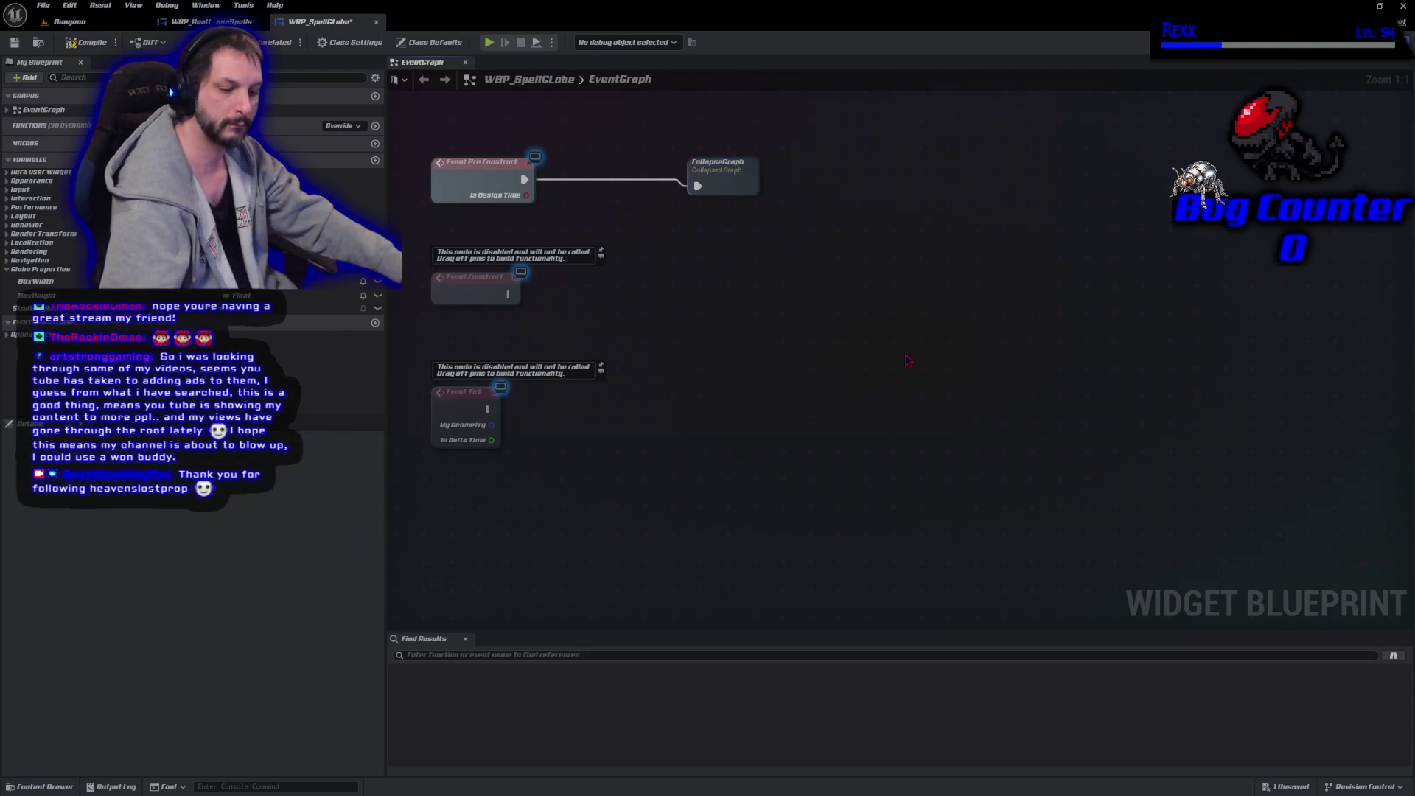
{"action": "key", "text": "ctrl+z"}
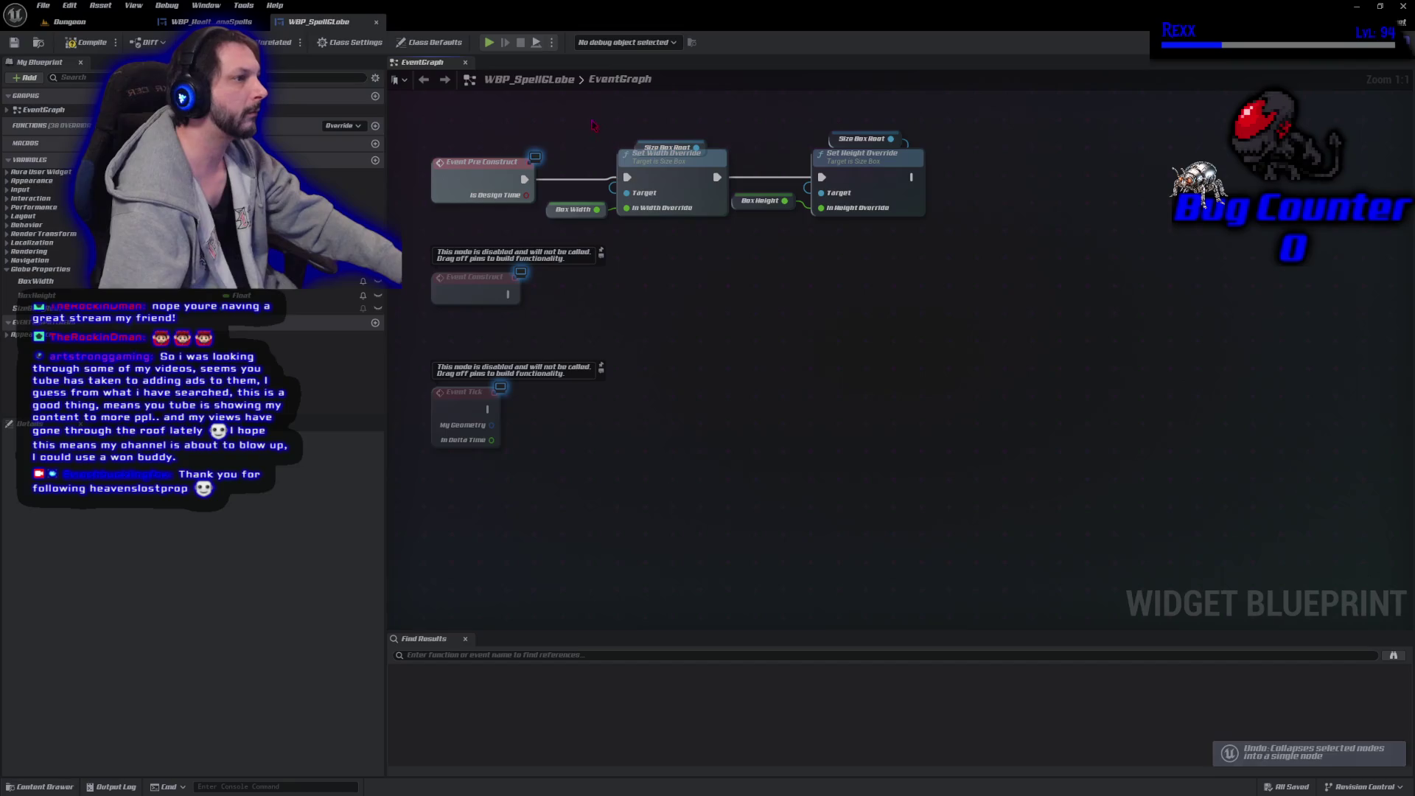
Collapse the box-size nodes into an UpdateBoxSize function beside Pre Construct and compile.
{"action": "mouse_move", "coordinate": [540, 135]}
{"action": "left_mouse_down"}
{"action": "mouse_move", "coordinate": [767, 222]}
{"action": "mouse_move", "coordinate": [927, 223]}
{"action": "left_mouse_up"}
{"action": "right_click", "coordinate": [887, 193]}
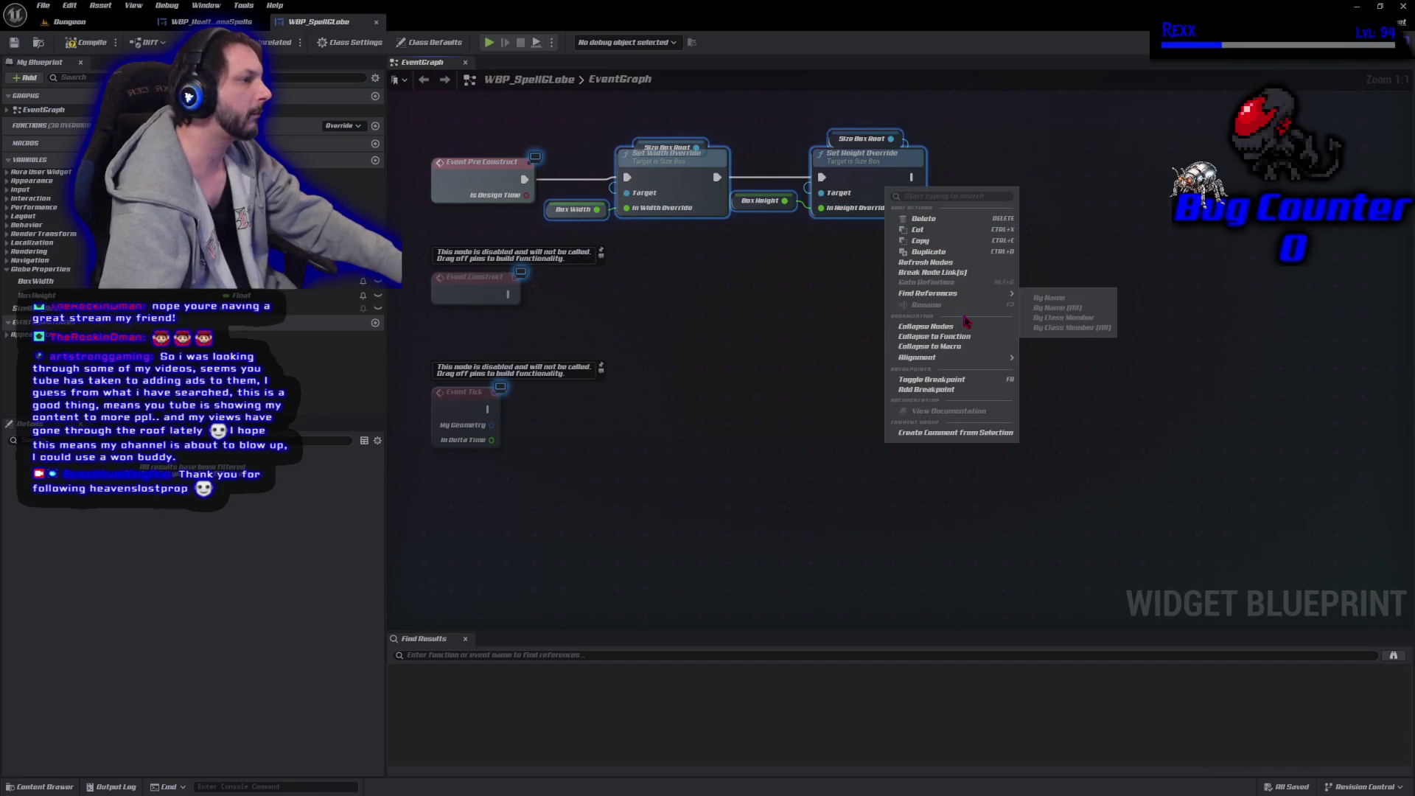
{"action": "left_click", "coordinate": [933, 336]}
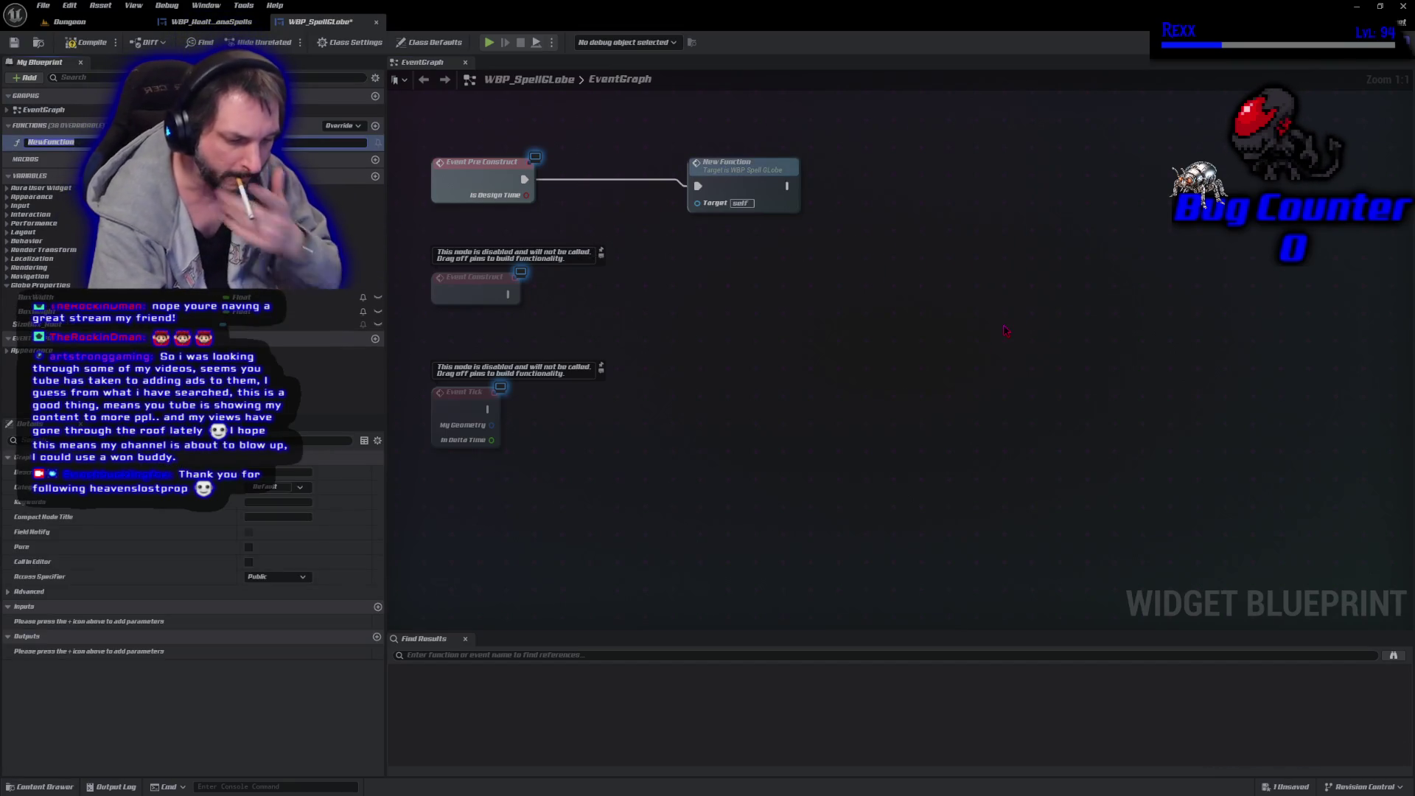
{"action": "type", "text": "UpdateBoxSize"}
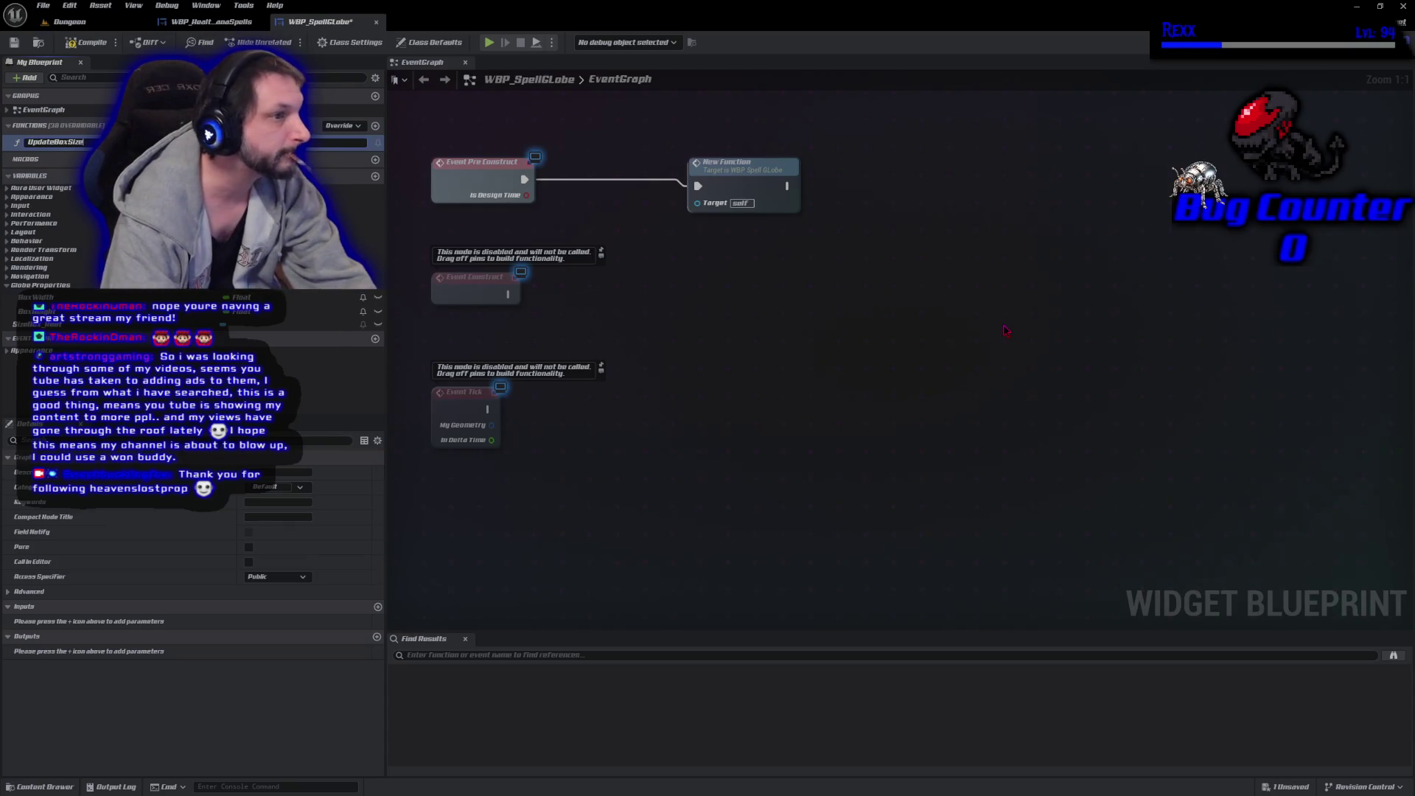
{"action": "key", "text": "Return"}
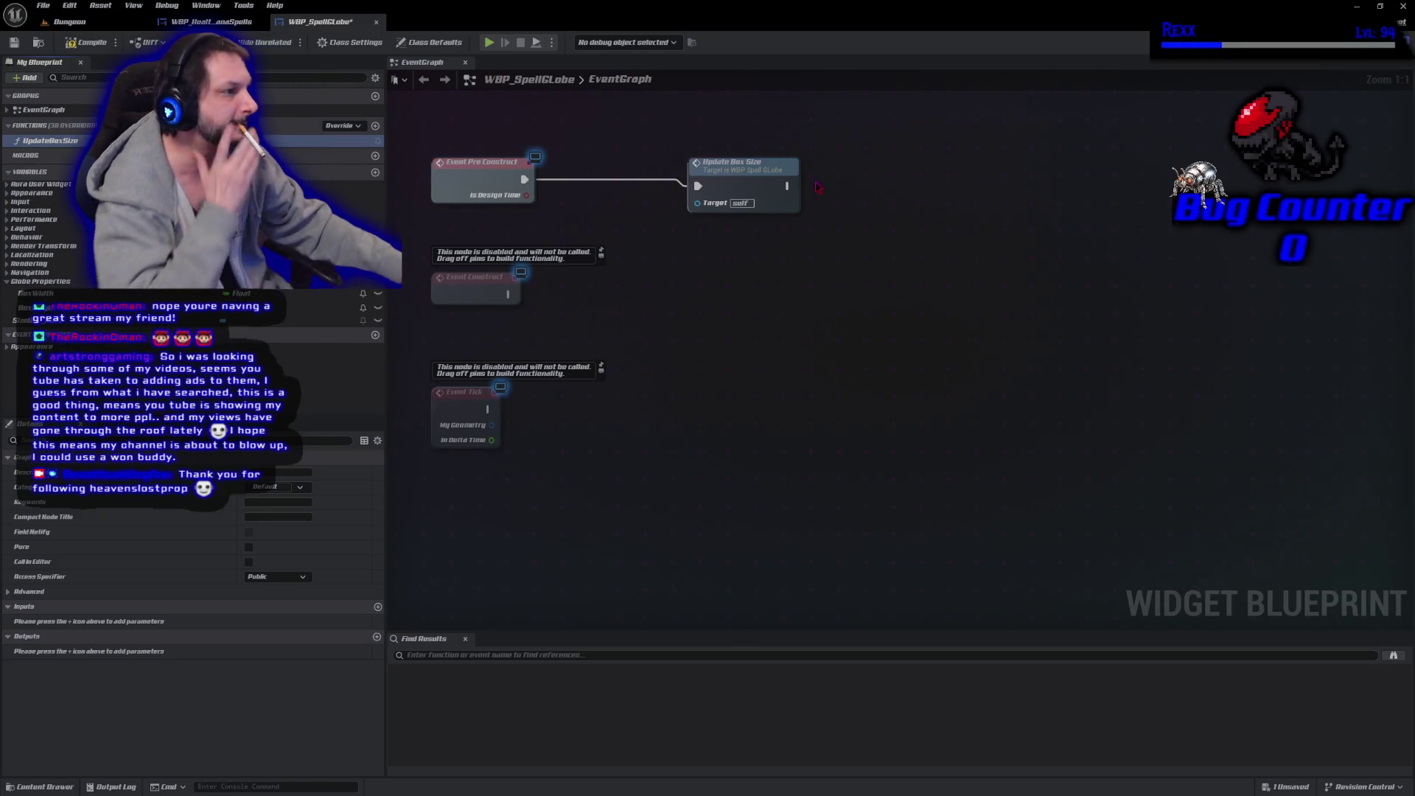
{"action": "left_click_drag", "start_coordinate": [763, 170], "coordinate": [654, 160]}
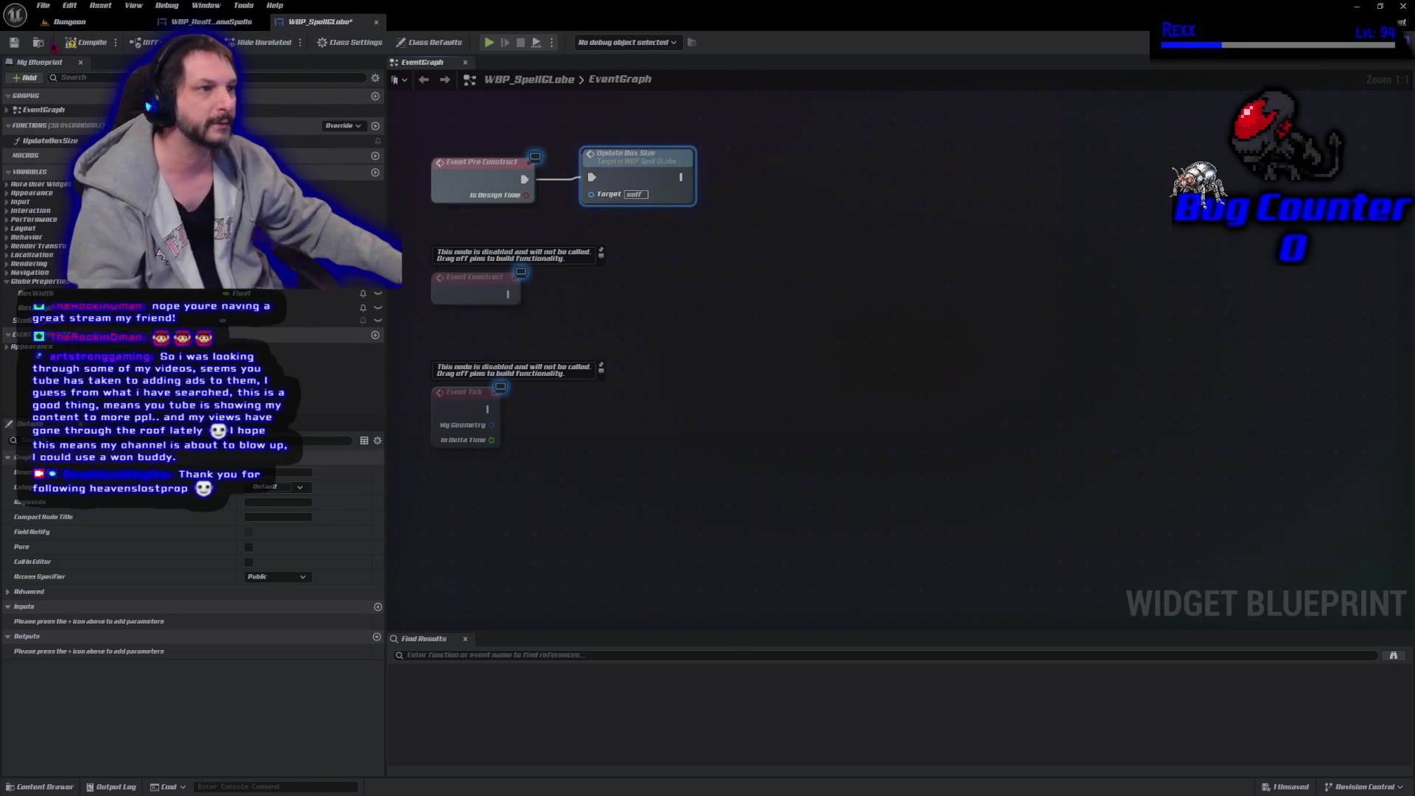
{"action": "left_click", "coordinate": [75, 42]}
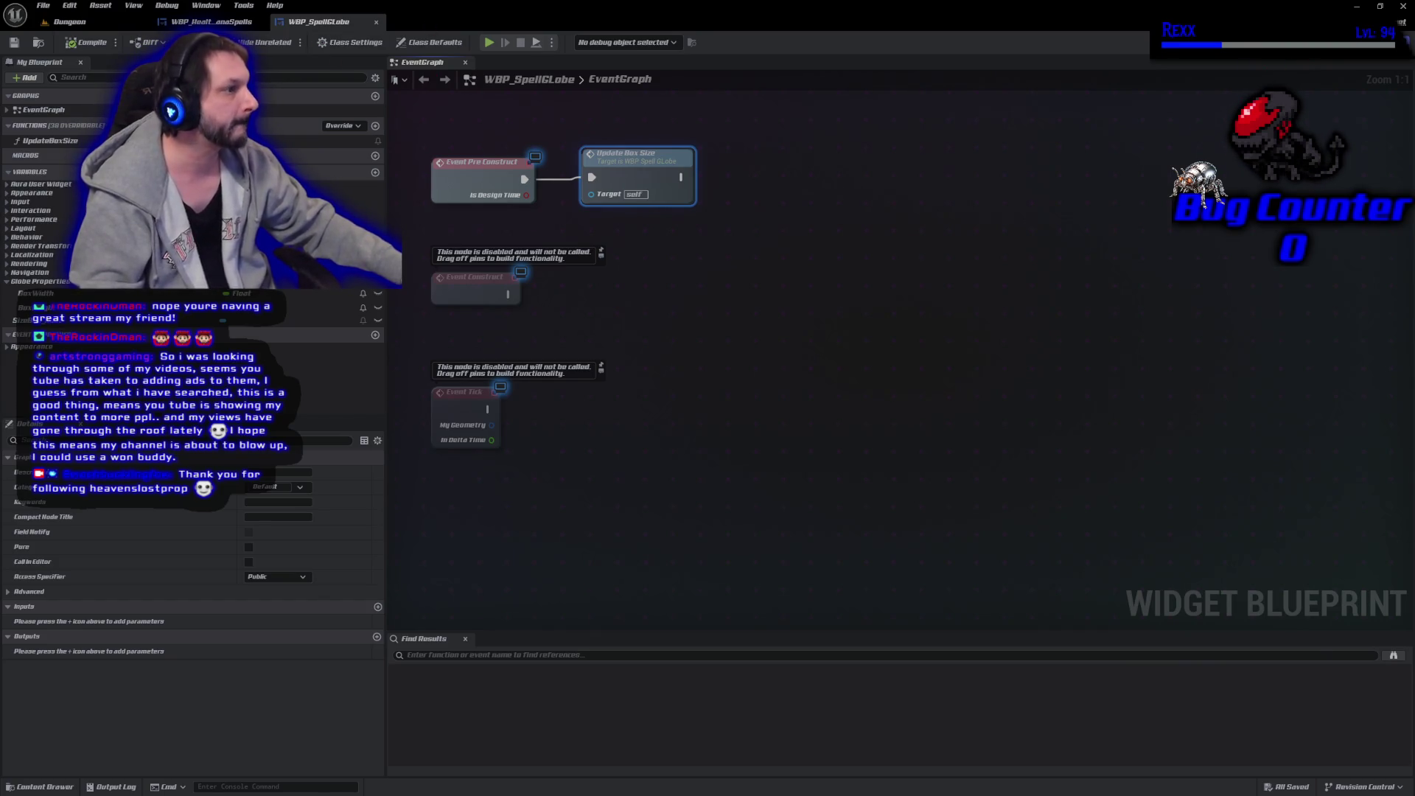
Switch to the Designer view and zoom in on the 100 × 100 SizeBox_Root.
{"action": "left_click", "coordinate": [1373, 42]}
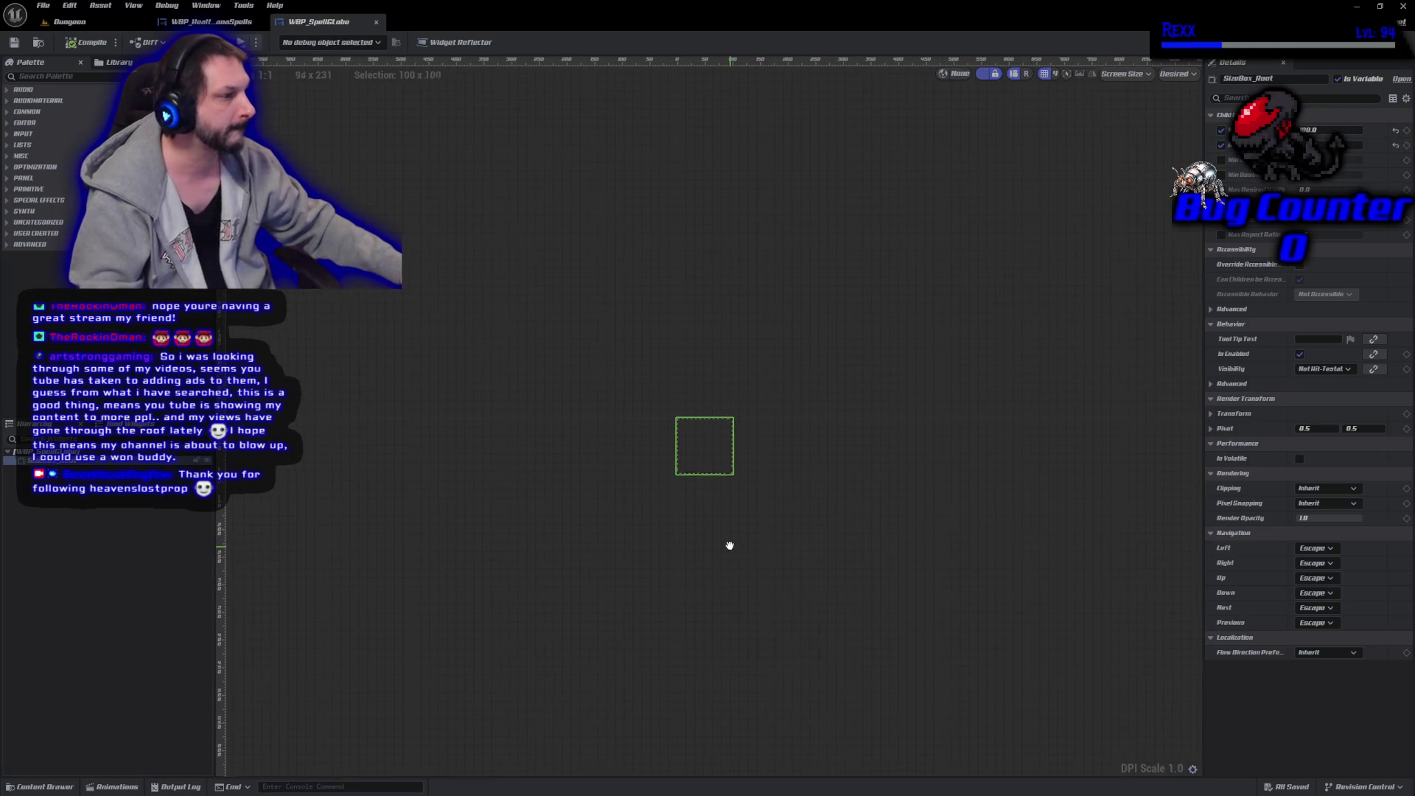
{"action": "scroll", "coordinate": [729, 542], "scroll_direction": "up", "scroll_amount": 4}
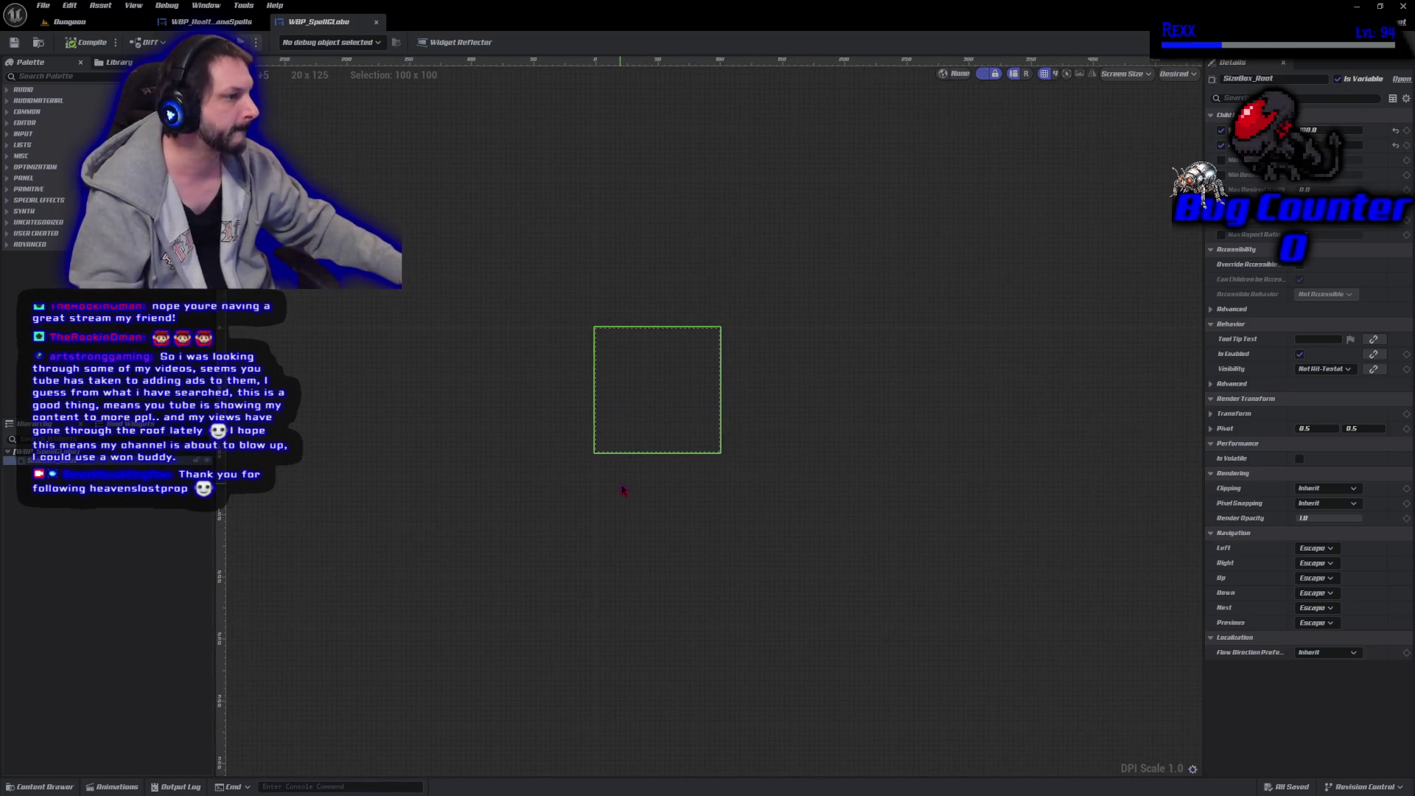
{"action": "scroll", "coordinate": [623, 490], "scroll_direction": "up", "scroll_amount": 1}
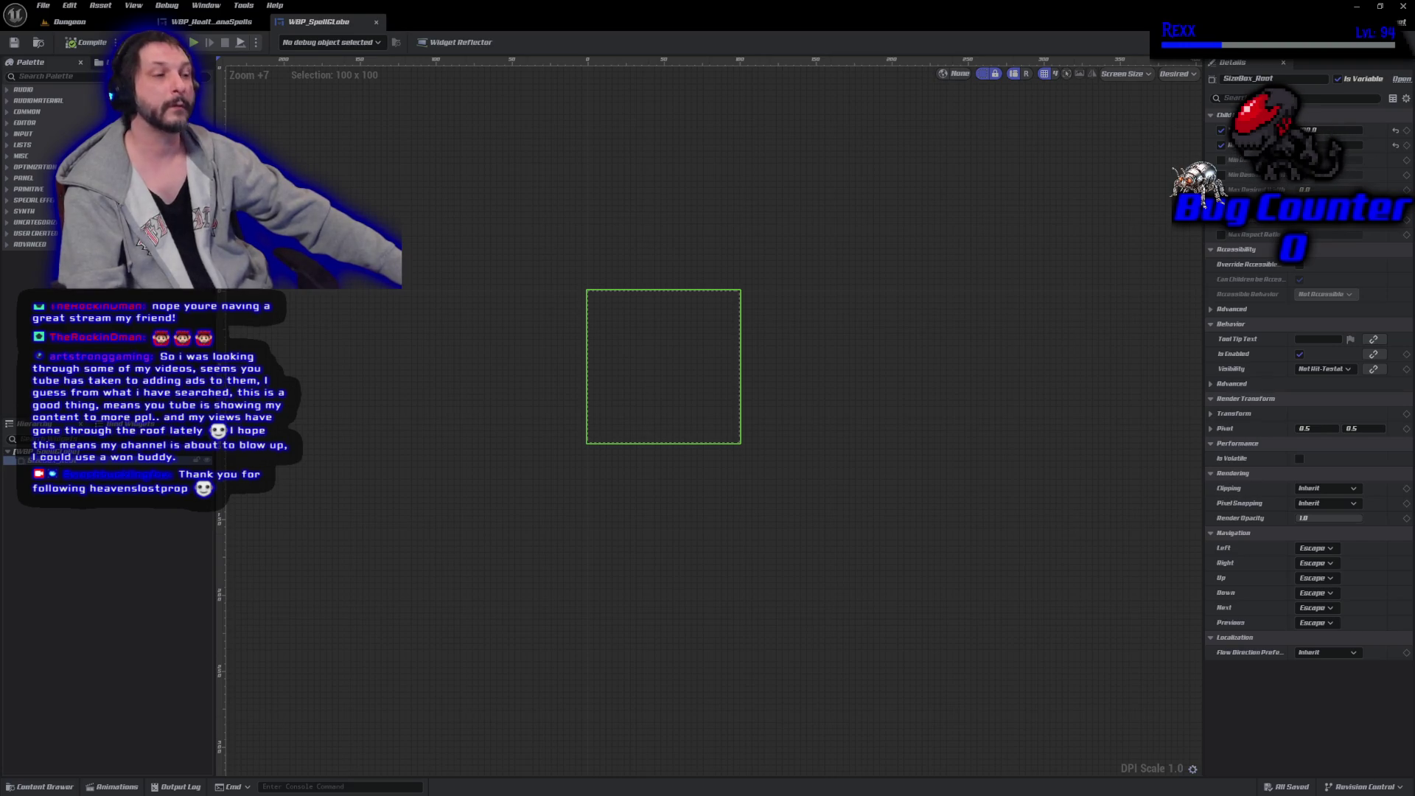
Drag an Overlay from the Palette into SizeBox_Root, then select the new Overlay_45.
{"action": "left_click", "coordinate": [45, 77]}
{"action": "type", "text": "av"}
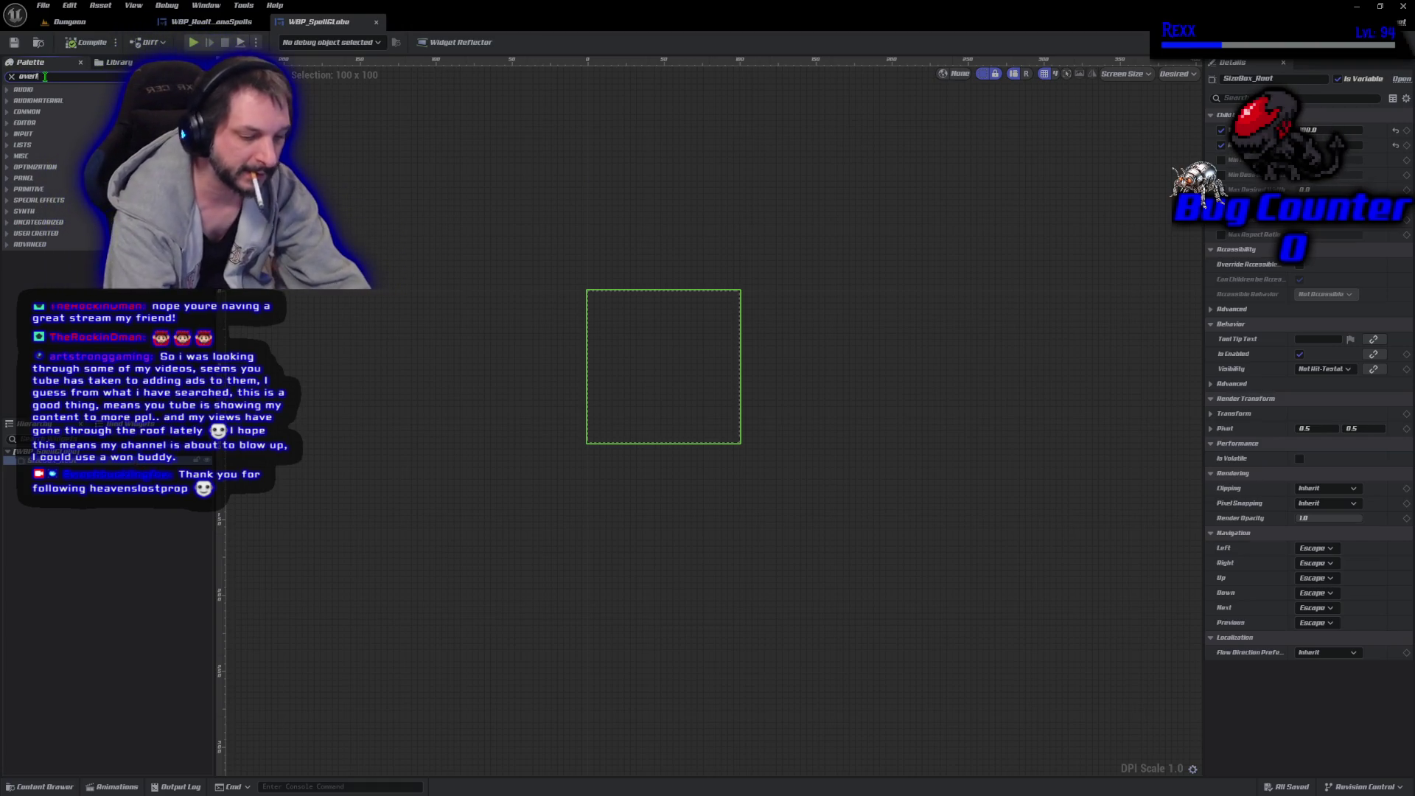
{"action": "type", "text": "erlay"}
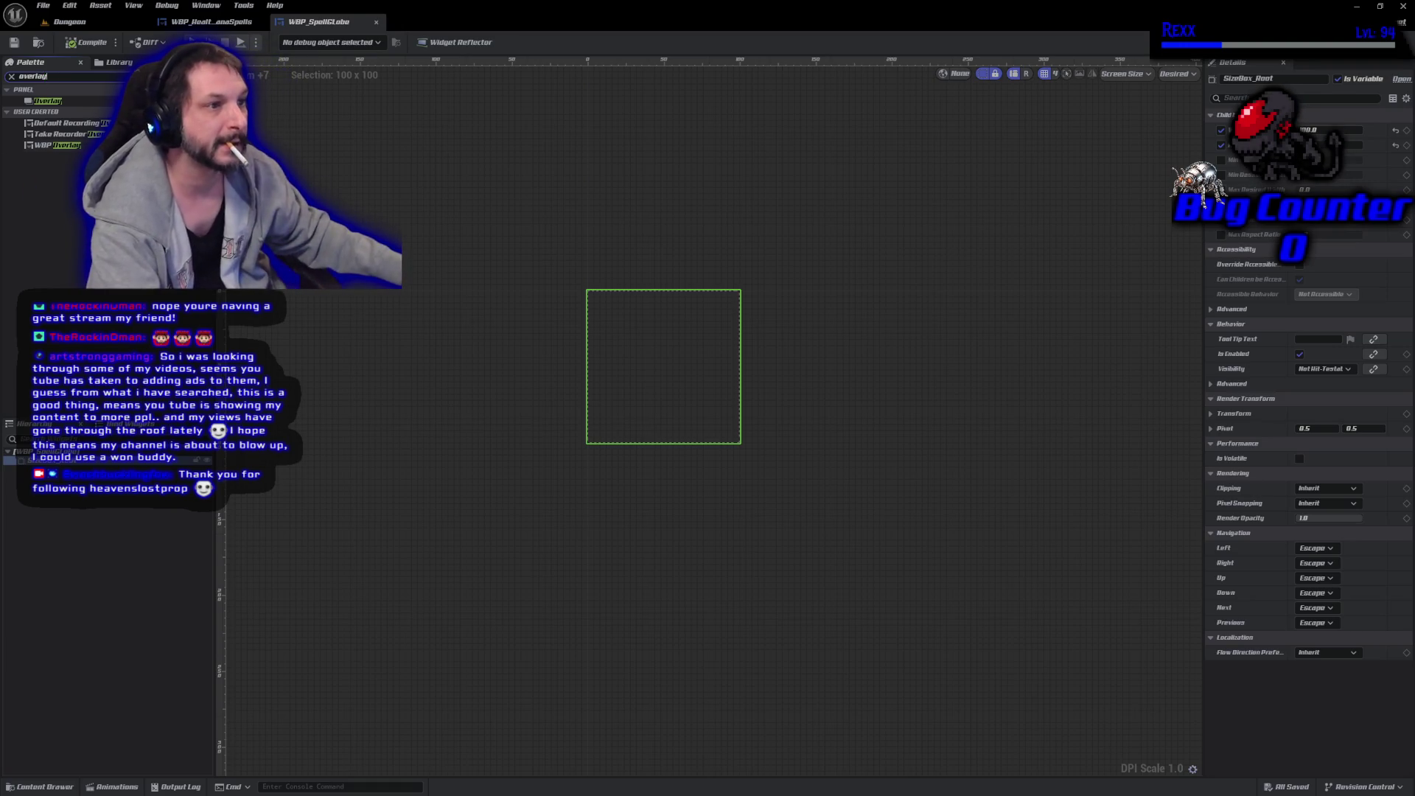
{"action": "left_click", "coordinate": [66, 101]}
{"action": "left_click_drag", "start_coordinate": [66, 102], "coordinate": [96, 464]}
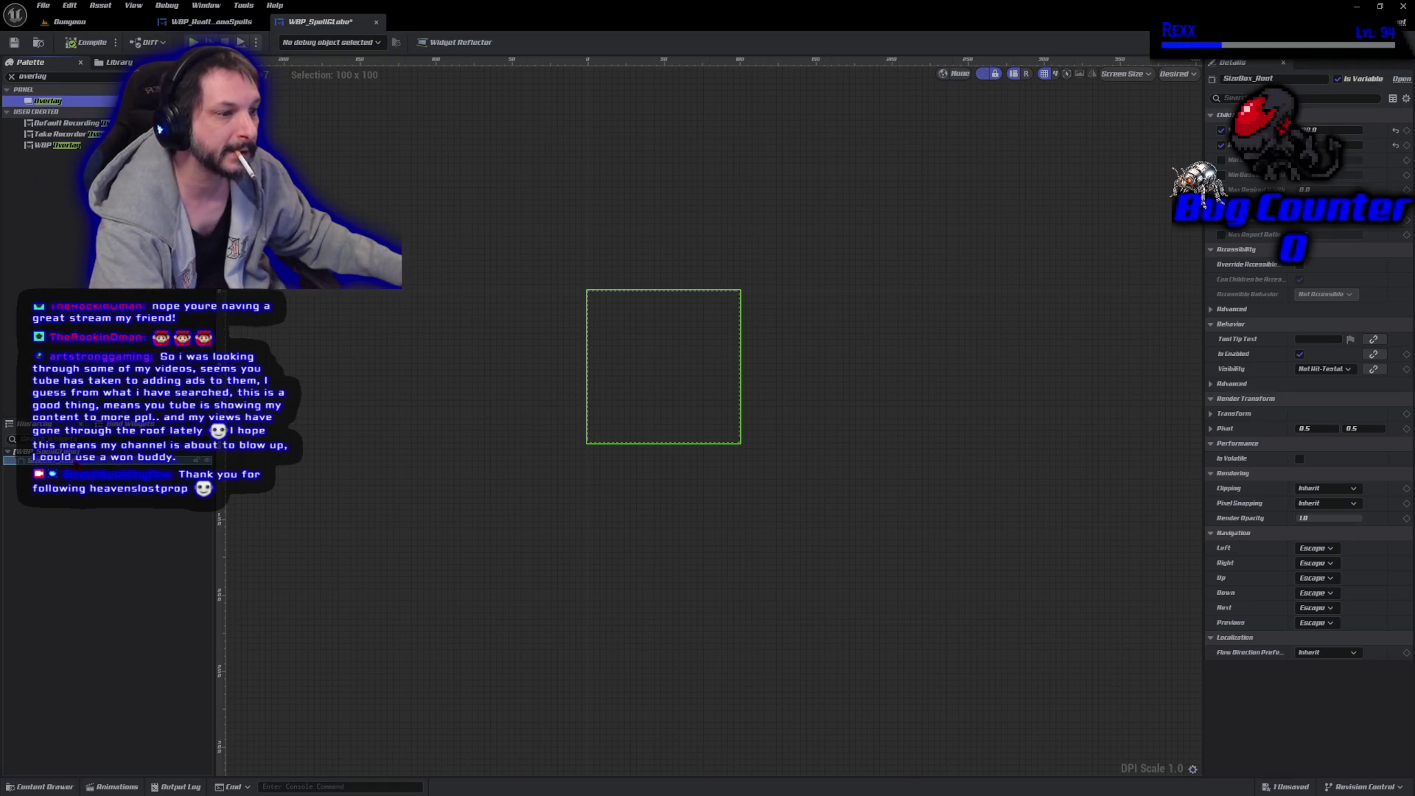
{"action": "left_click", "coordinate": [13, 76]}
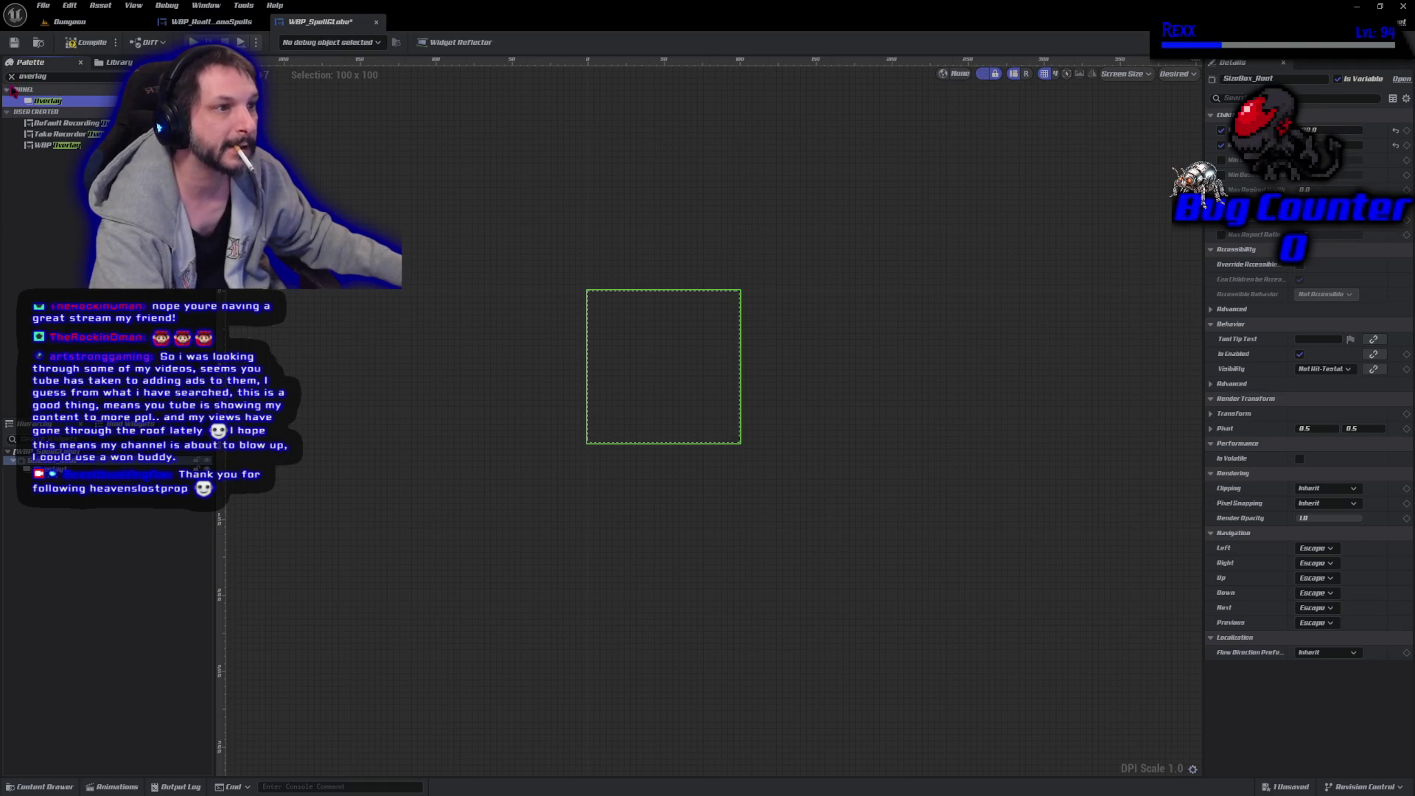
{"action": "left_click", "coordinate": [9, 89]}
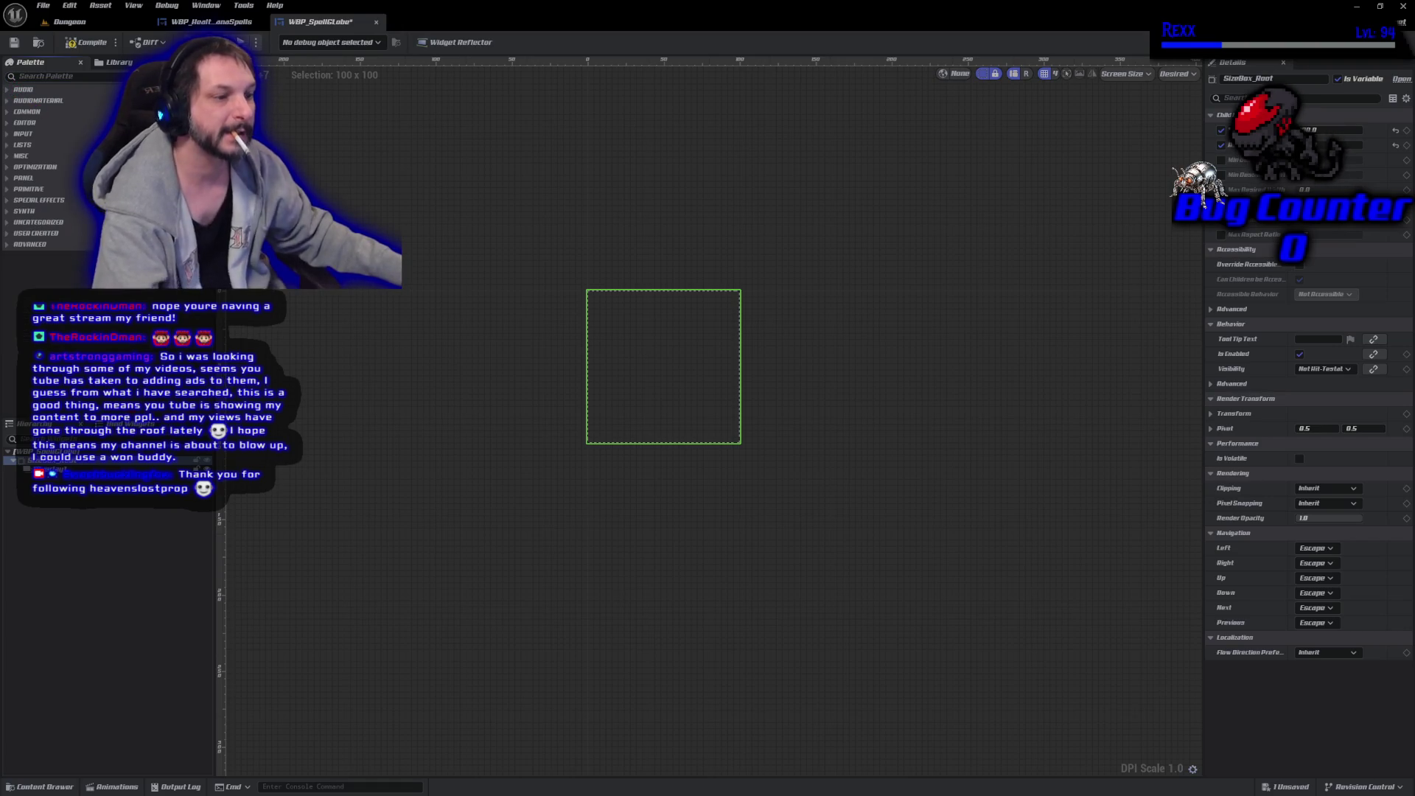
{"action": "left_click", "coordinate": [44, 469]}
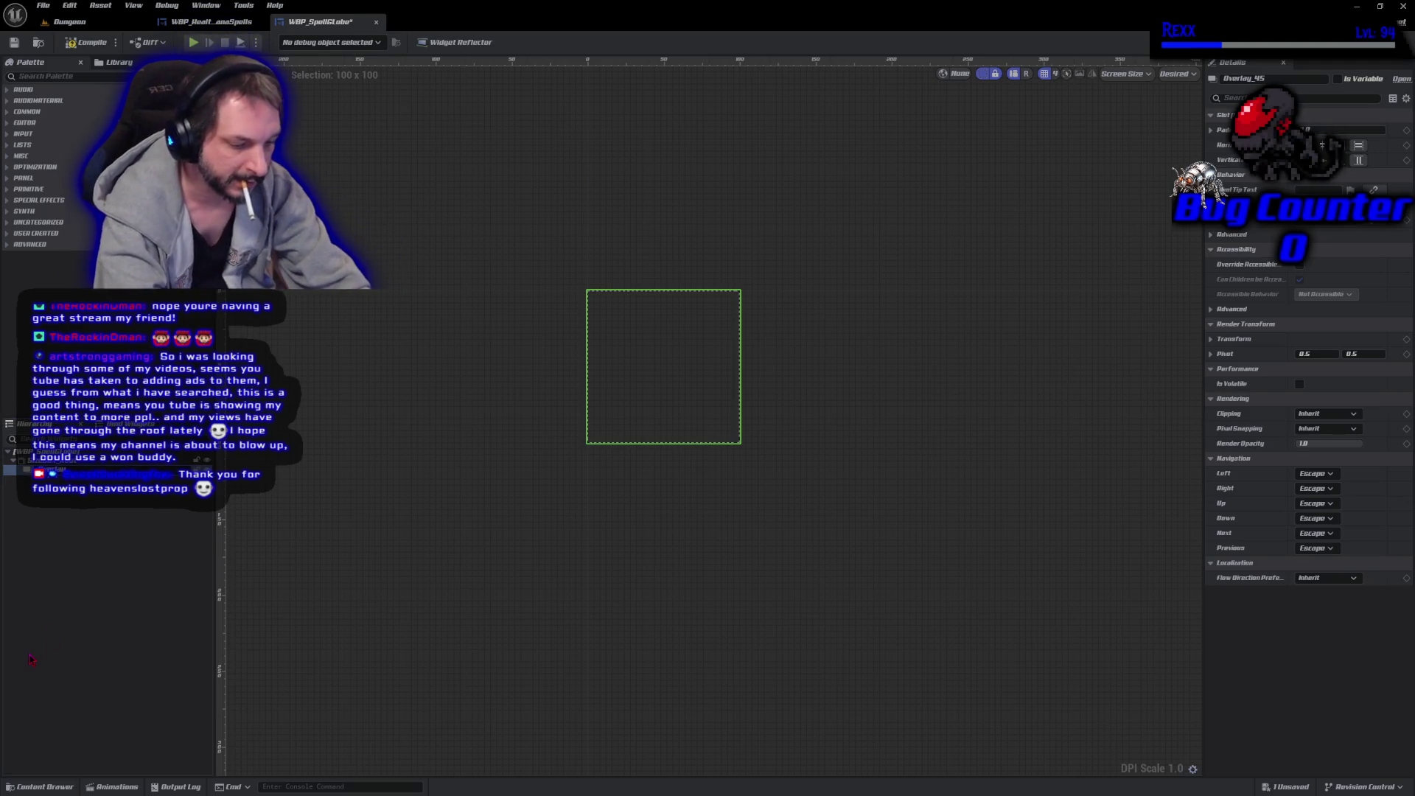
Rename Overlay_45 to Overlay_Root in the Details name field.
{"action": "type", "text": "ot"}
{"action": "key", "text": "Return"}
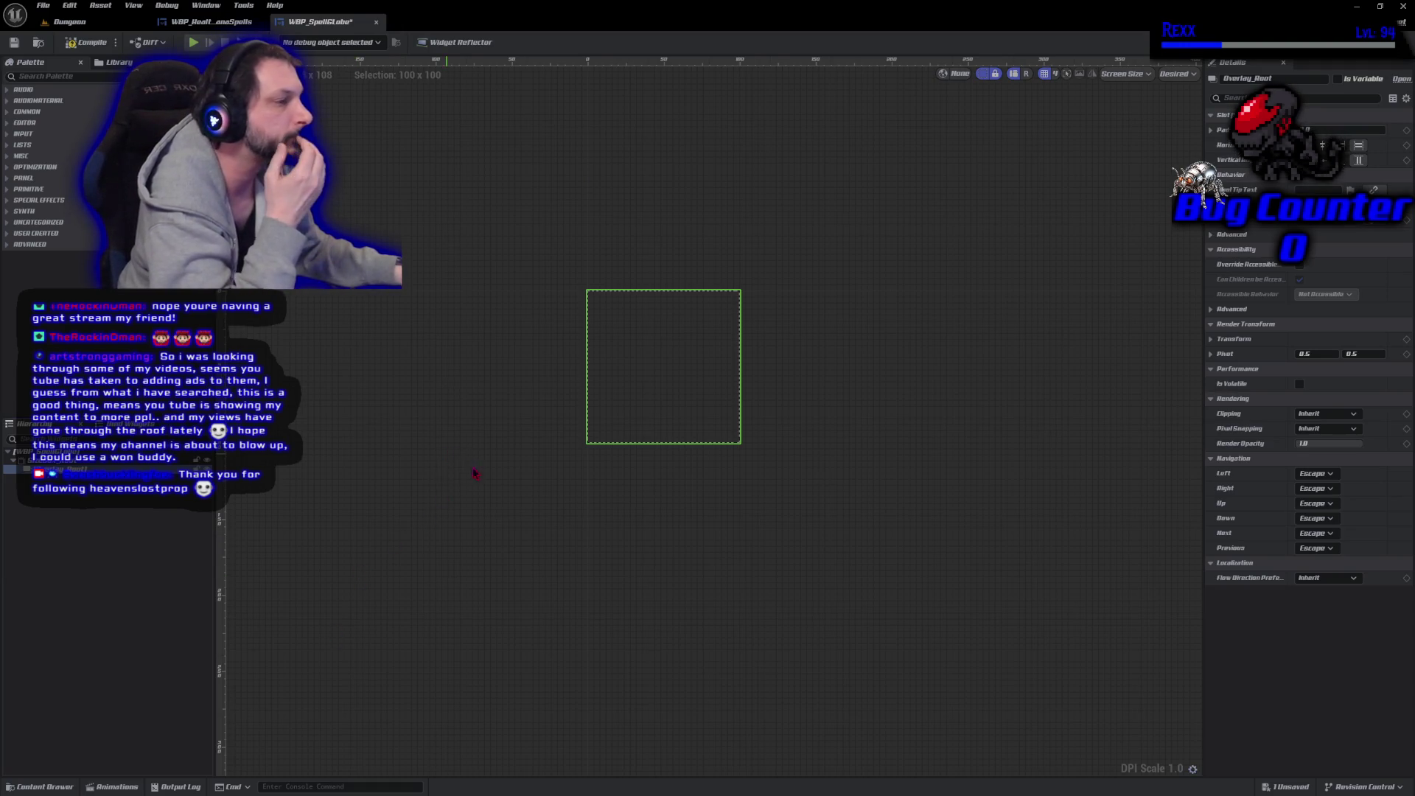
Search the Palette for 'image' and drag Image widgets into Overlay_Root.
{"action": "left_click_drag", "start_coordinate": [450, 456], "coordinate": [482, 516]}
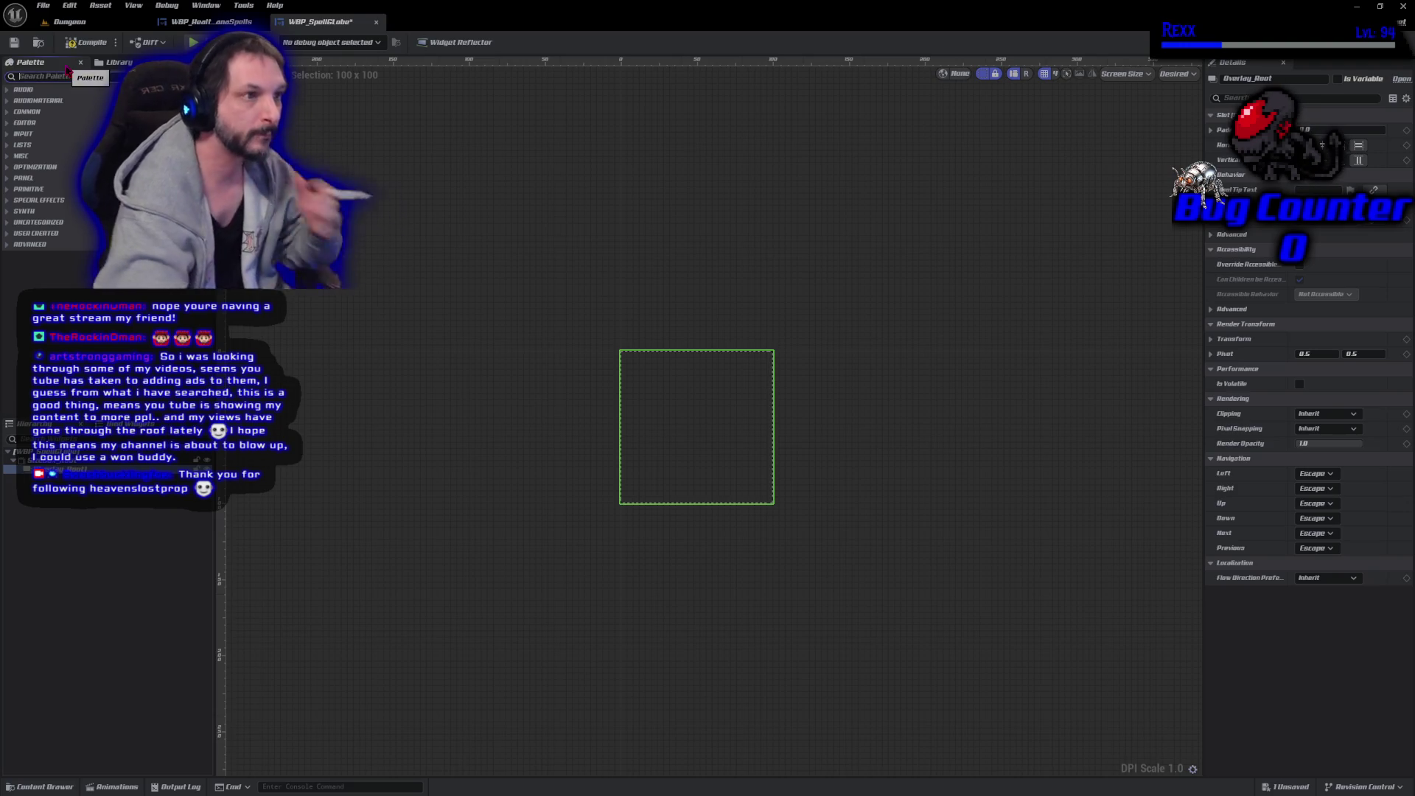
{"action": "type", "text": "iamge"}
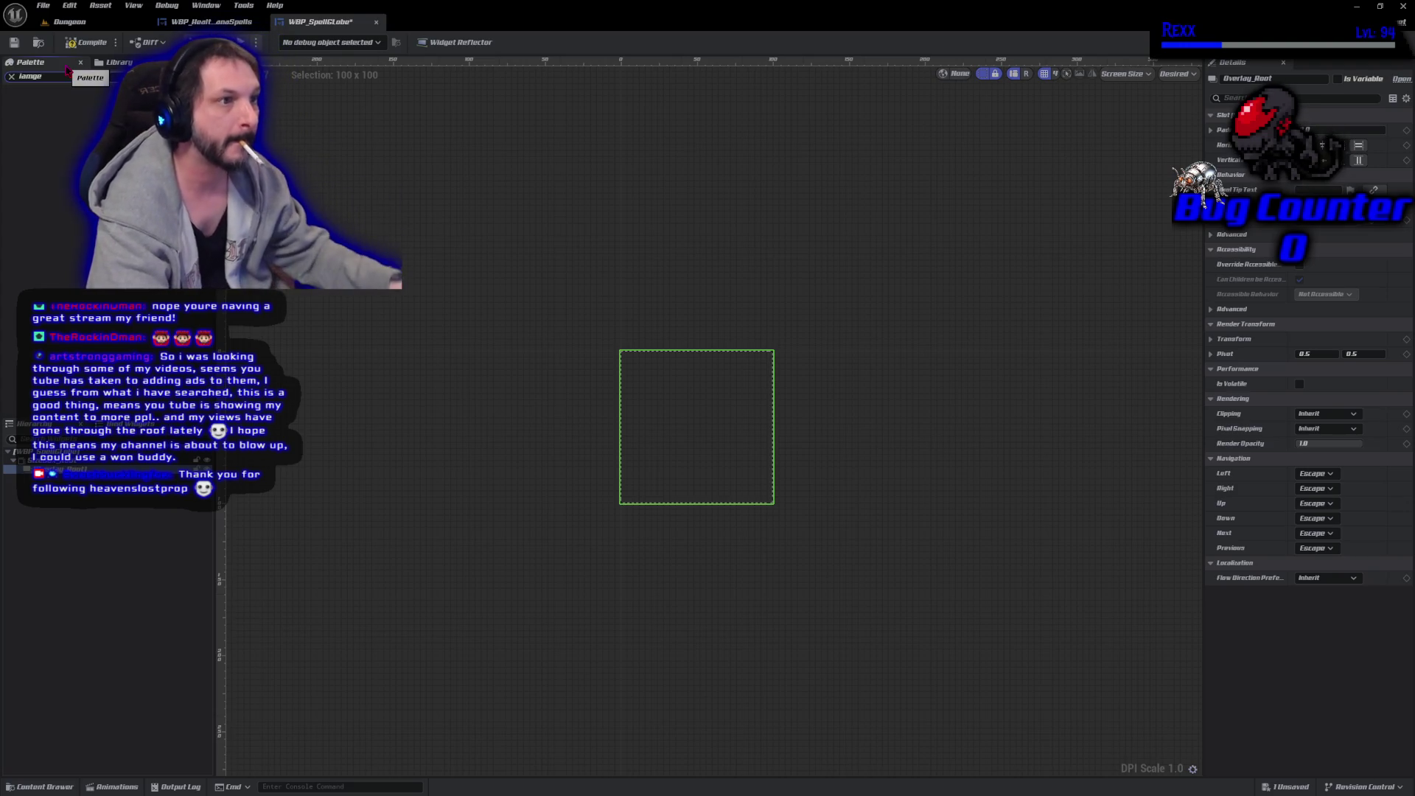
{"action": "key", "text": "BackSpace"}
{"action": "key", "text": "BackSpace"}
{"action": "key", "text": "BackSpace"}
{"action": "type", "text": "ma"}
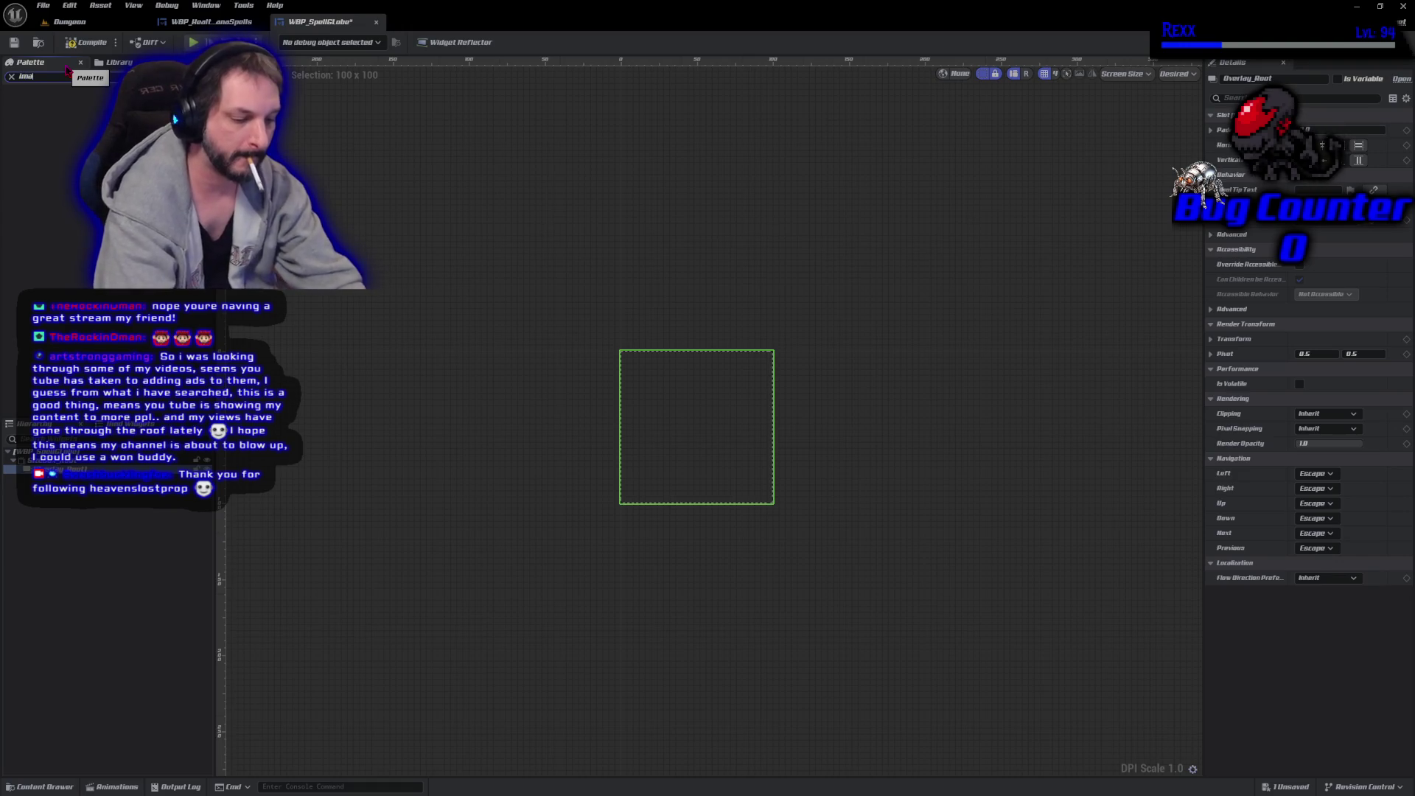
{"action": "type", "text": "ge"}
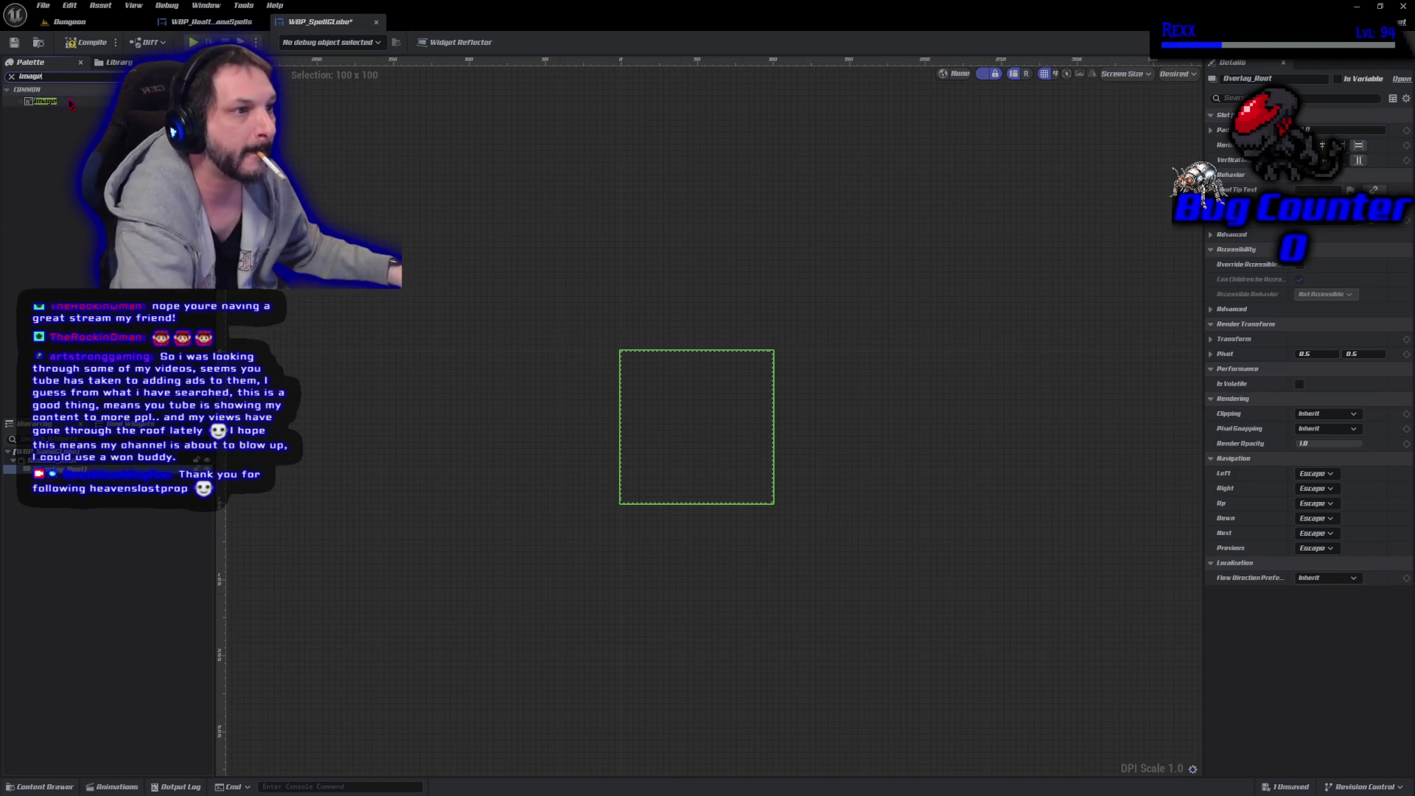
{"action": "left_click_drag", "start_coordinate": [70, 104], "coordinate": [66, 469]}
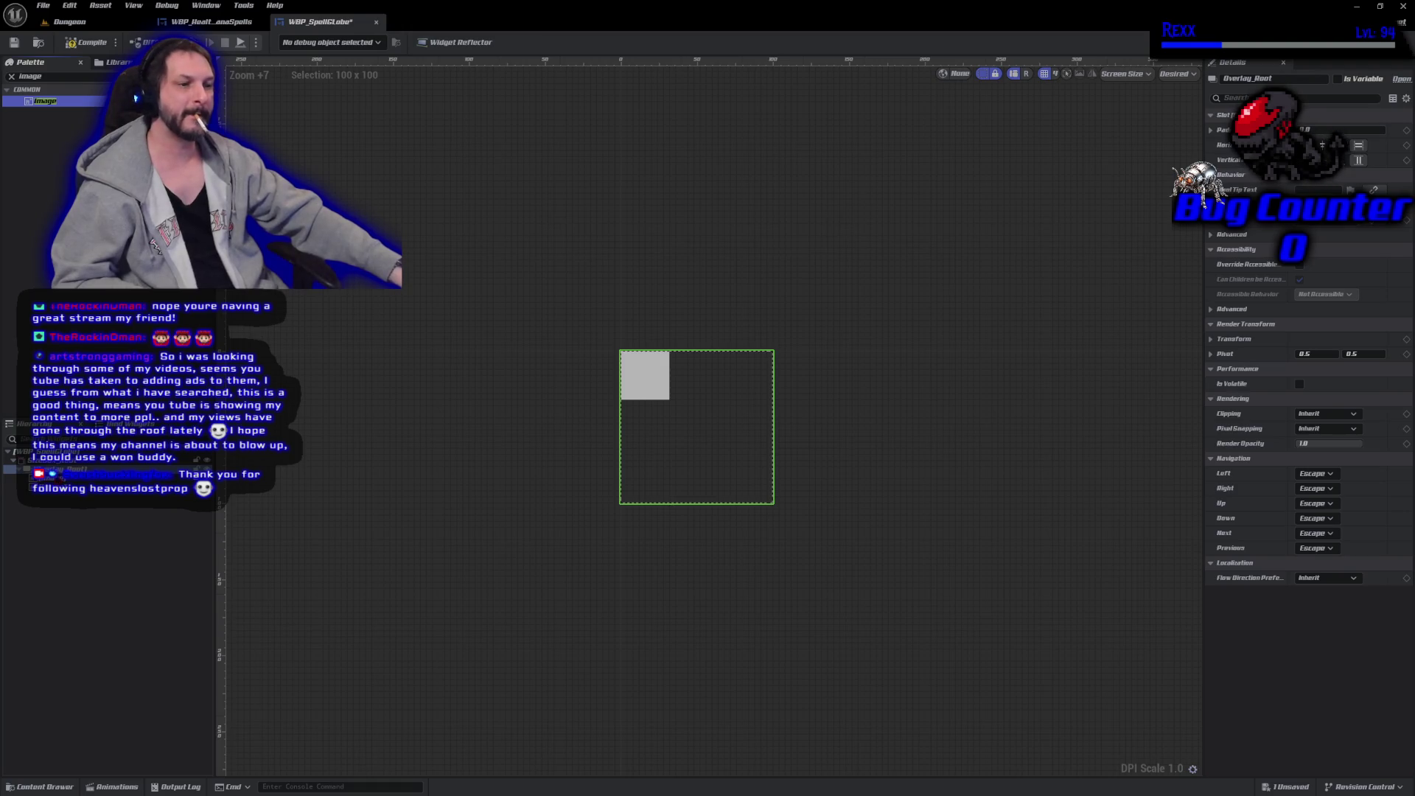
Rename the two images Image_Glass and Image_Ring.
{"action": "left_click", "coordinate": [33, 478]}
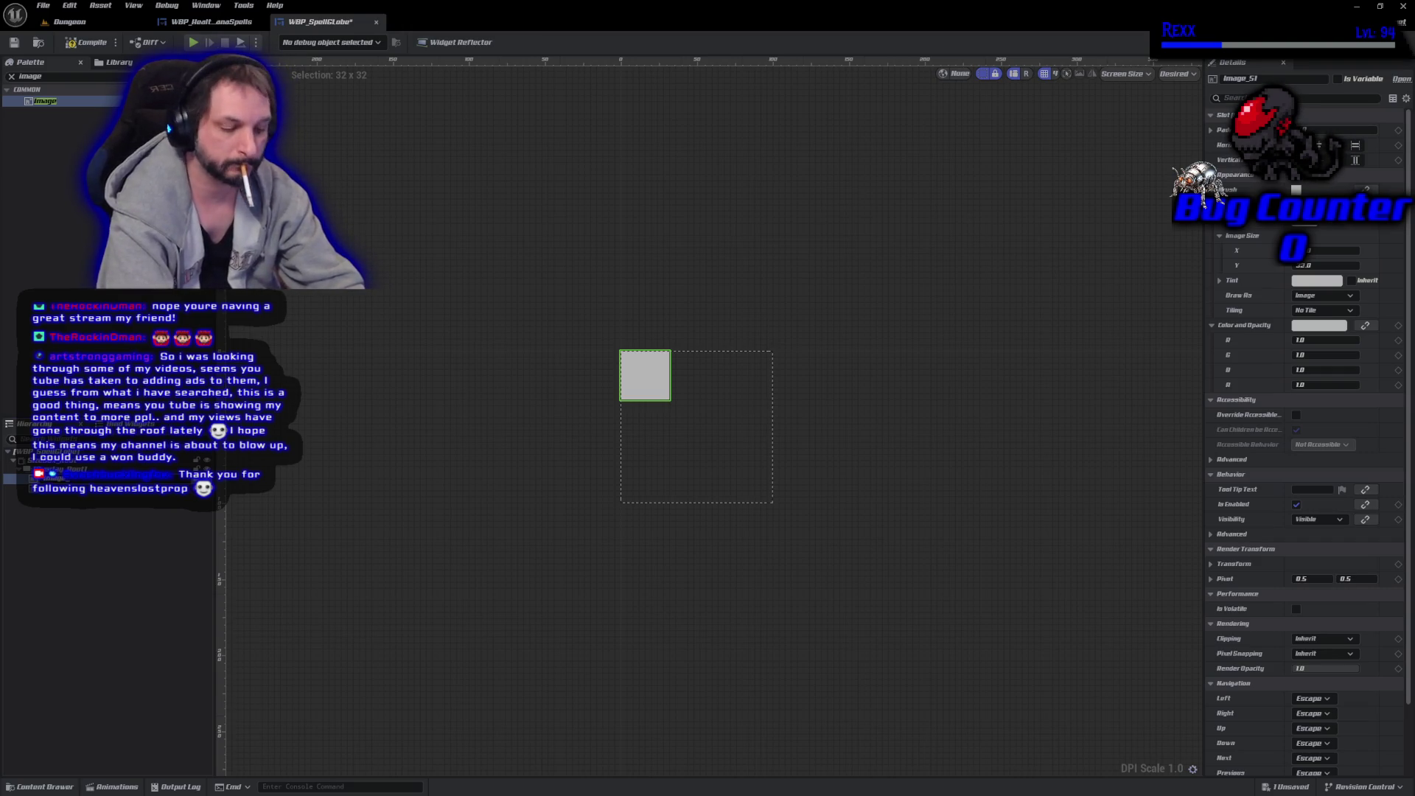
{"action": "key", "text": "Return"}
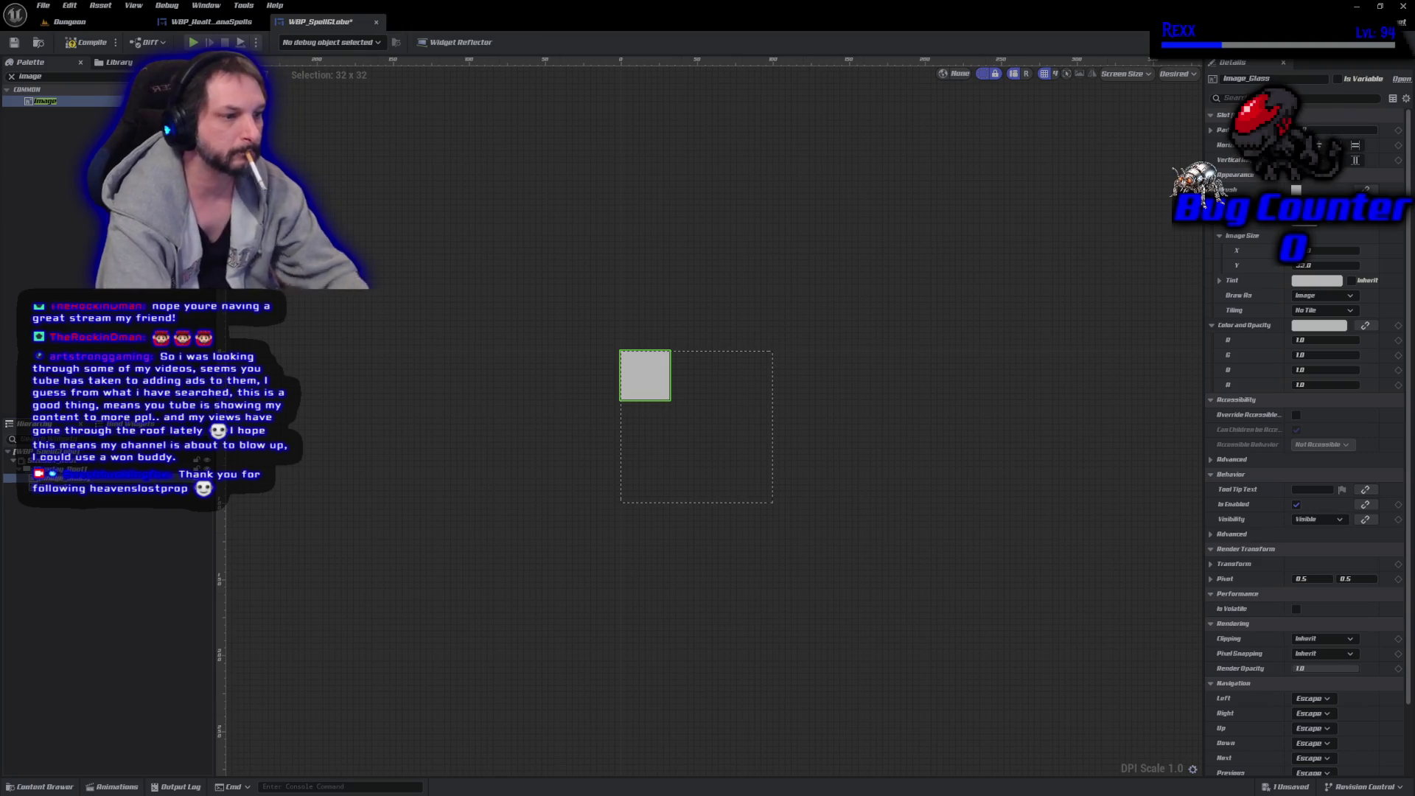
{"action": "left_click", "coordinate": [33, 488]}
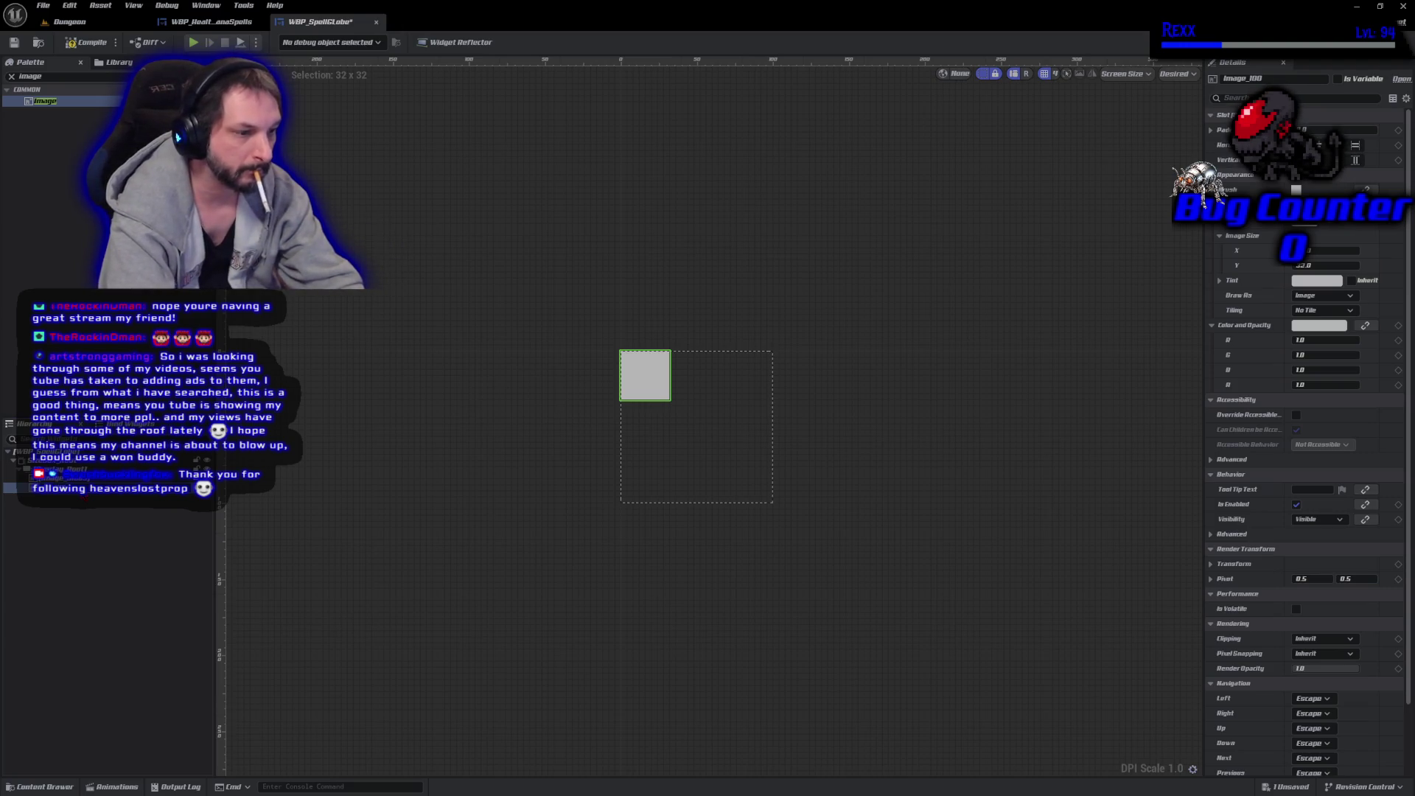
{"action": "type", "text": "Ring"}
{"action": "key", "text": "Return"}
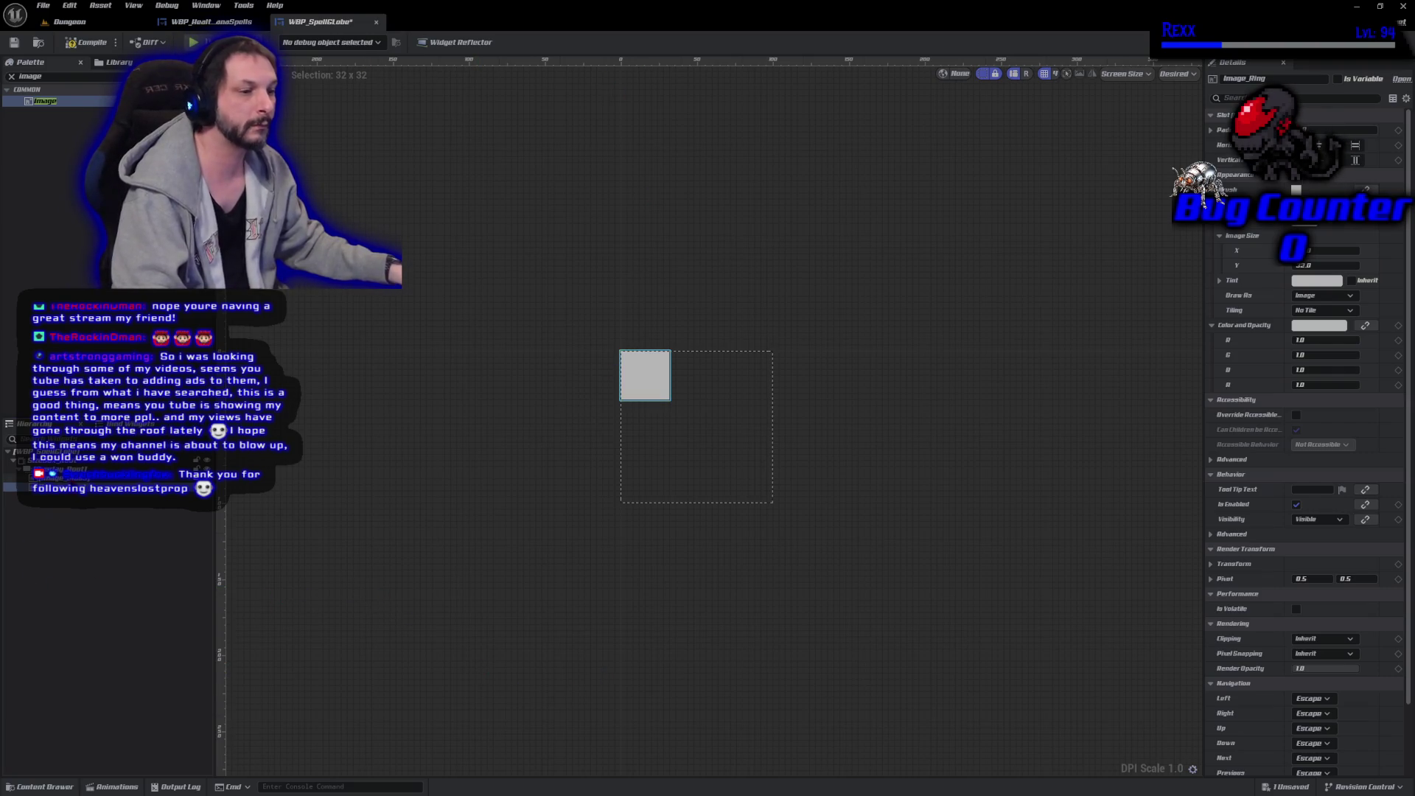
Make both images variables with Fill horizontal and vertical alignment, compile, then return to the Graph.
{"action": "left_click", "coordinate": [59, 478], "text": "ctrl"}
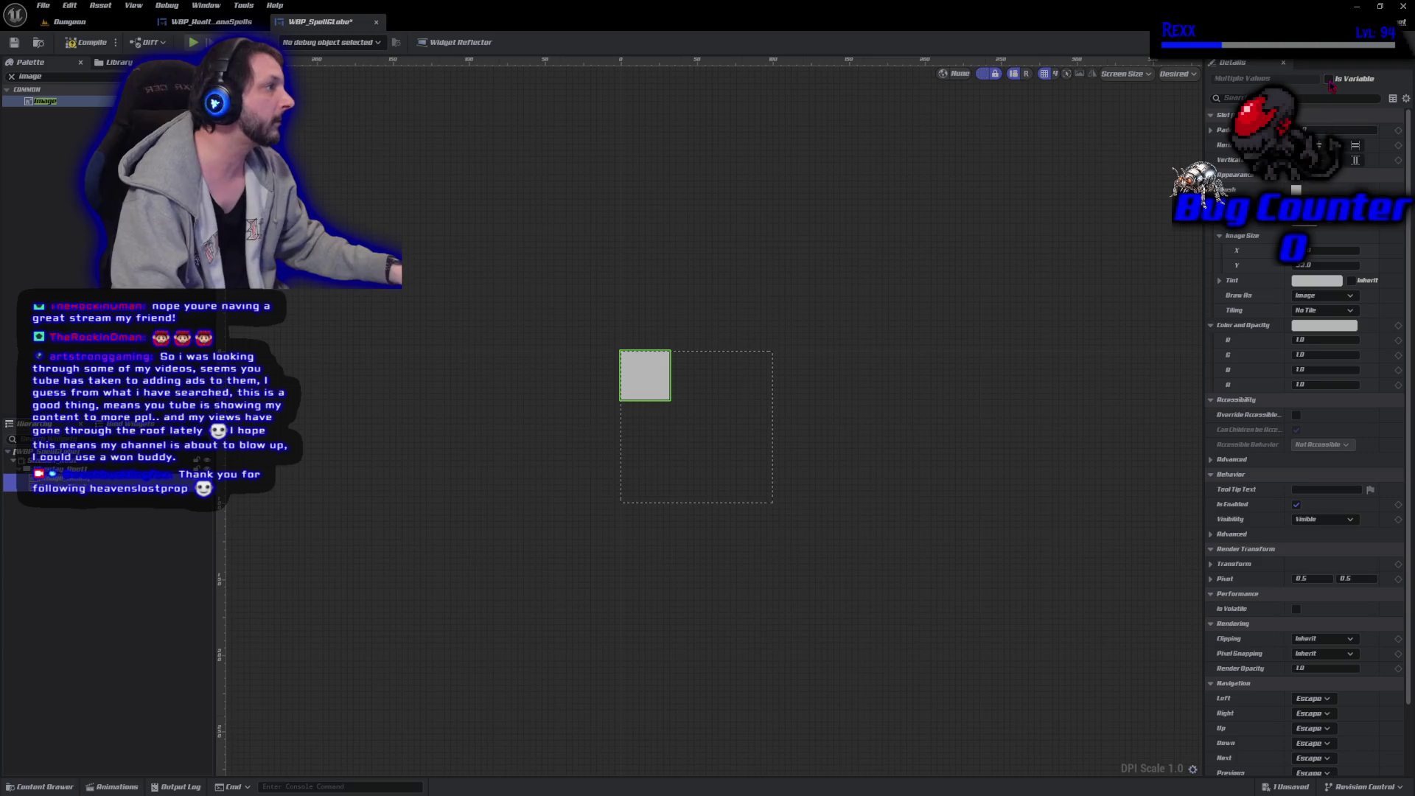
{"action": "left_click", "coordinate": [1330, 79]}
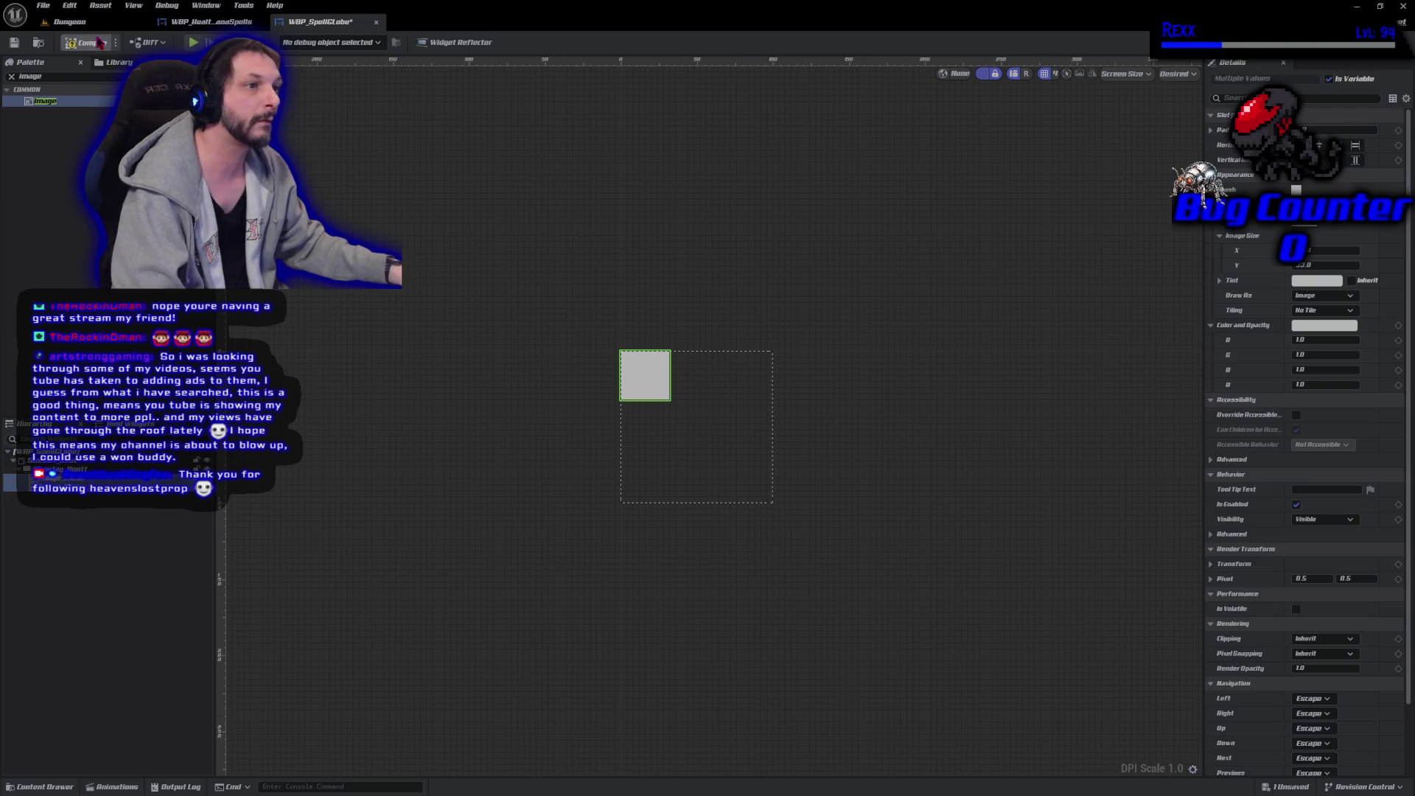
{"action": "left_click", "coordinate": [101, 43]}
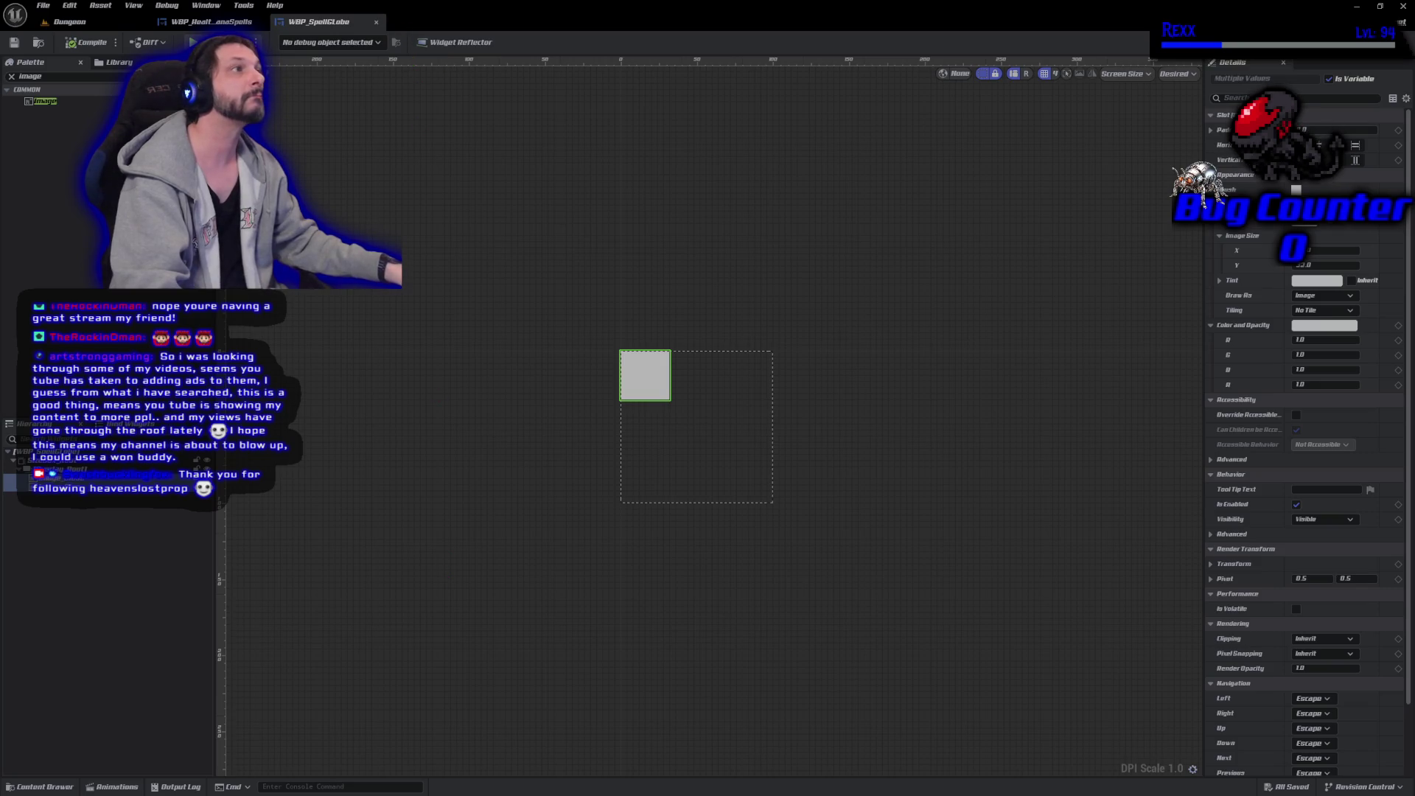
{"action": "left_click", "coordinate": [1356, 160]}
{"action": "left_click", "coordinate": [1356, 145]}
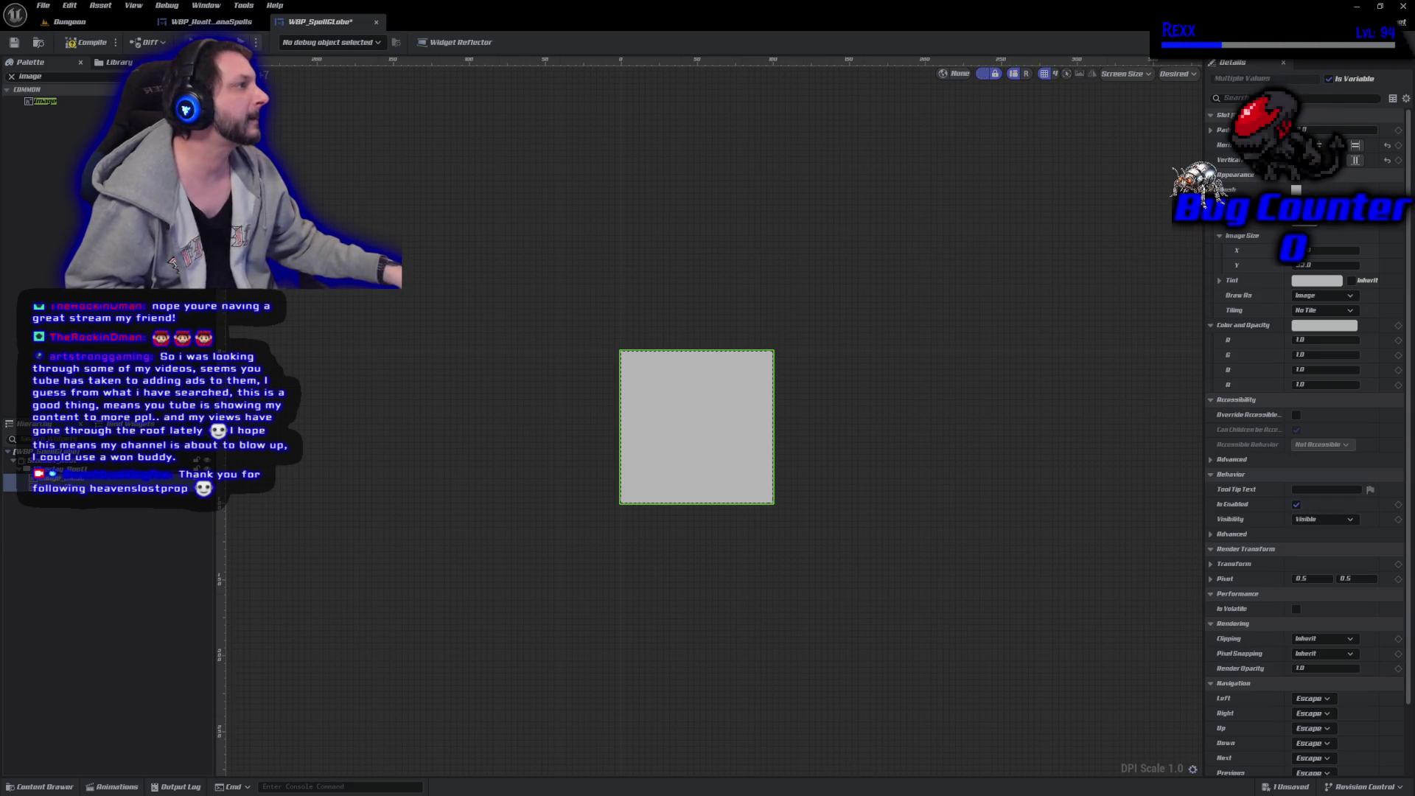
{"action": "left_click", "coordinate": [1390, 42]}
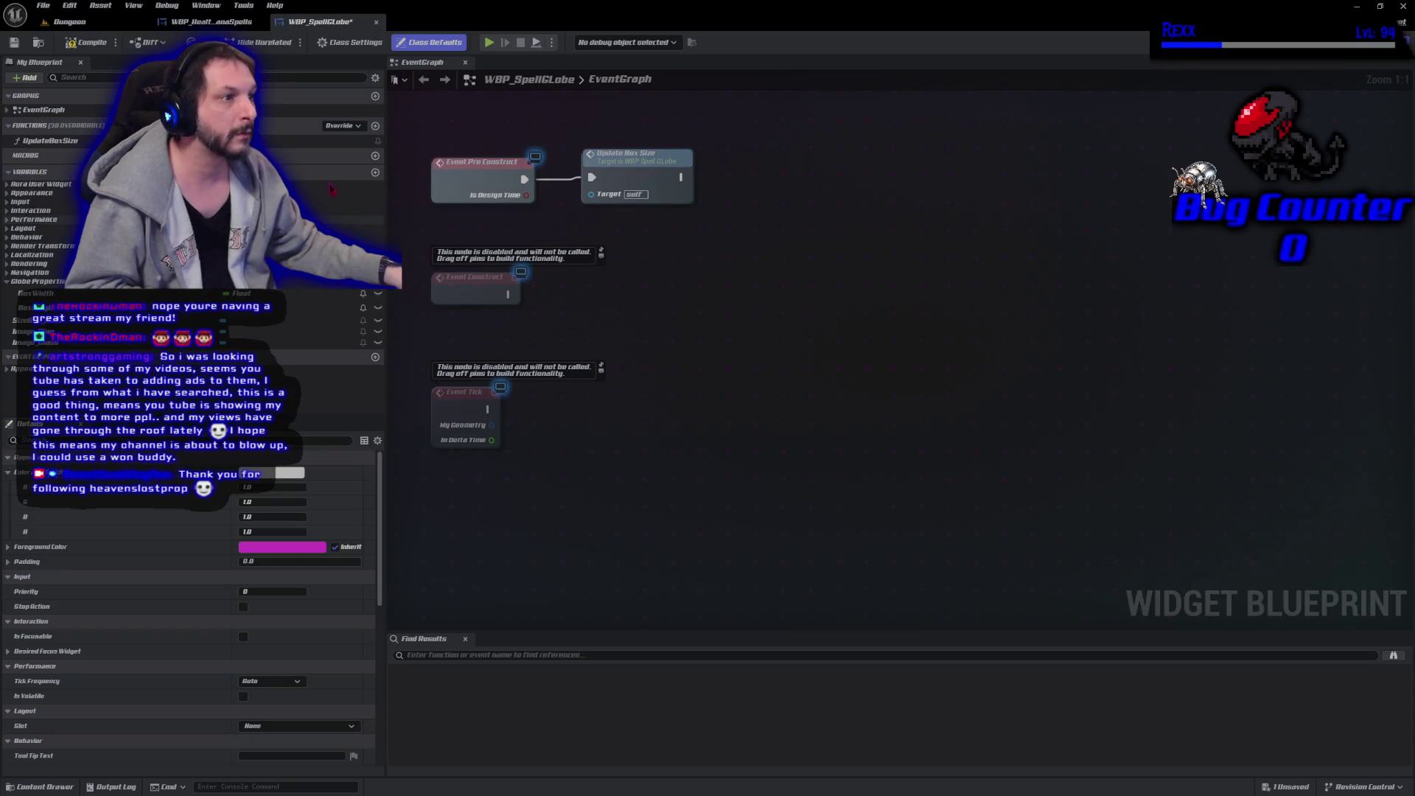
Add a Slate Brush variable named Ring Brush in the GlobeProperties category.
{"action": "left_click", "coordinate": [375, 172]}
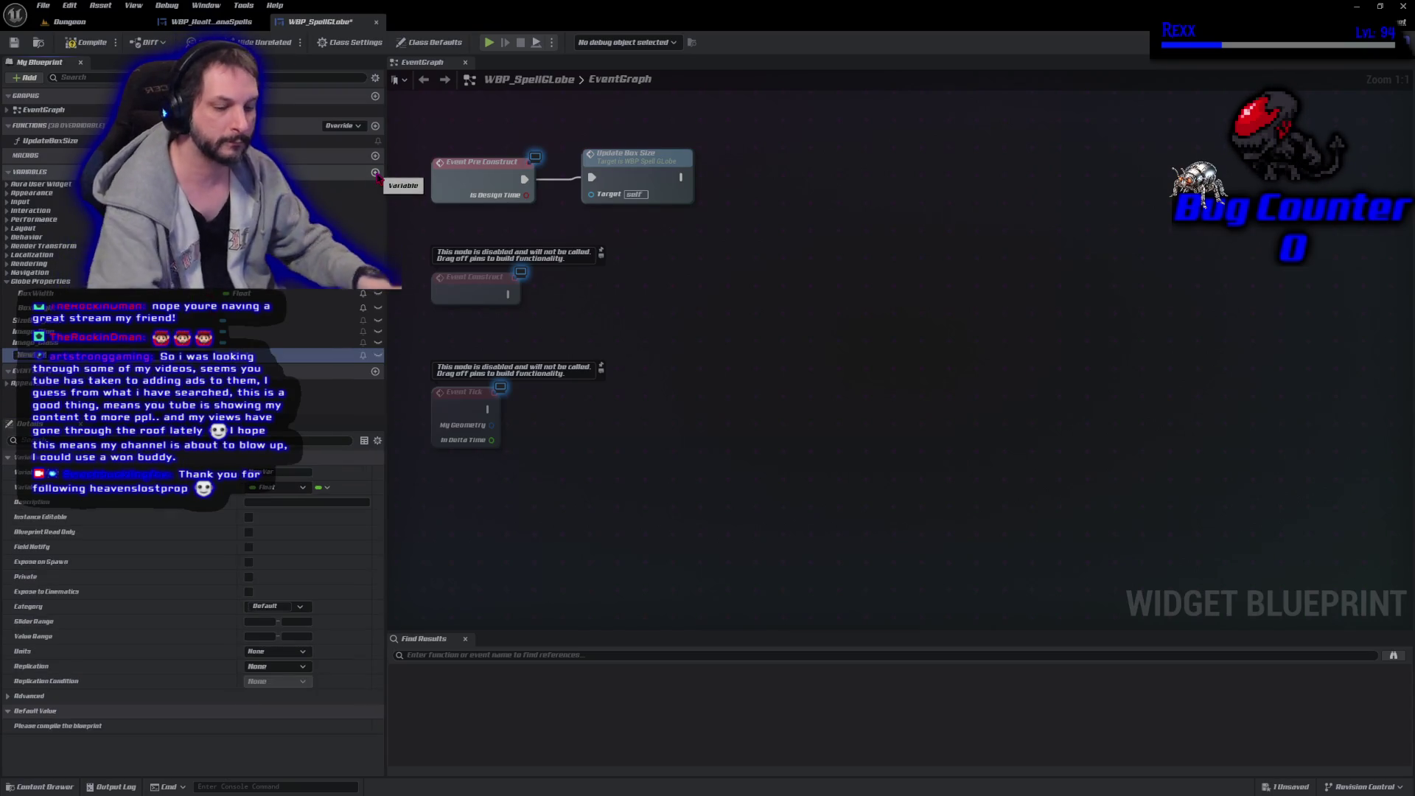
{"action": "type", "text": "Ring"}
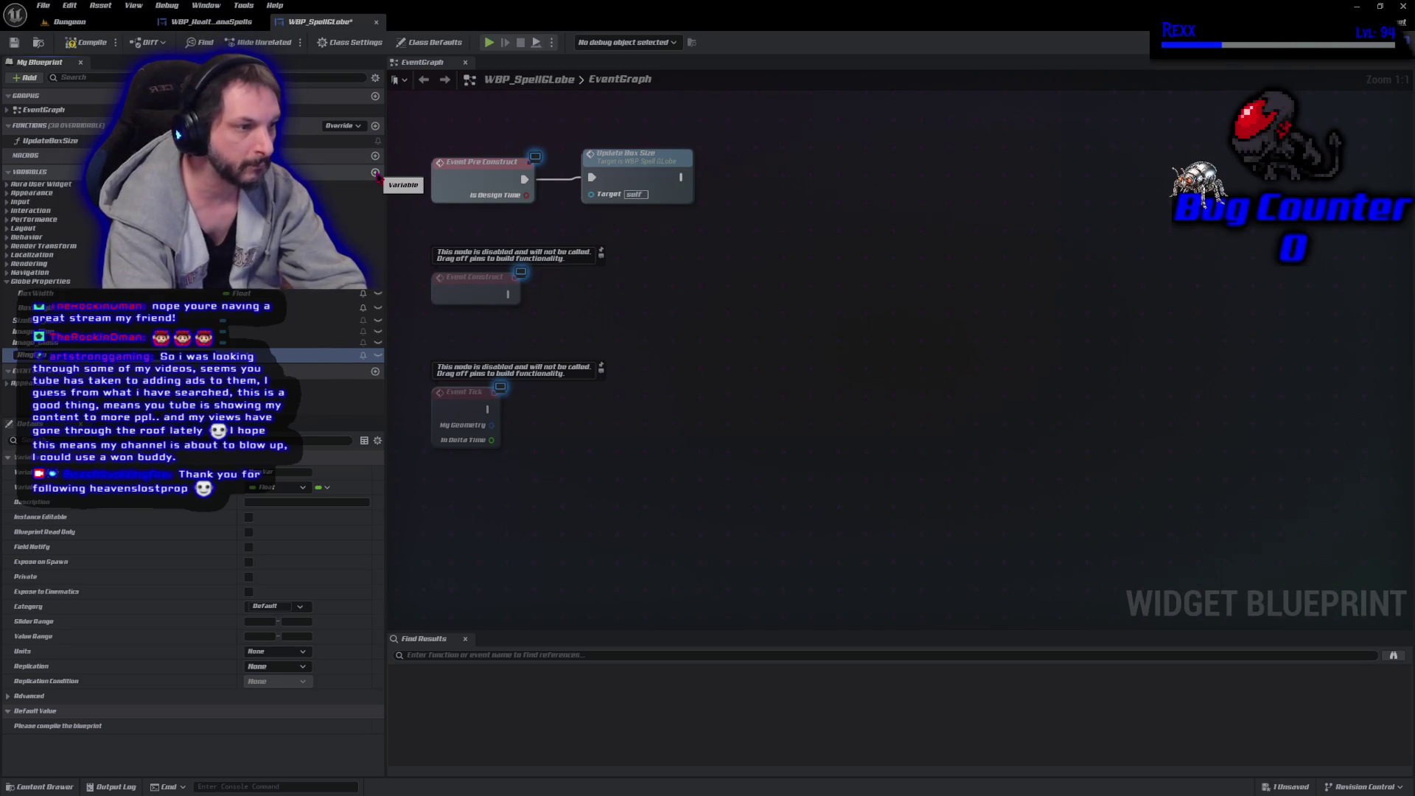
{"action": "key", "text": "Return"}
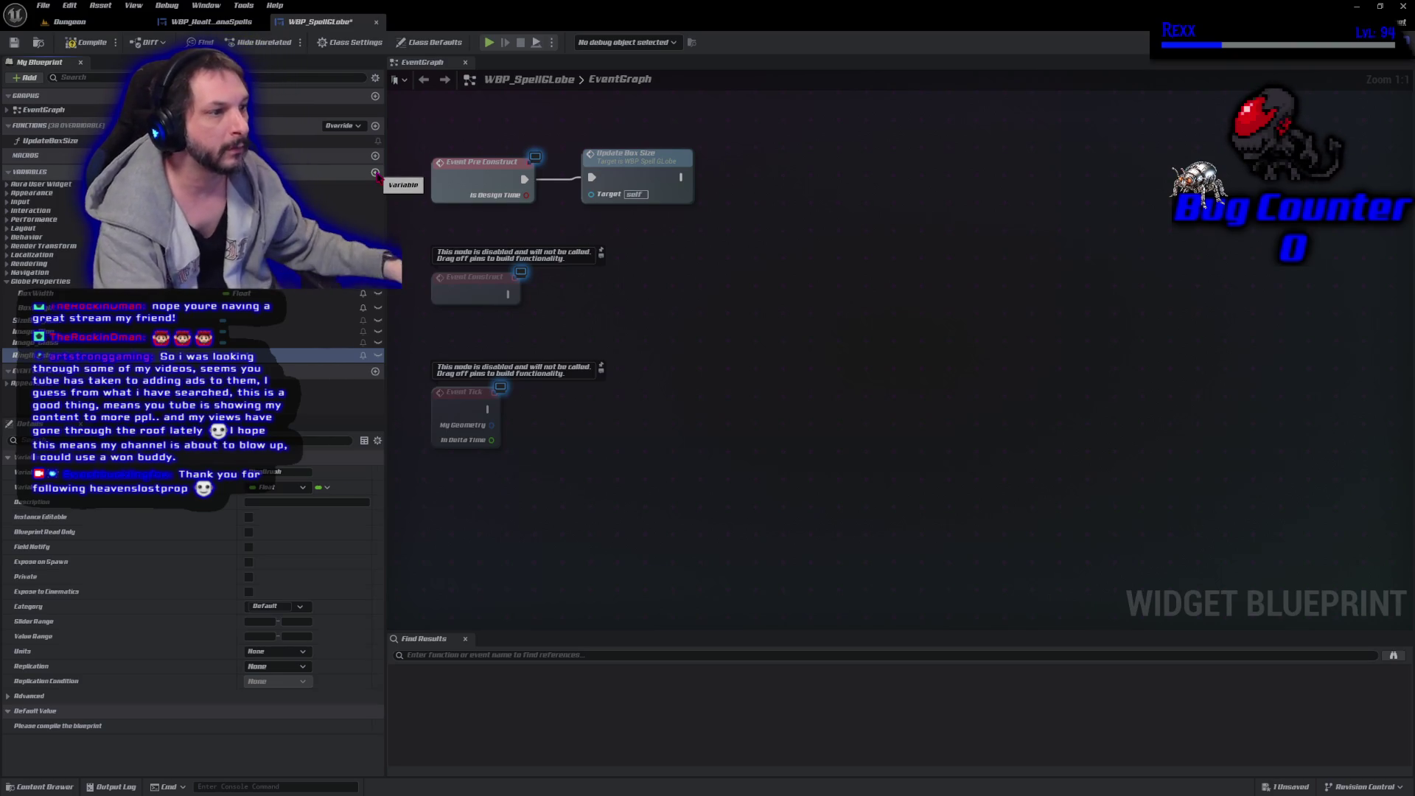
{"action": "left_click", "coordinate": [240, 355]}
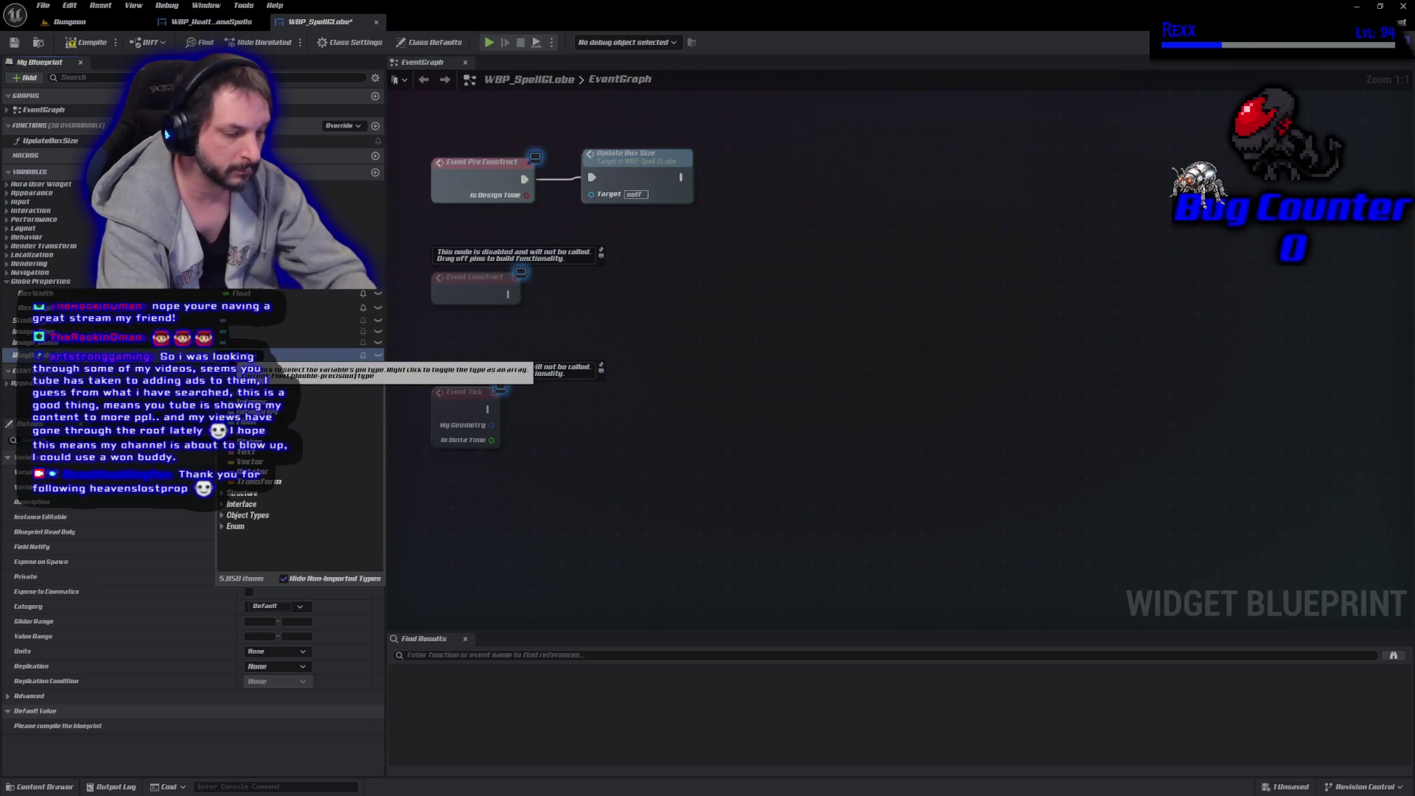
{"action": "type", "text": "slate"}
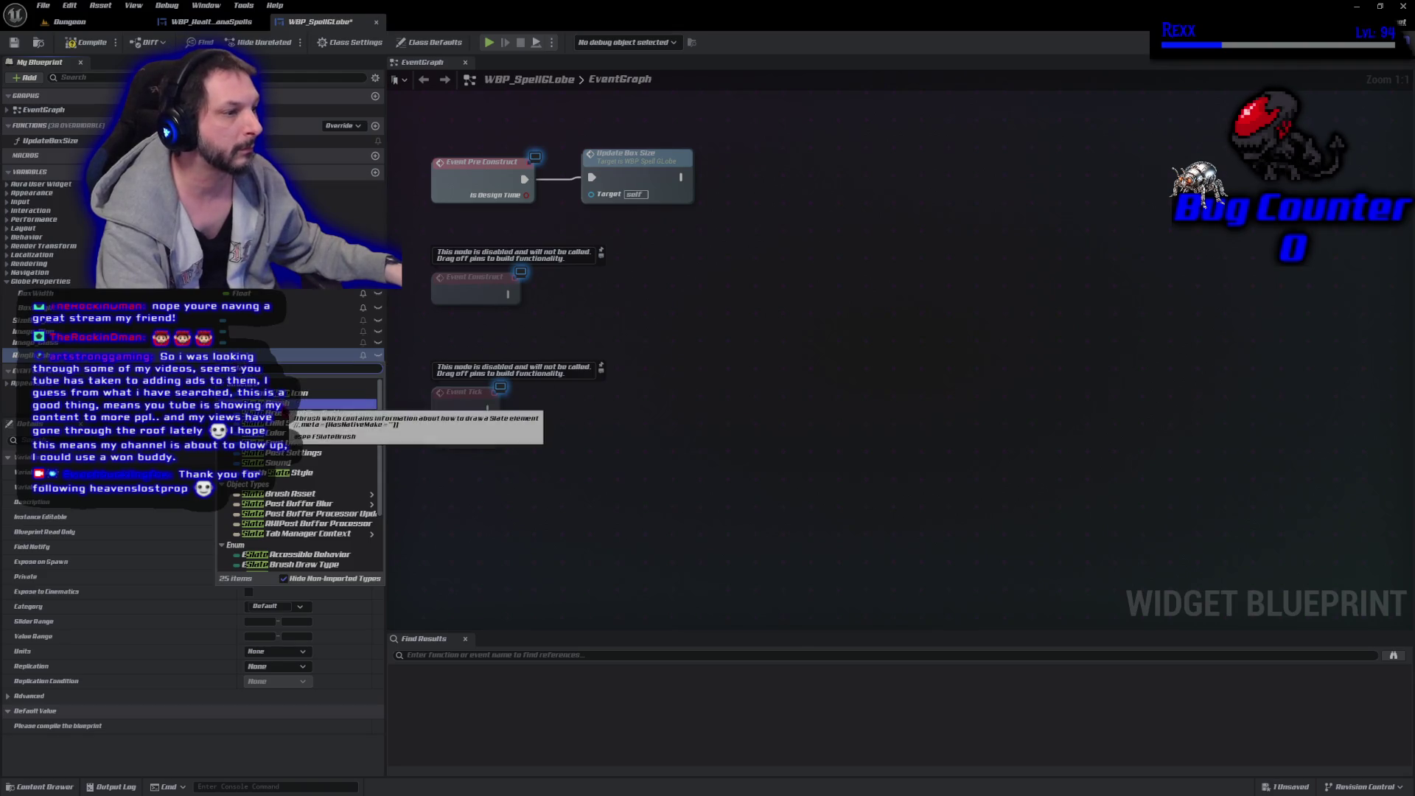
{"action": "left_click", "coordinate": [276, 404]}
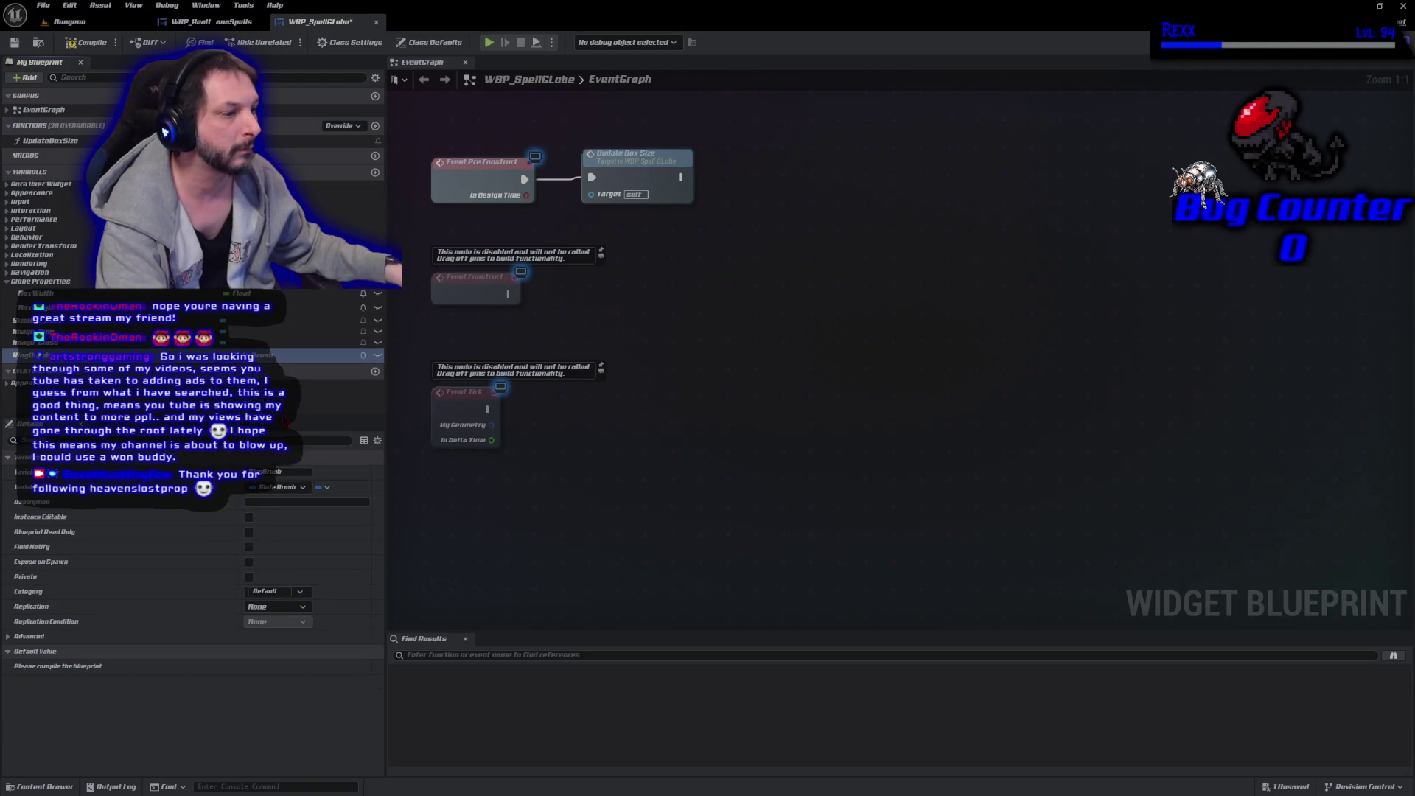
{"action": "left_click", "coordinate": [287, 594]}
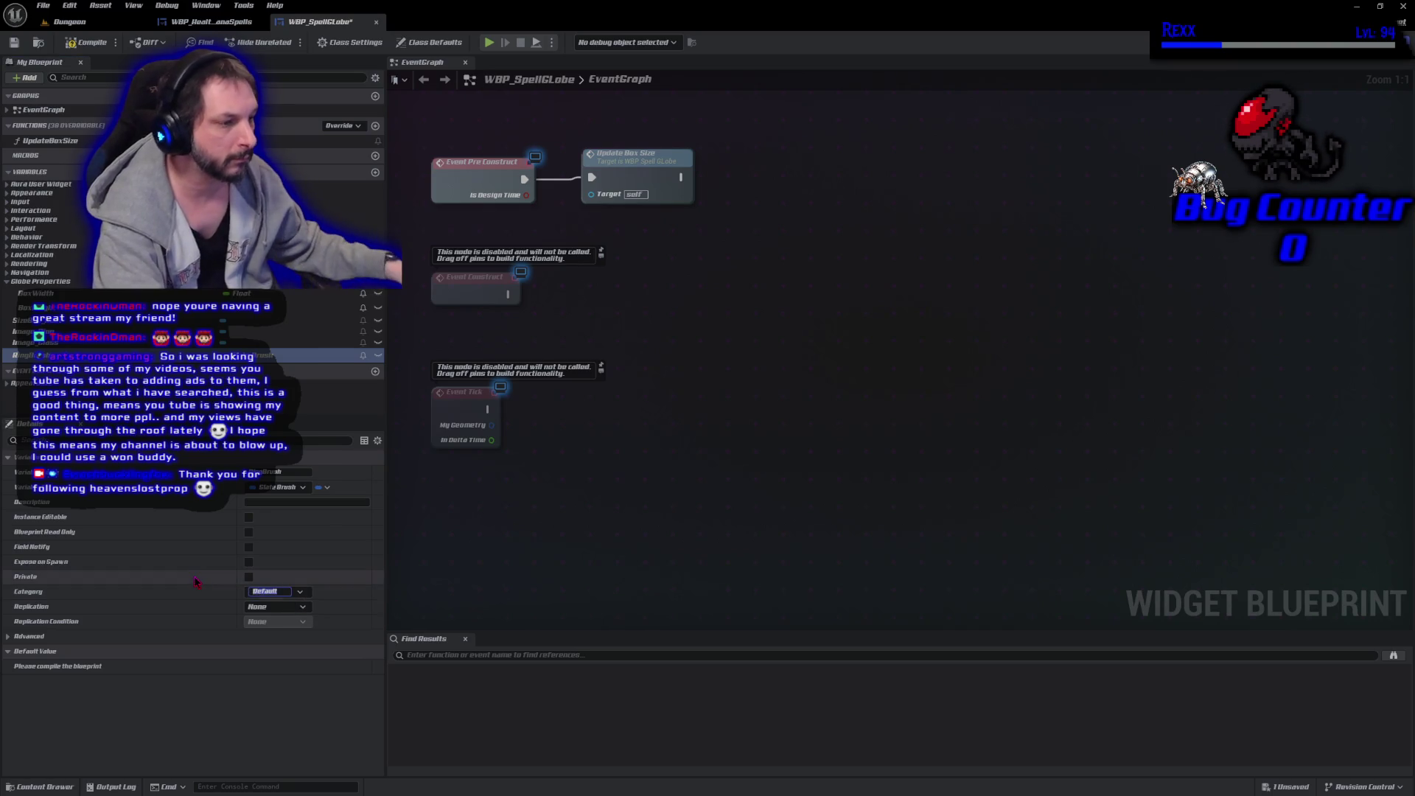
{"action": "left_click", "coordinate": [302, 593]}
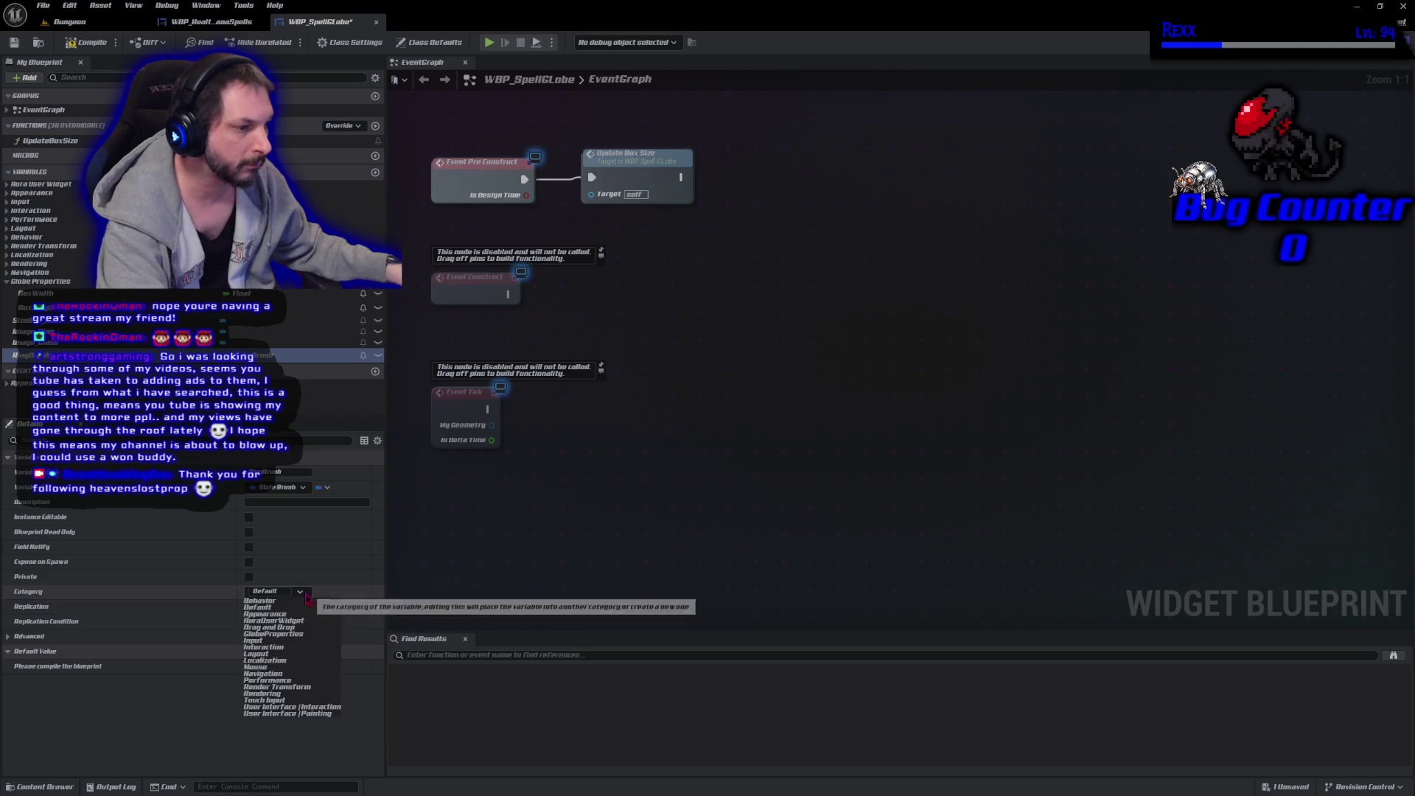
{"action": "left_click", "coordinate": [285, 635]}
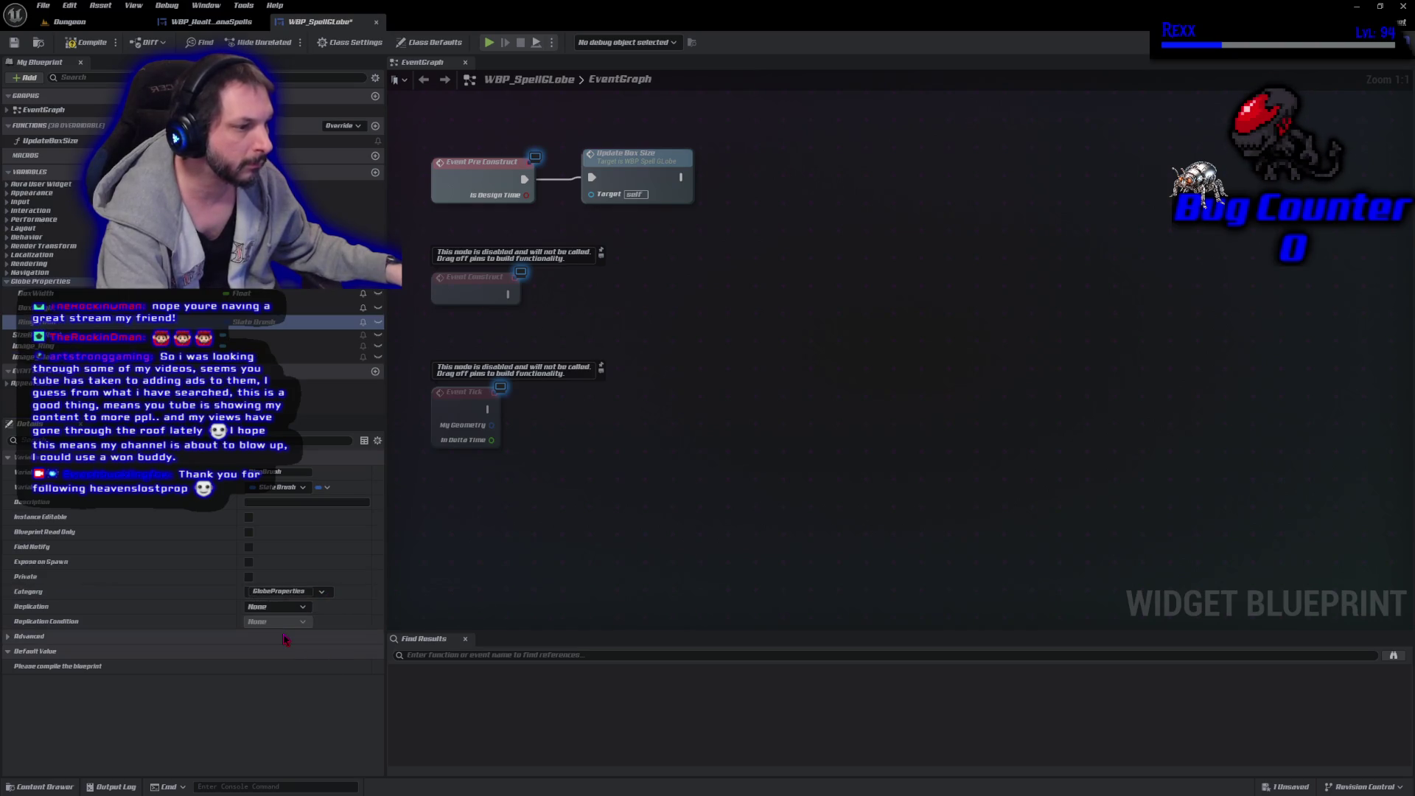
Compile, set Ring Brush's default image to SkillRing_1, and compile again.
{"action": "left_click", "coordinate": [87, 42]}
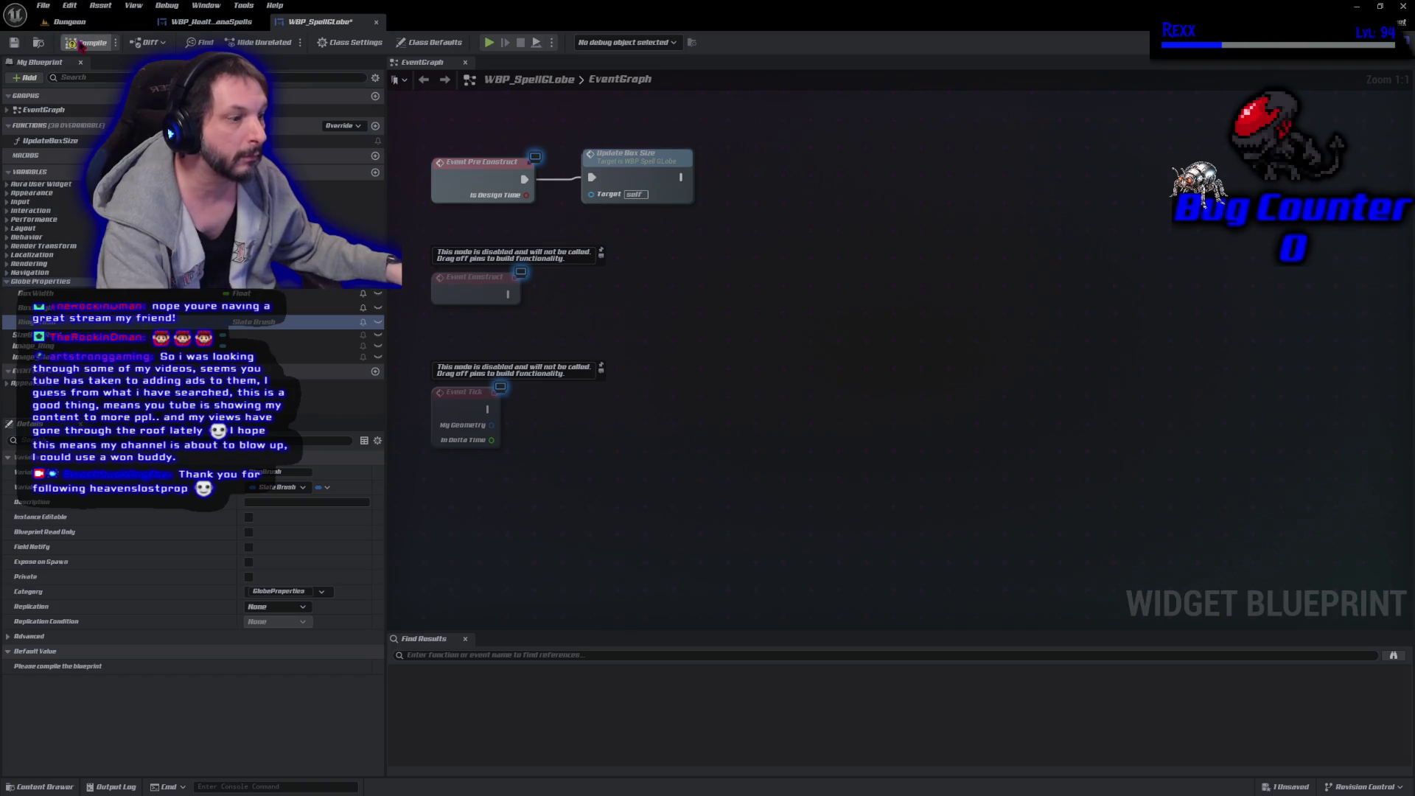
{"action": "left_click", "coordinate": [8, 666]}
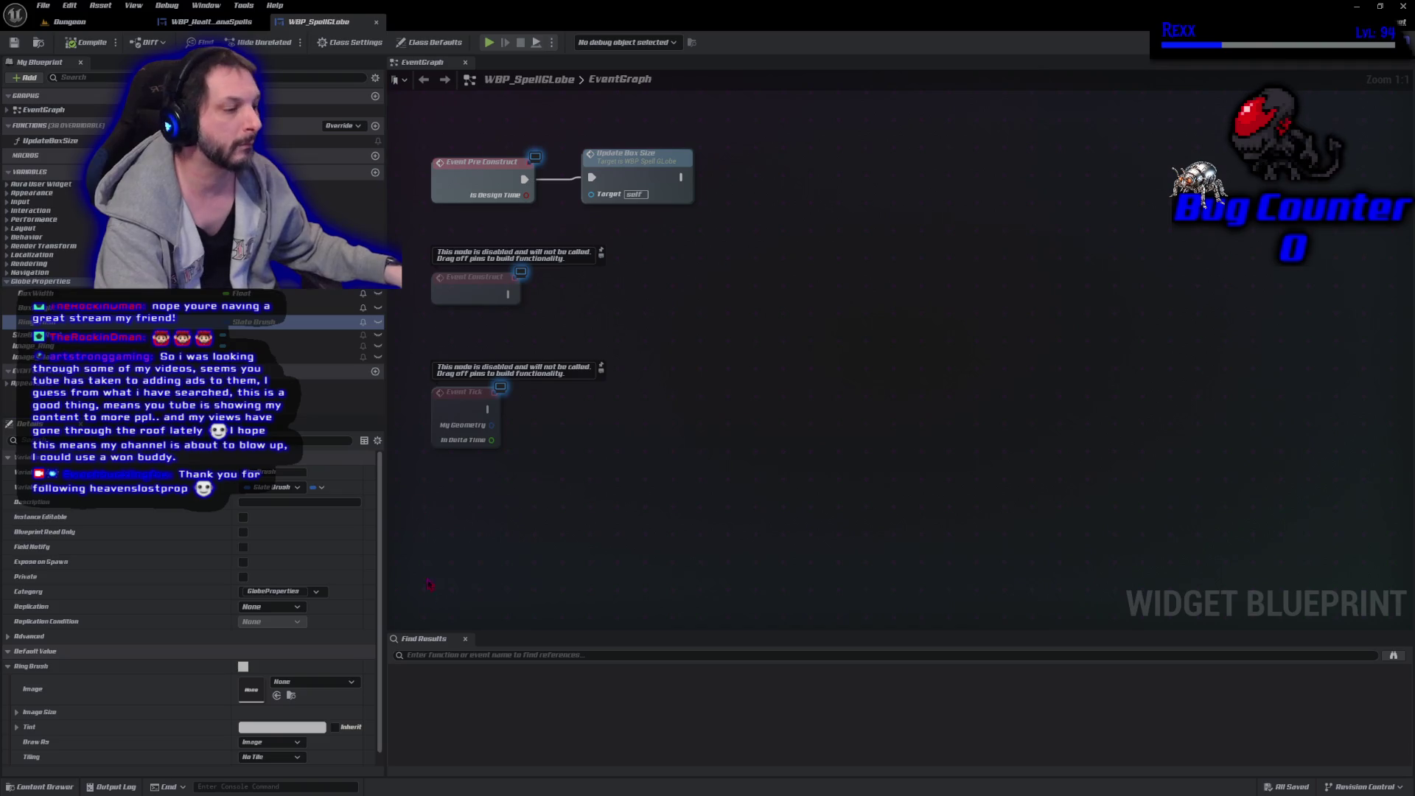
{"action": "left_click", "coordinate": [314, 685]}
{"action": "type", "text": "ring"}
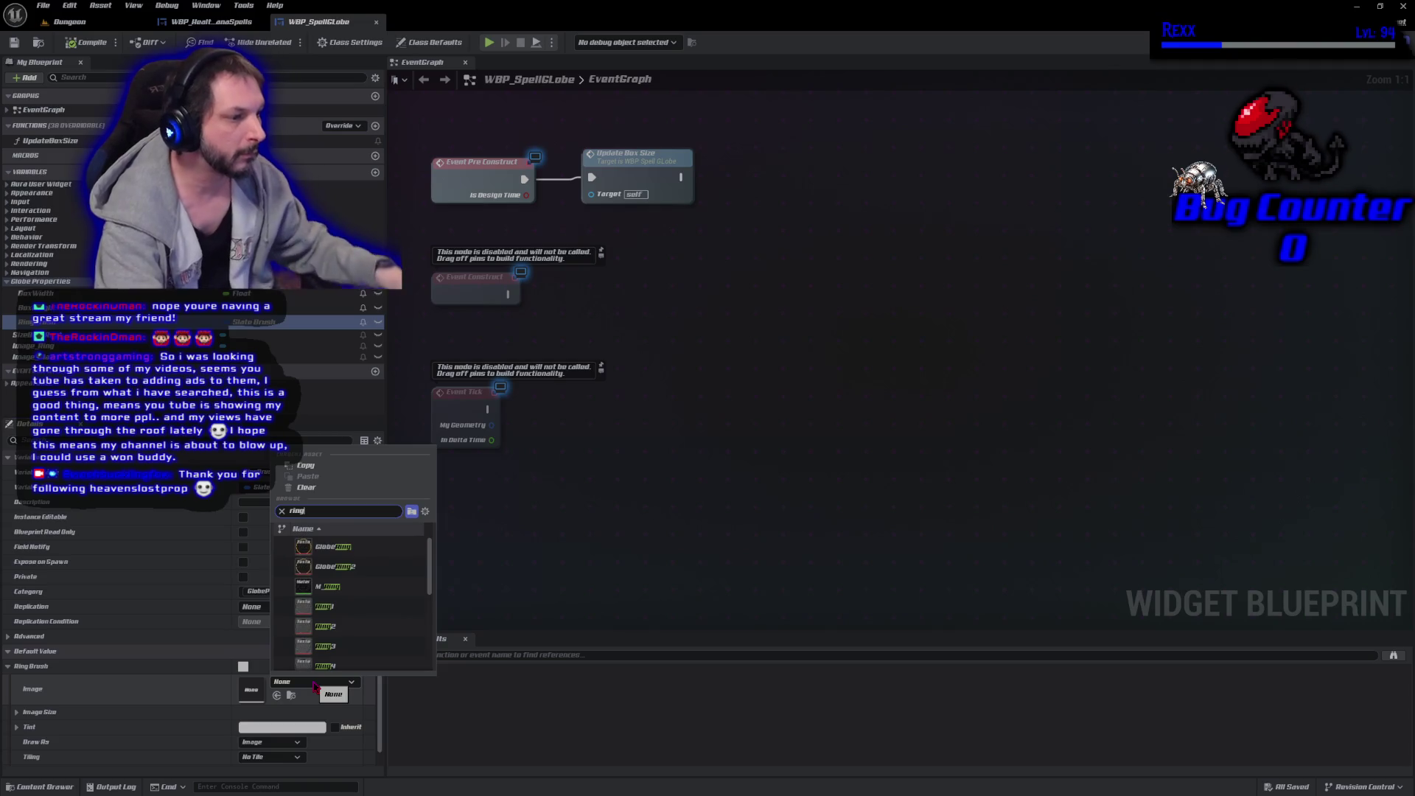
{"action": "scroll", "coordinate": [330, 592], "scroll_direction": "down", "scroll_amount": 2}
{"action": "scroll", "coordinate": [329, 593], "scroll_direction": "down", "scroll_amount": 4}
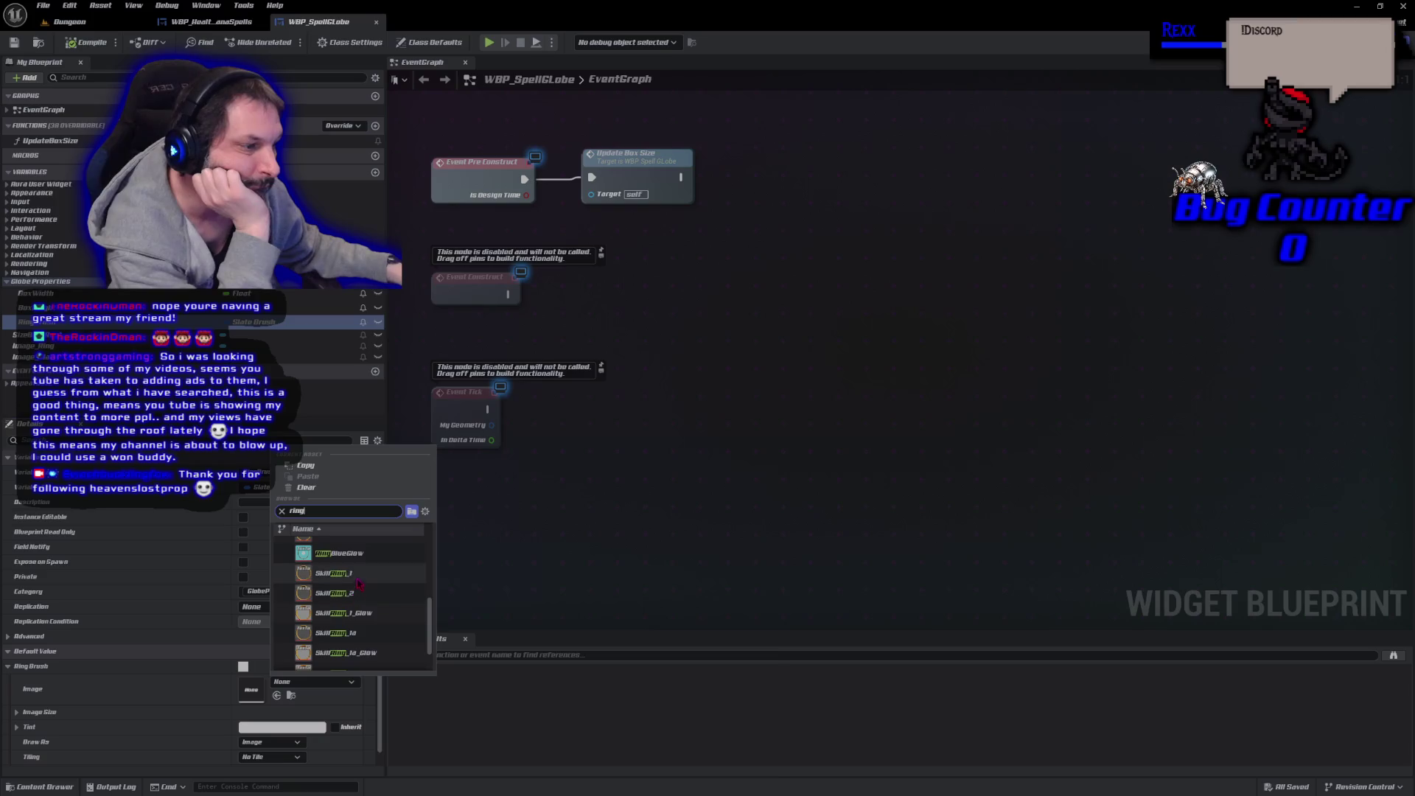
{"action": "left_click", "coordinate": [361, 573]}
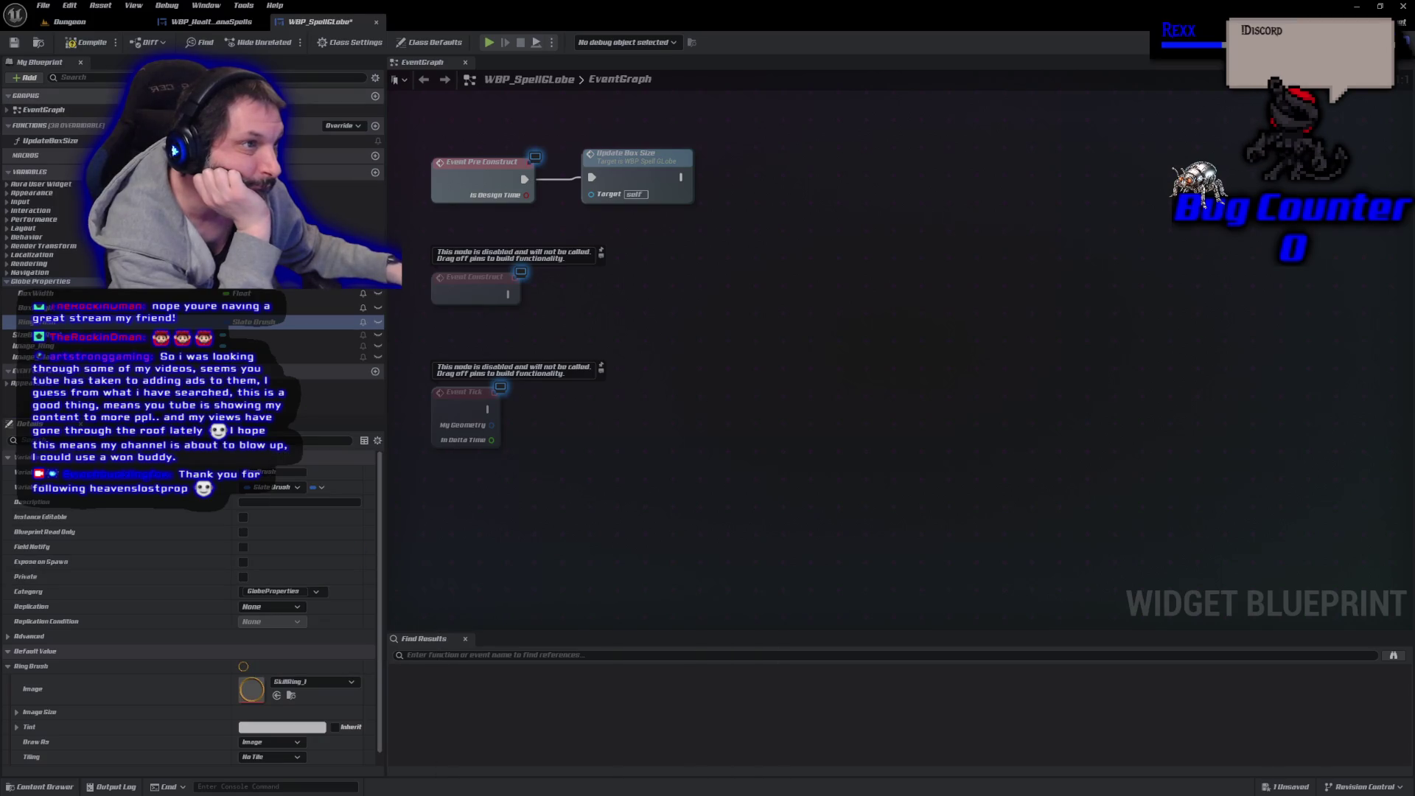
{"action": "left_click", "coordinate": [70, 43]}
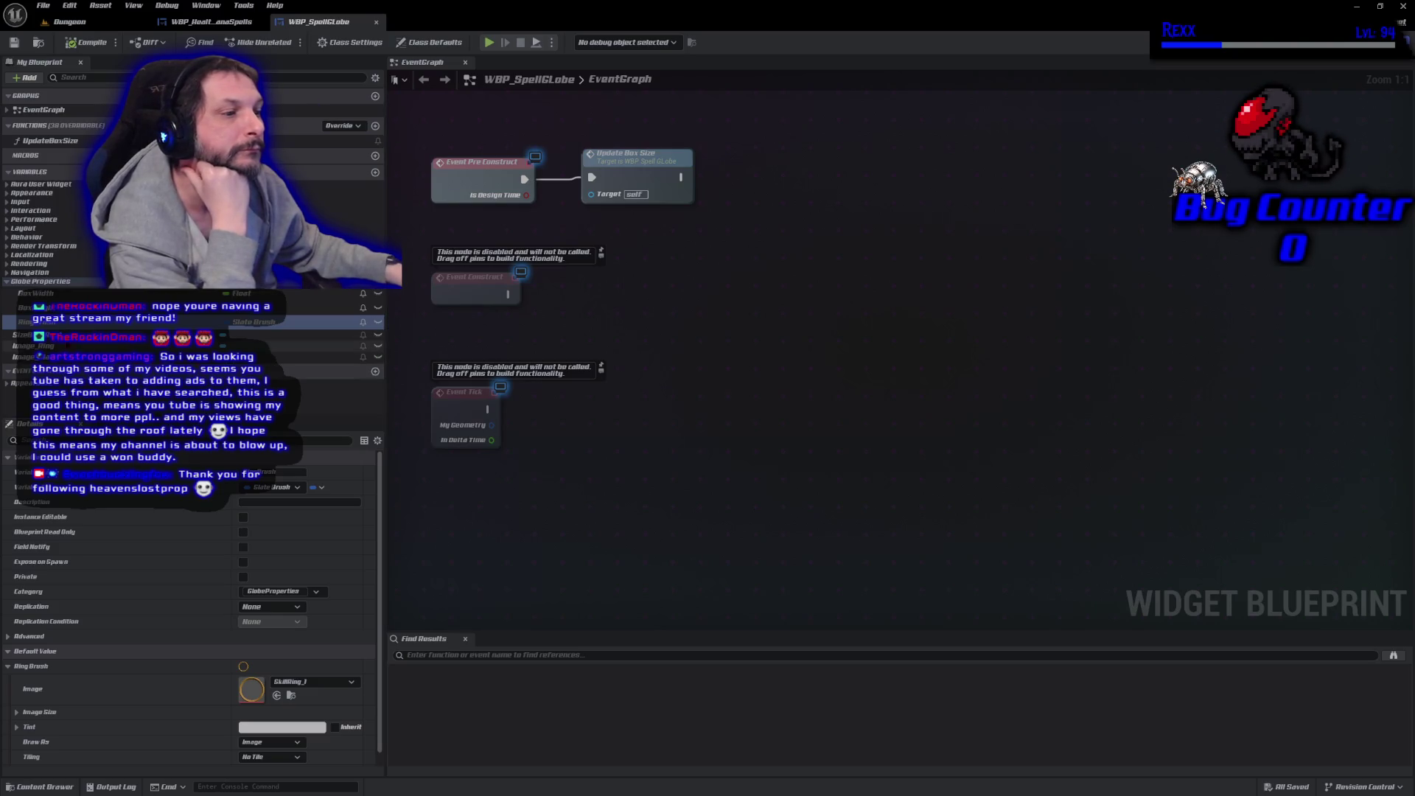
Add a Set Brush node for Image Ring with Ring Brush as its brush input.
{"action": "mouse_move", "coordinate": [34, 346]}
{"action": "left_mouse_down"}
{"action": "mouse_move", "coordinate": [416, 372]}
{"action": "mouse_move", "coordinate": [627, 280]}
{"action": "mouse_move", "coordinate": [660, 247]}
{"action": "mouse_move", "coordinate": [741, 244]}
{"action": "left_mouse_up"}
{"action": "type", "text": "set brush"}
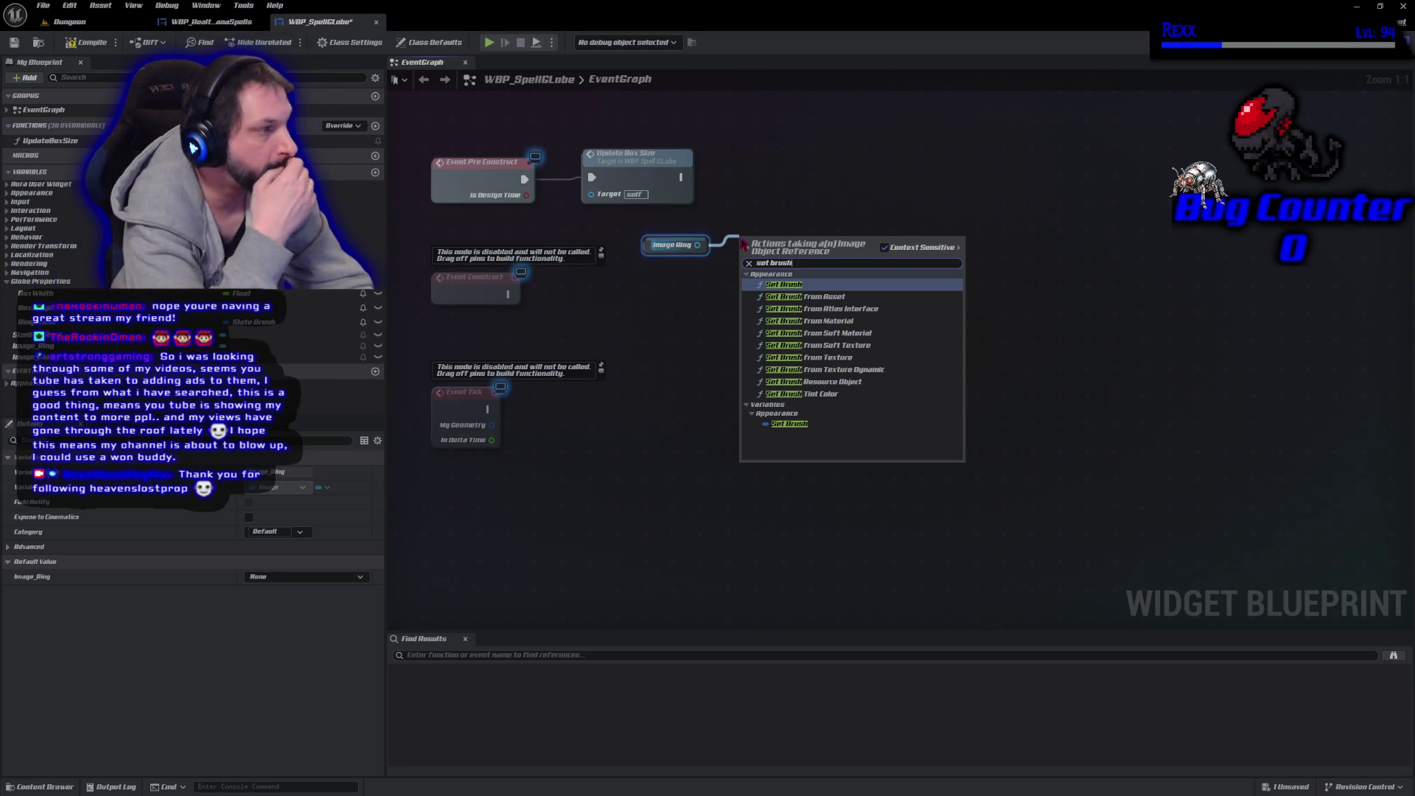
{"action": "key", "text": "Return"}
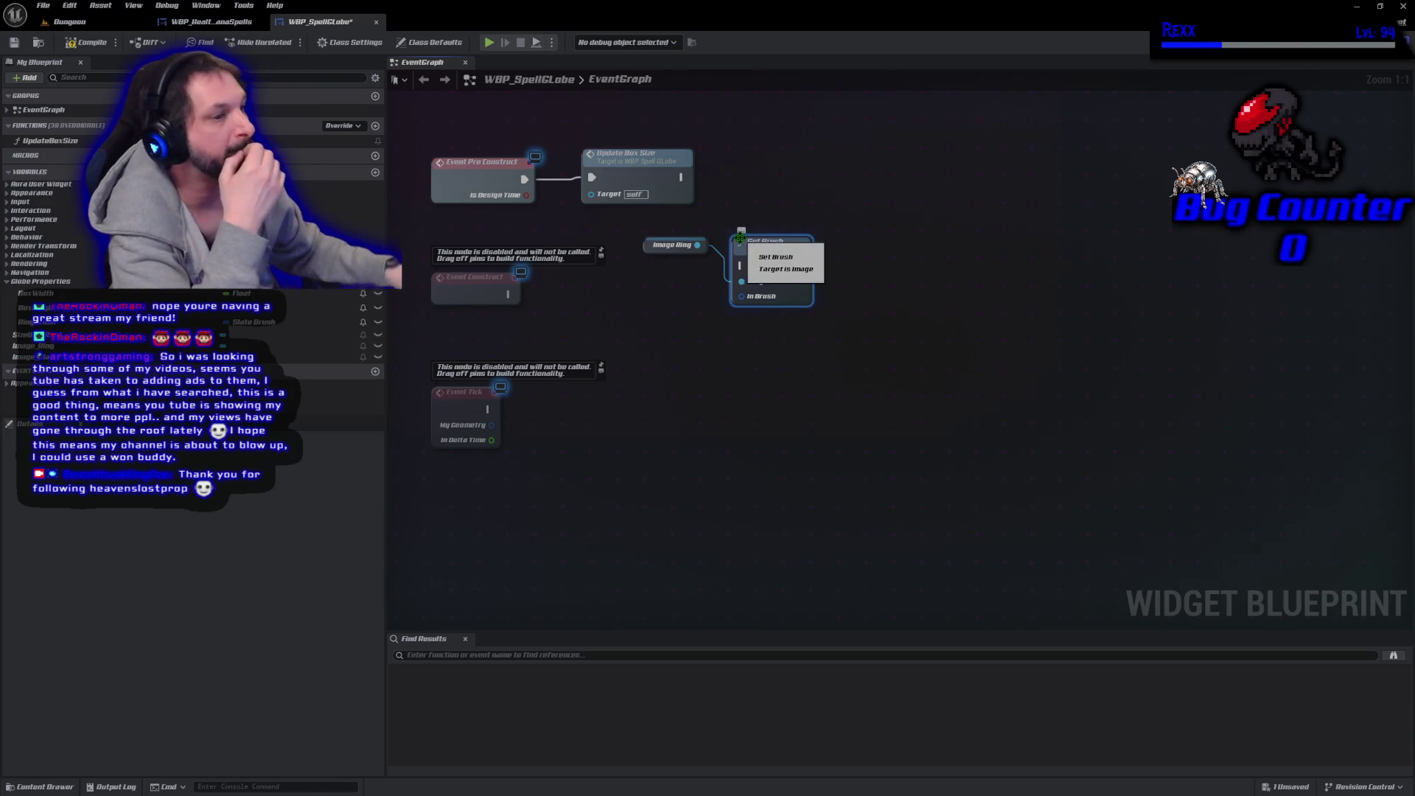
{"action": "left_click", "coordinate": [324, 346]}
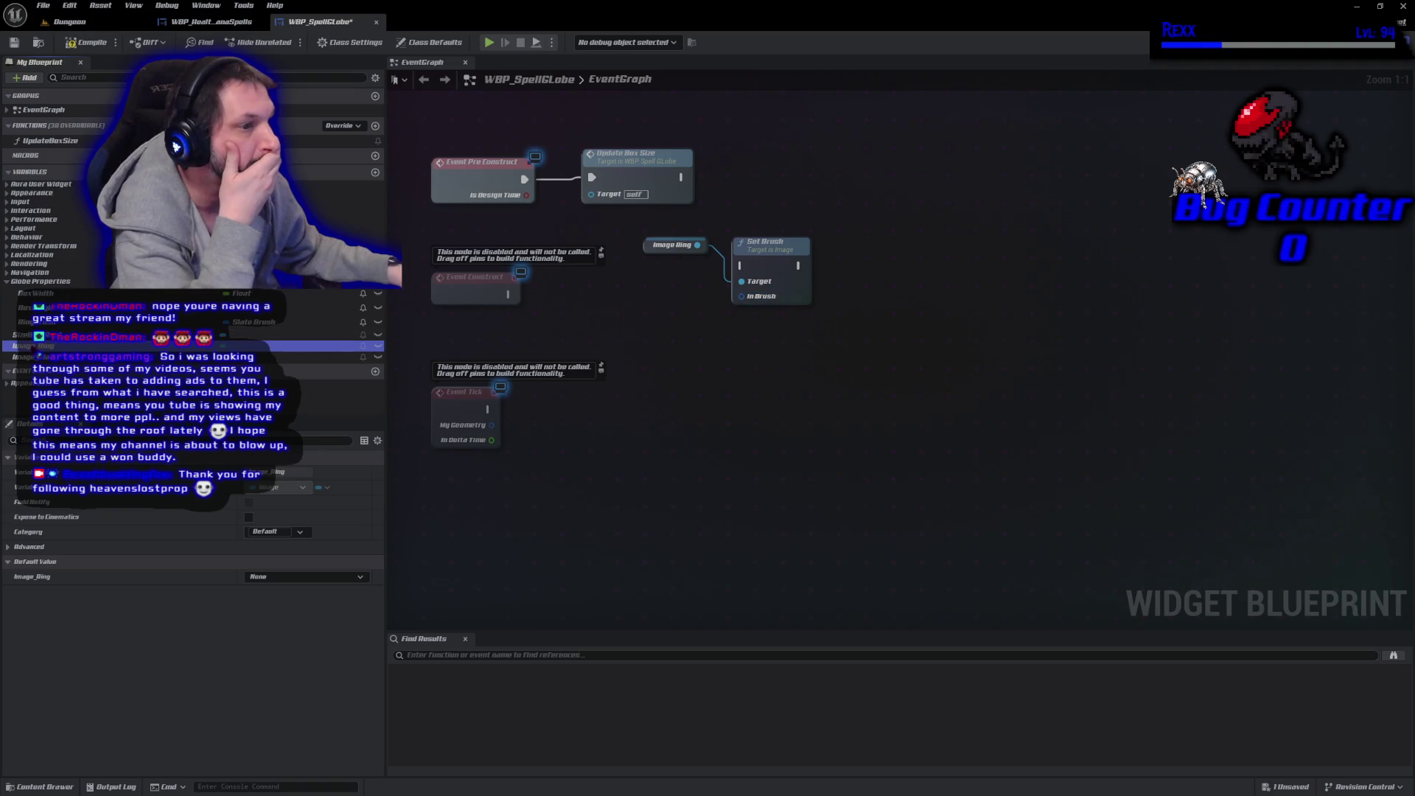
{"action": "mouse_move", "coordinate": [324, 346]}
{"action": "left_mouse_down"}
{"action": "mouse_move", "coordinate": [549, 345]}
{"action": "mouse_move", "coordinate": [730, 325]}
{"action": "mouse_move", "coordinate": [756, 304]}
{"action": "left_mouse_up"}
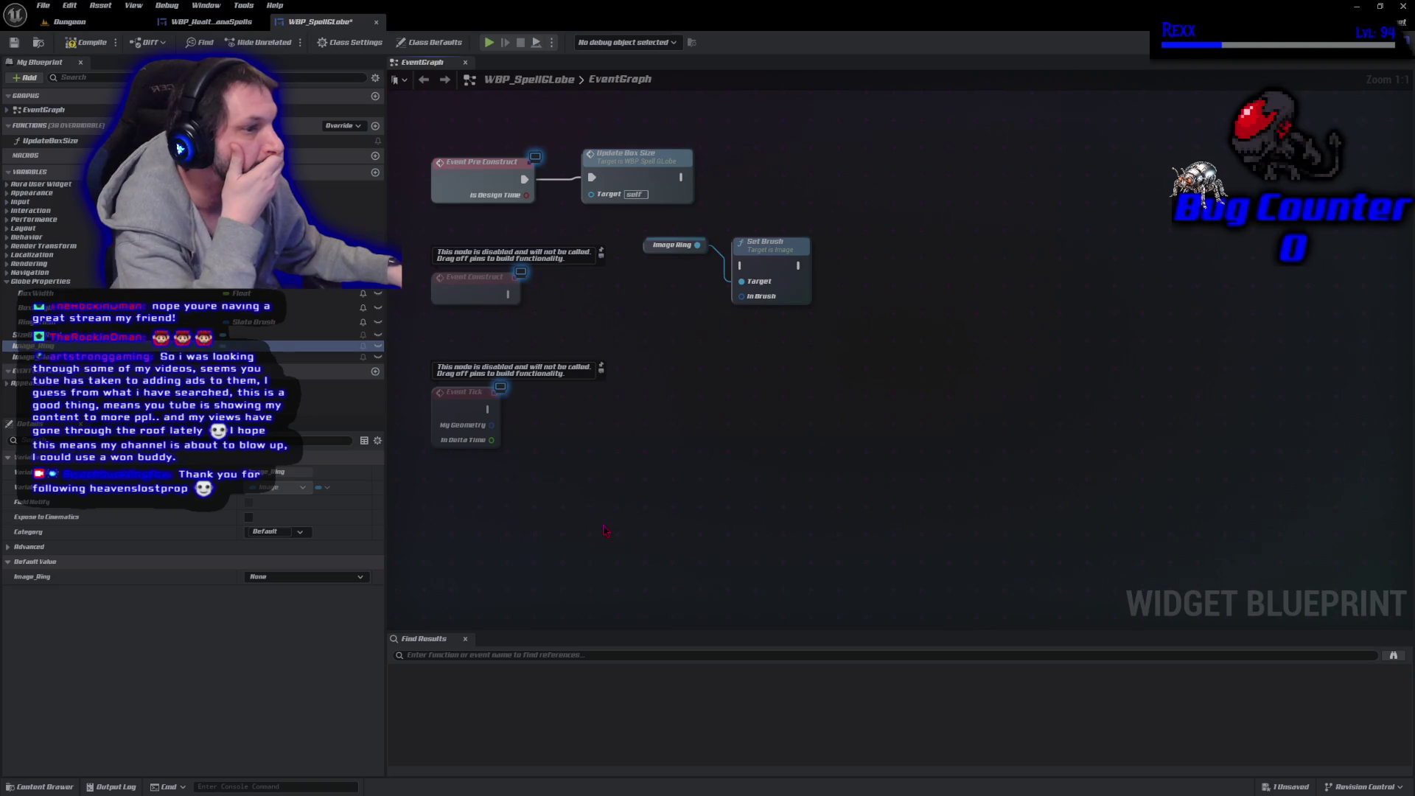
{"action": "mouse_move", "coordinate": [88, 322]}
{"action": "left_mouse_down"}
{"action": "mouse_move", "coordinate": [443, 324]}
{"action": "mouse_move", "coordinate": [776, 298]}
{"action": "left_mouse_up"}
Run Set Brush after Update Box Size, tidy its getter nodes, and compile and save.
{"action": "mouse_move", "coordinate": [680, 178]}
{"action": "left_mouse_down"}
{"action": "mouse_move", "coordinate": [710, 193]}
{"action": "mouse_move", "coordinate": [740, 264]}
{"action": "mouse_move", "coordinate": [840, 169]}
{"action": "left_mouse_up"}
{"action": "left_click_drag", "start_coordinate": [669, 248], "coordinate": [731, 205]}
{"action": "left_click_drag", "start_coordinate": [628, 293], "coordinate": [724, 223]}
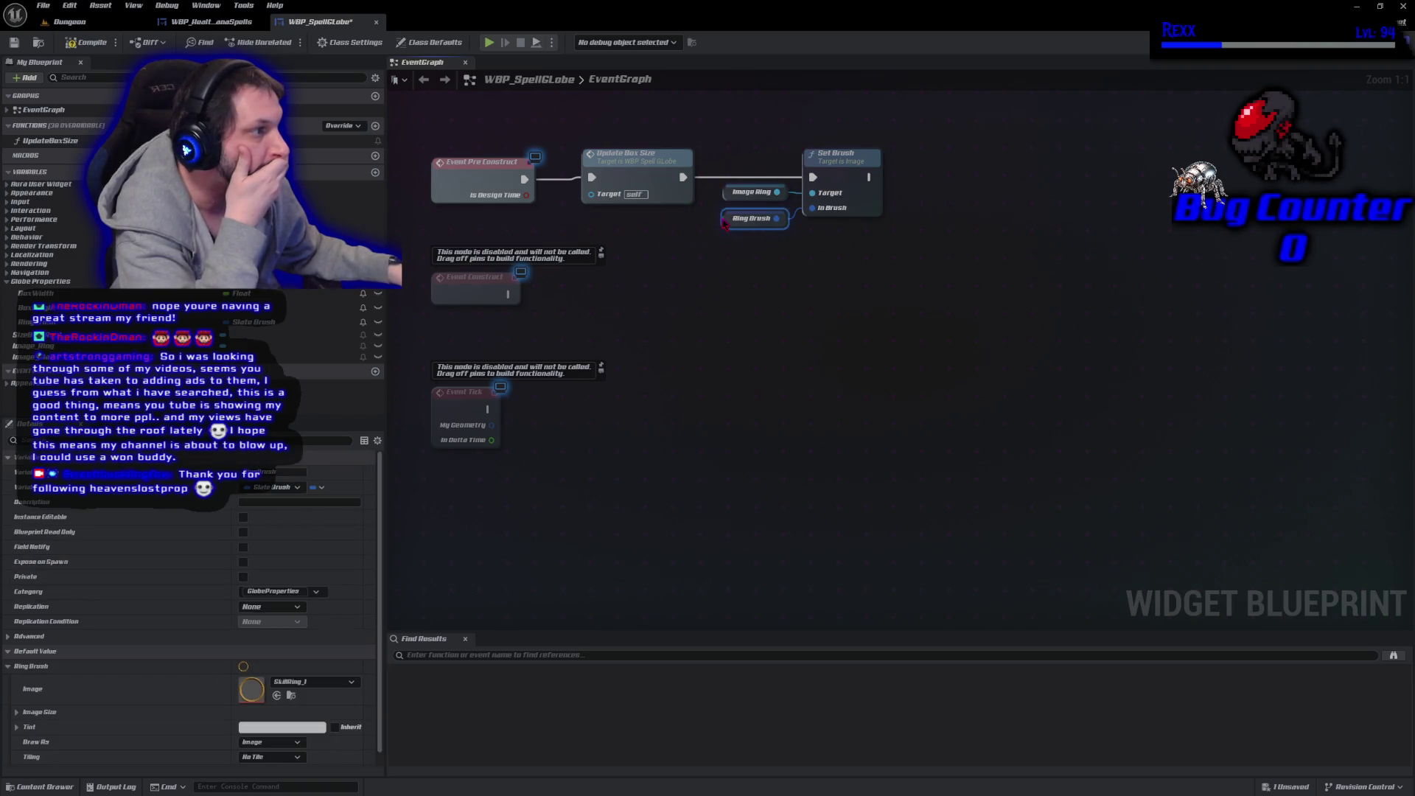
{"action": "left_click", "coordinate": [86, 43]}
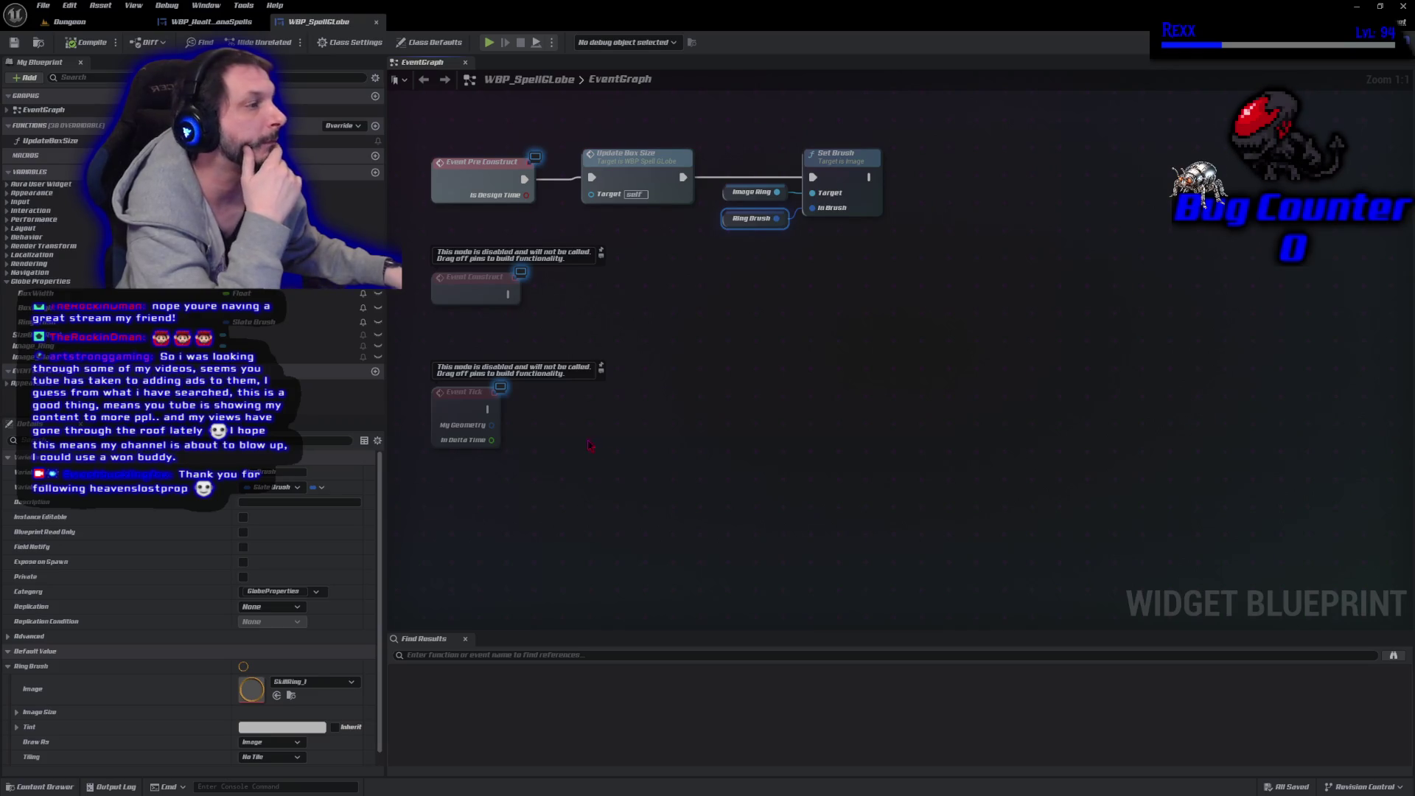
{"action": "left_click_drag", "start_coordinate": [743, 136], "coordinate": [885, 266]}
Collapse the Set Brush nodes into an UpdateRingBrush function lined up after Update Box Size.
{"action": "right_click", "coordinate": [837, 177]}
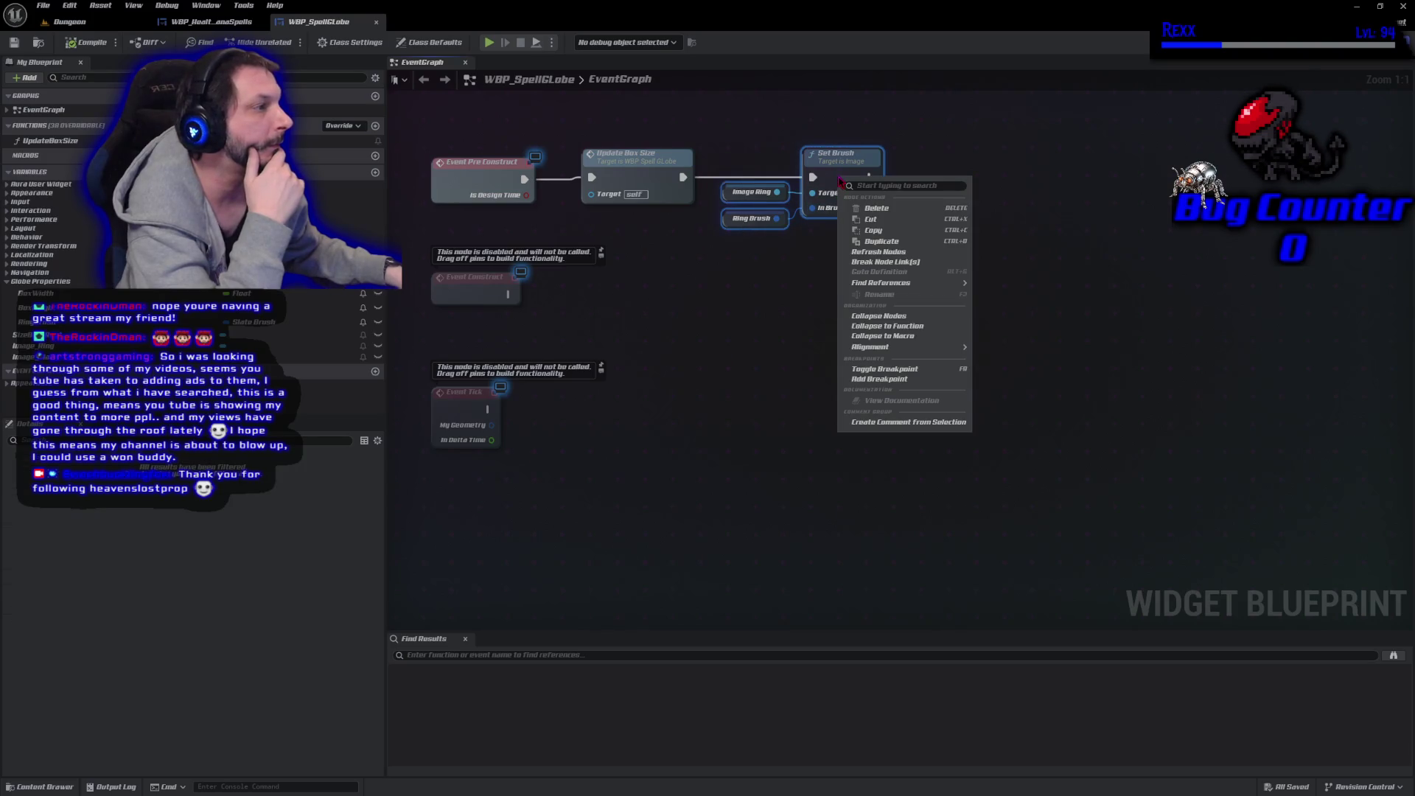
{"action": "left_click", "coordinate": [888, 326]}
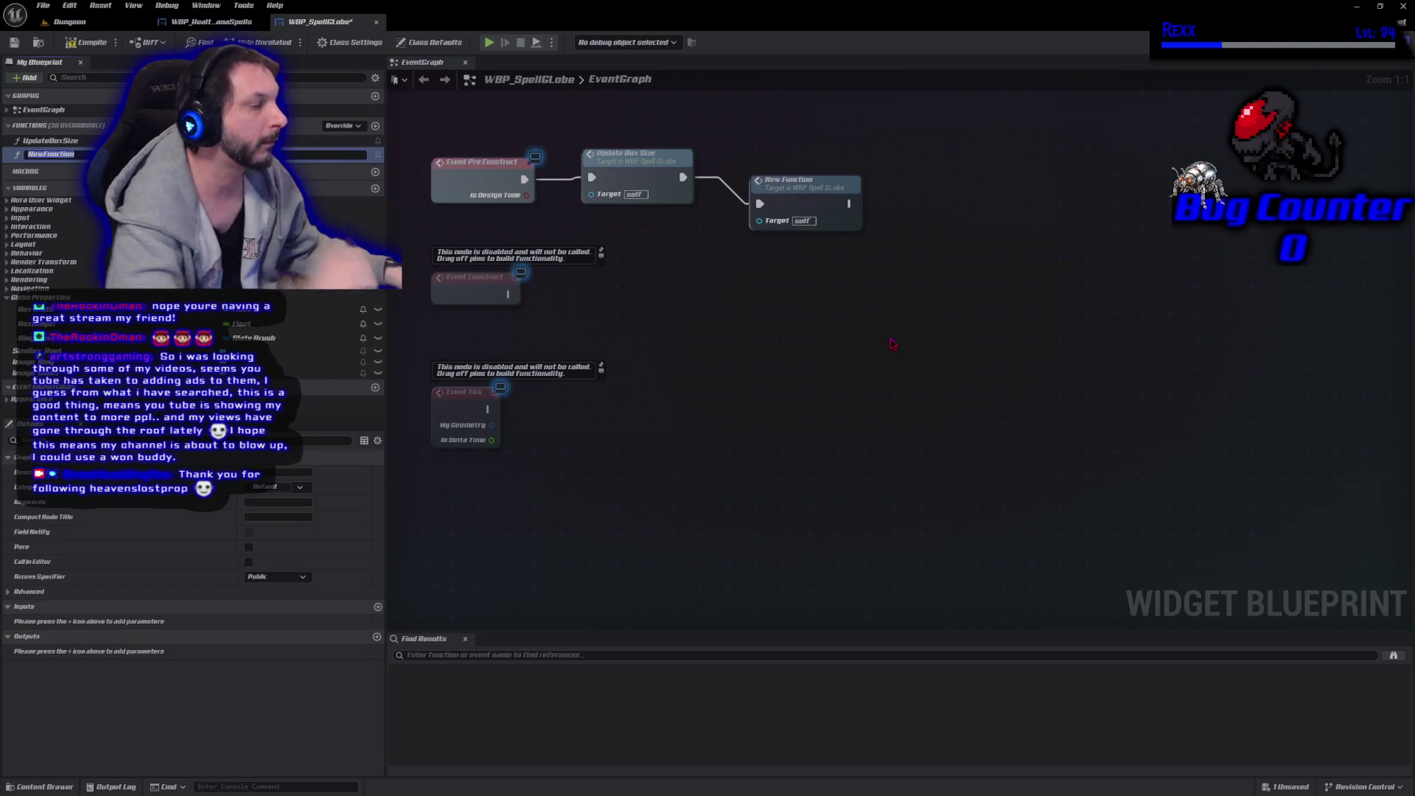
{"action": "type", "text": "UpdateRingBrush"}
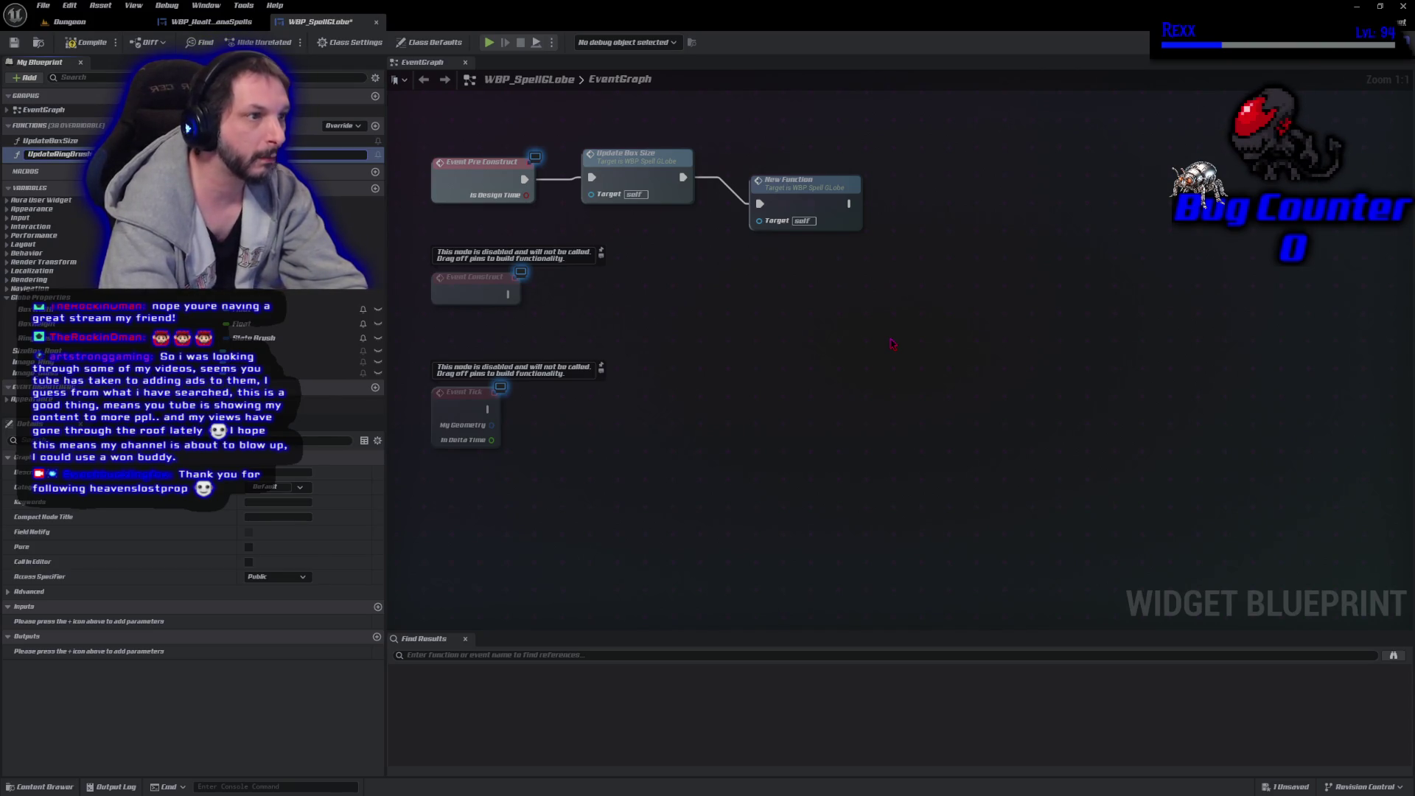
{"action": "key", "text": "Return"}
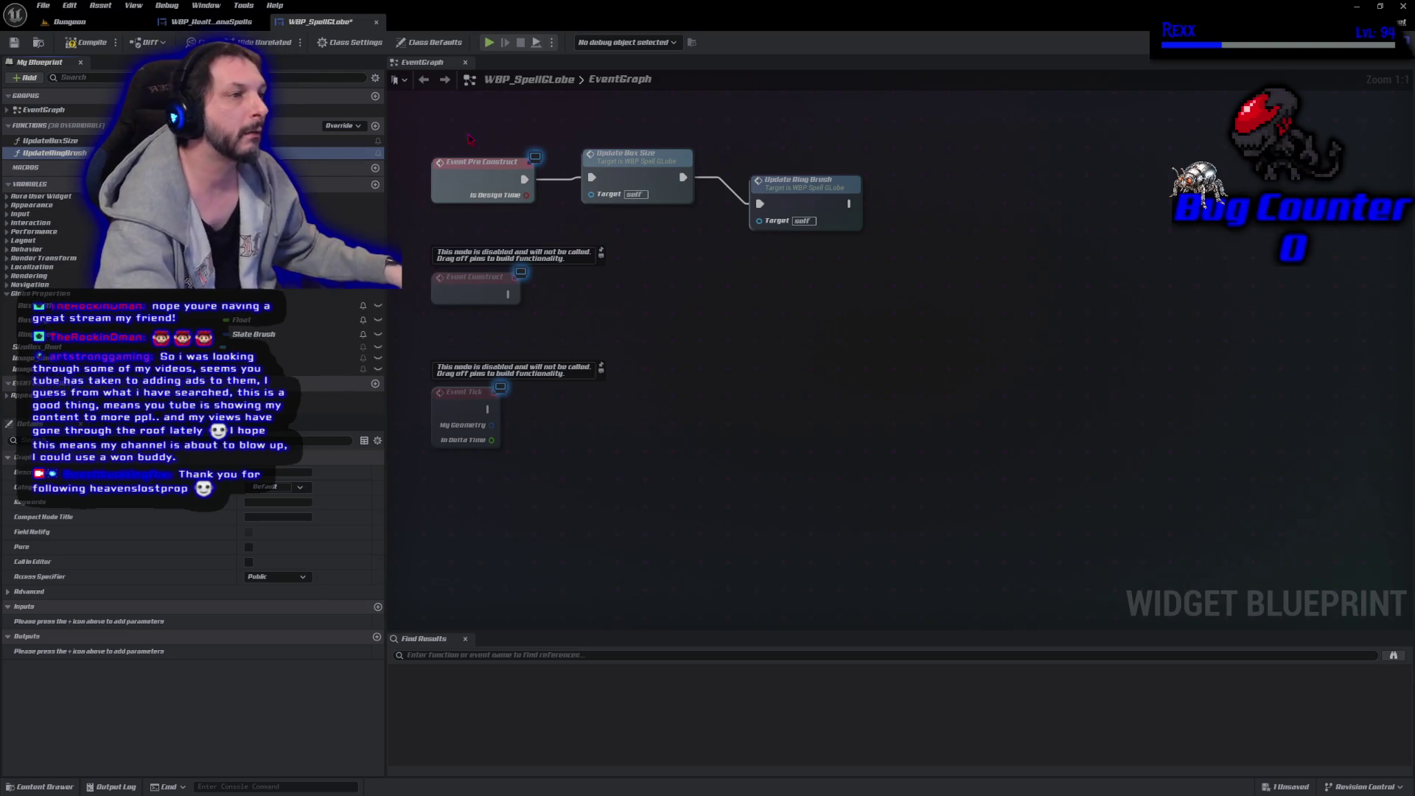
{"action": "left_click_drag", "start_coordinate": [797, 207], "coordinate": [769, 180]}
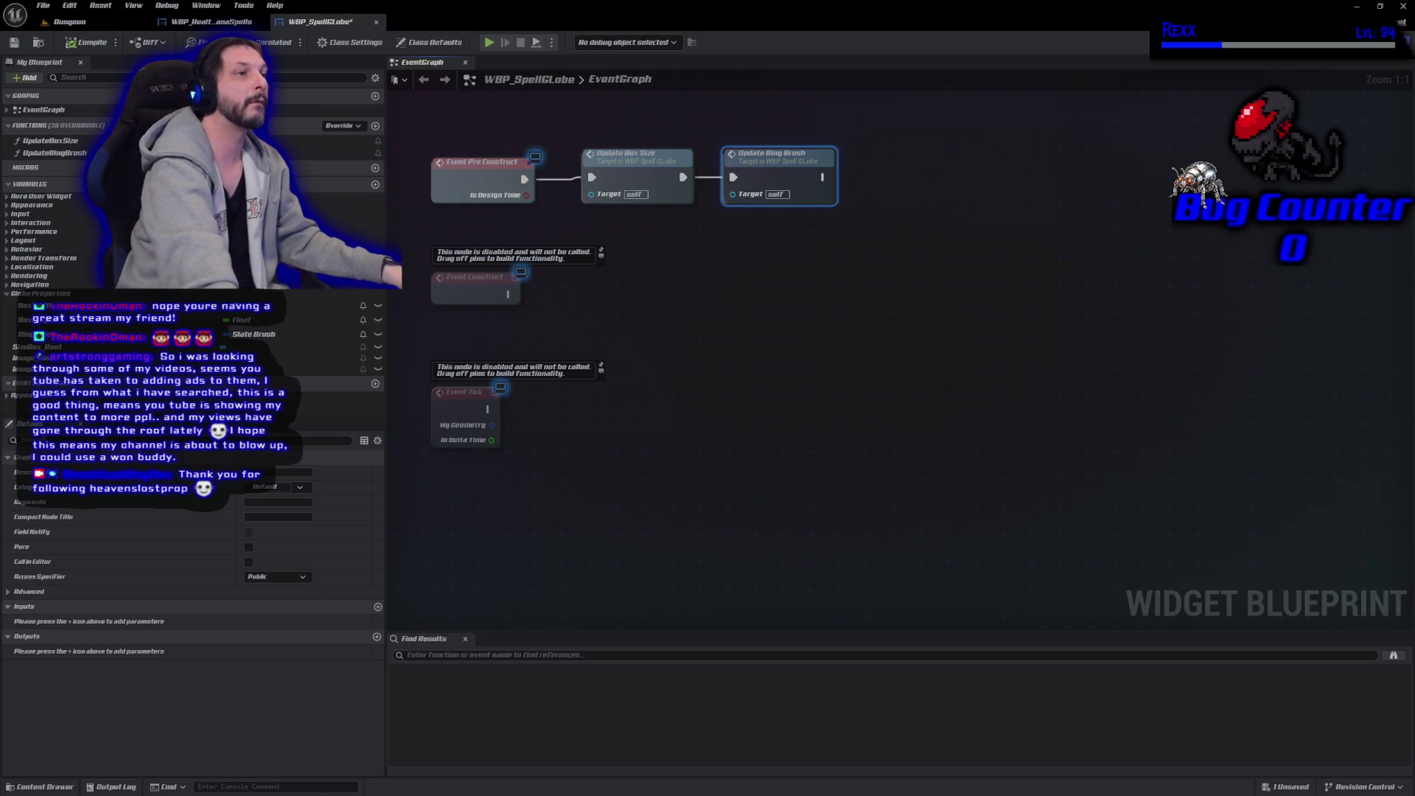
{"action": "left_click", "coordinate": [1356, 42]}
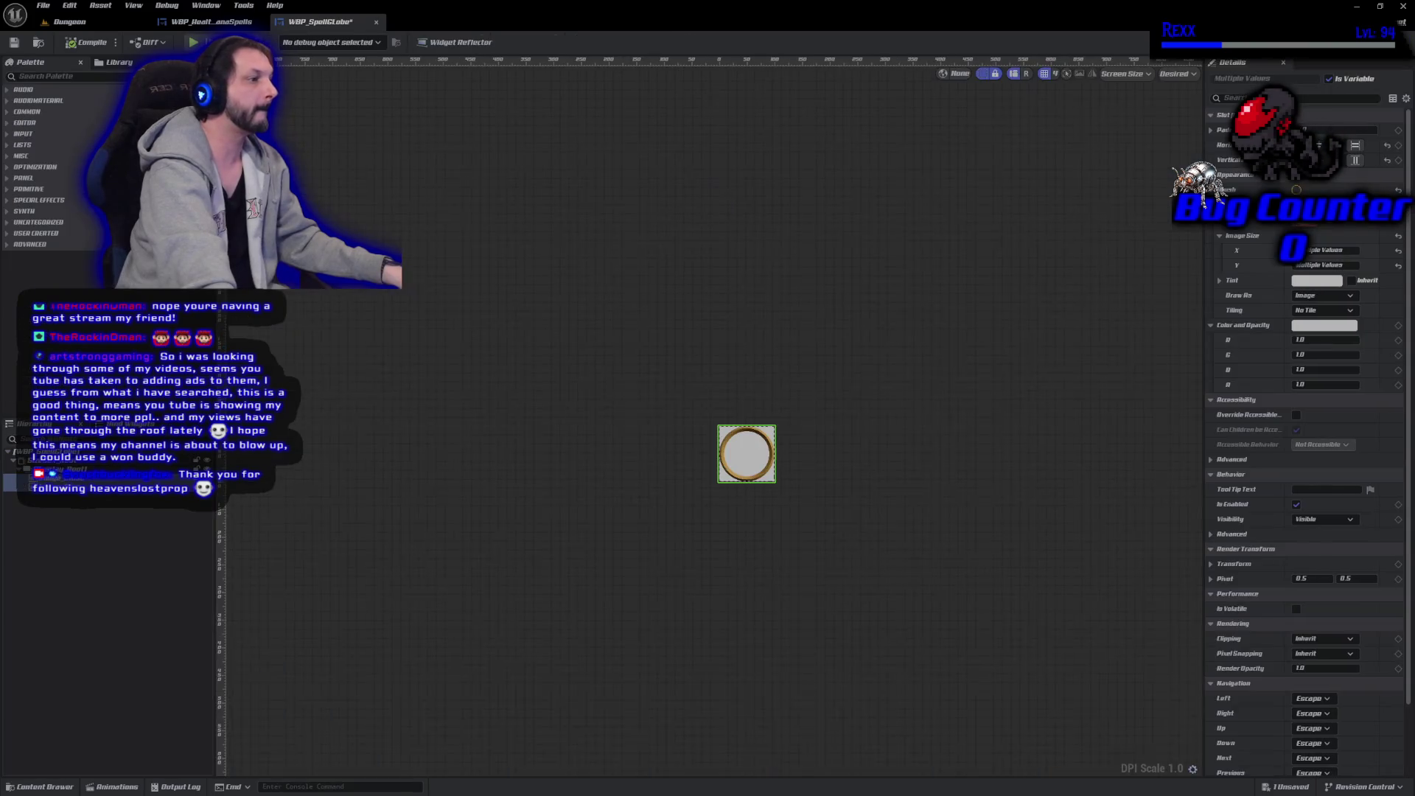
Select Image_Glass in the Designer and bring up its Brush Image asset choices.
{"action": "left_click", "coordinate": [1393, 42]}
{"action": "left_click", "coordinate": [430, 42]}
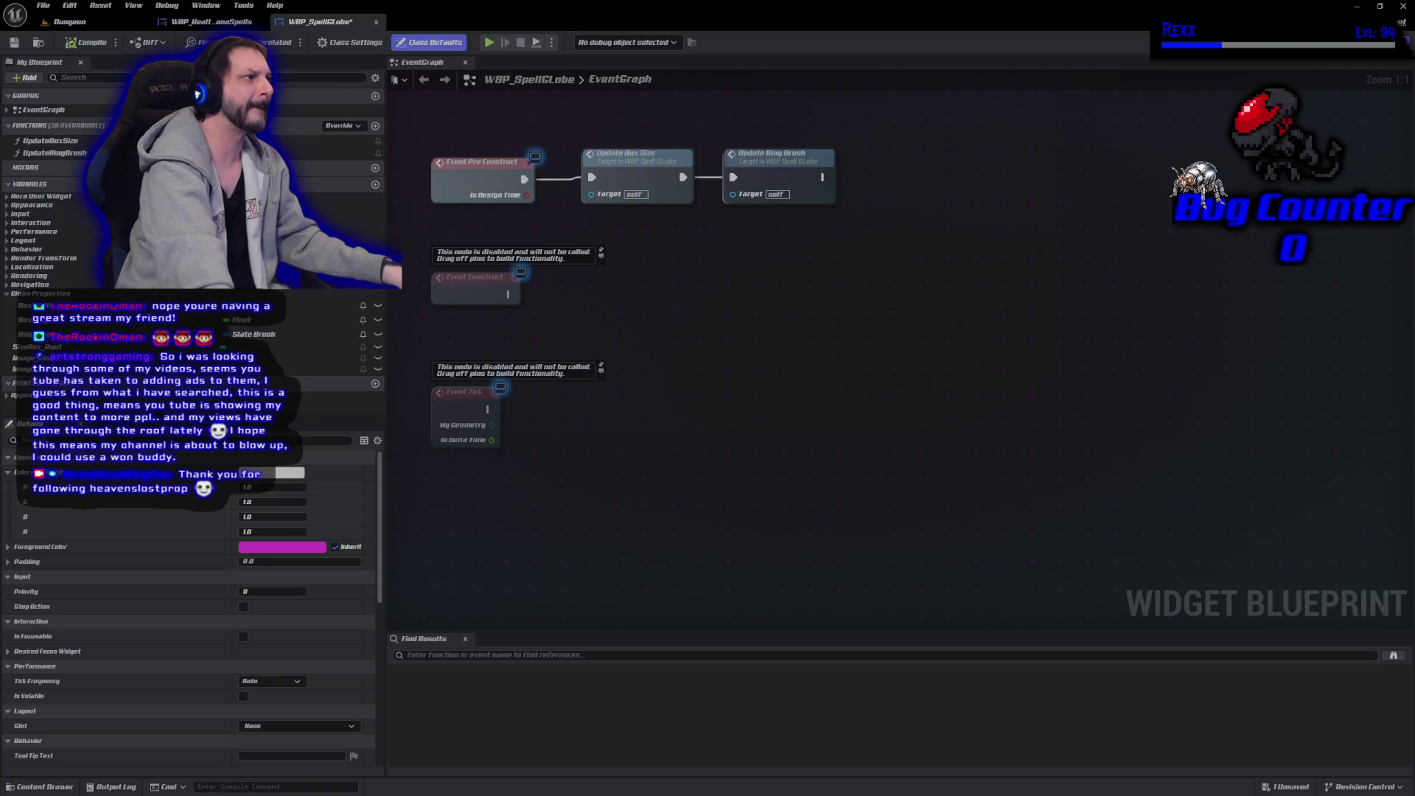
{"action": "left_click", "coordinate": [1359, 42]}
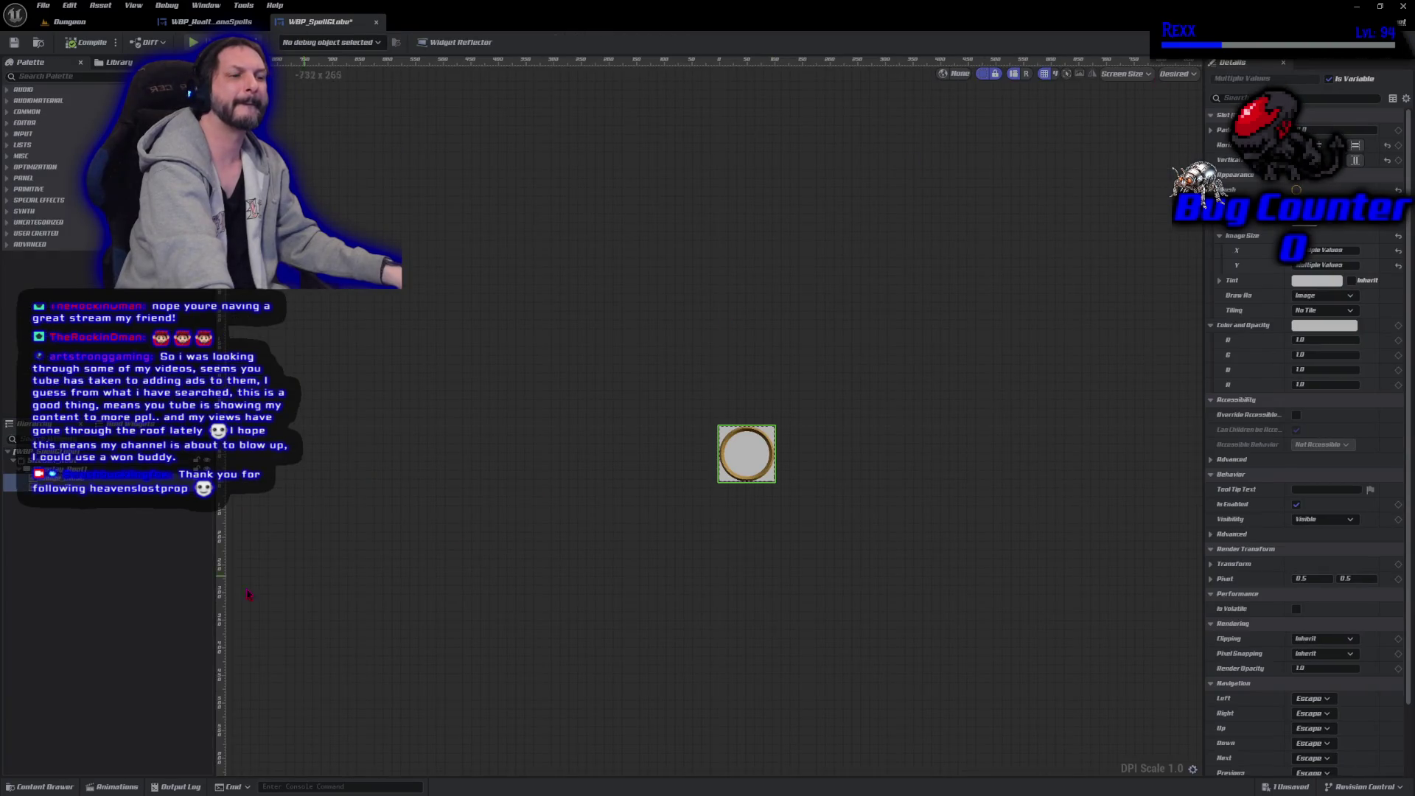
{"action": "left_click", "coordinate": [746, 457]}
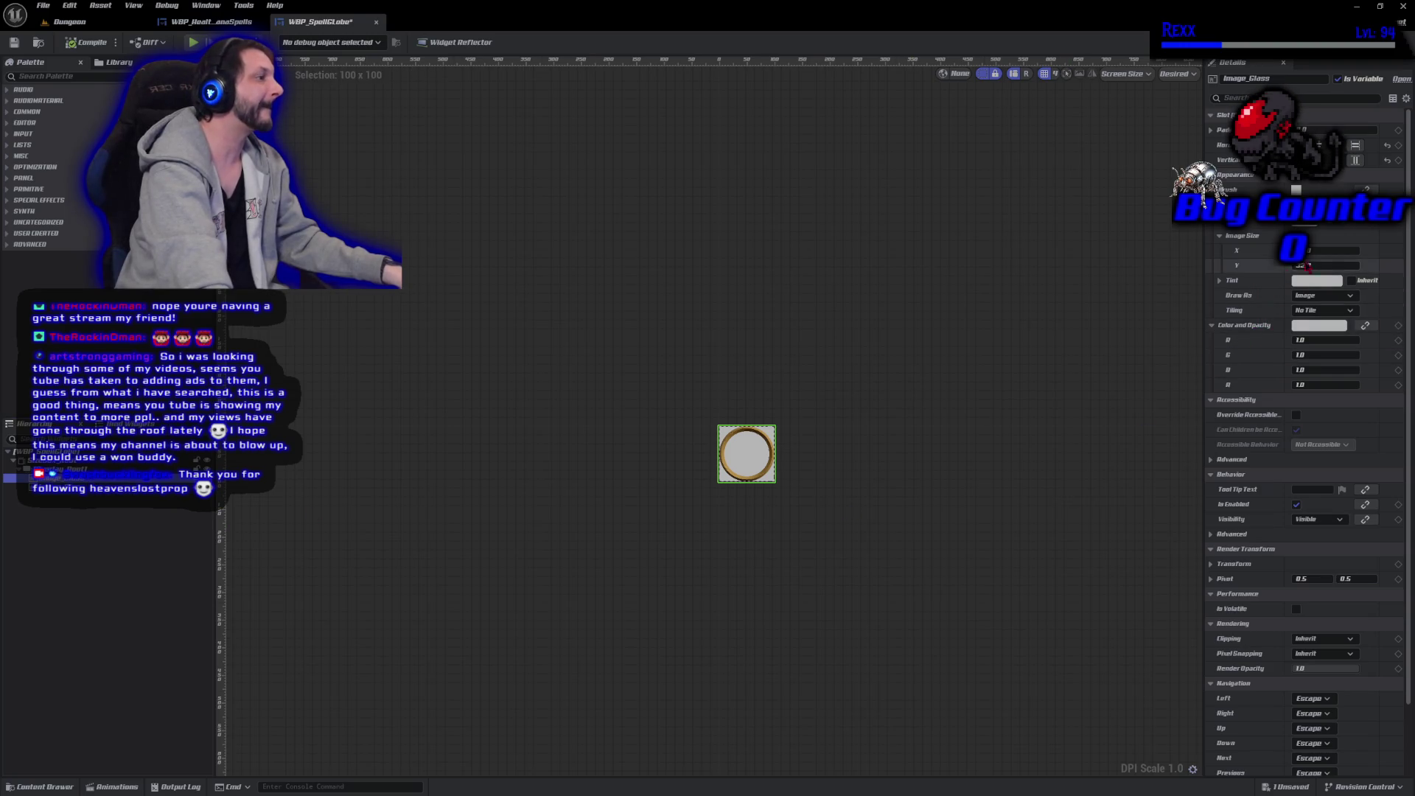
{"action": "left_click", "coordinate": [1327, 213]}
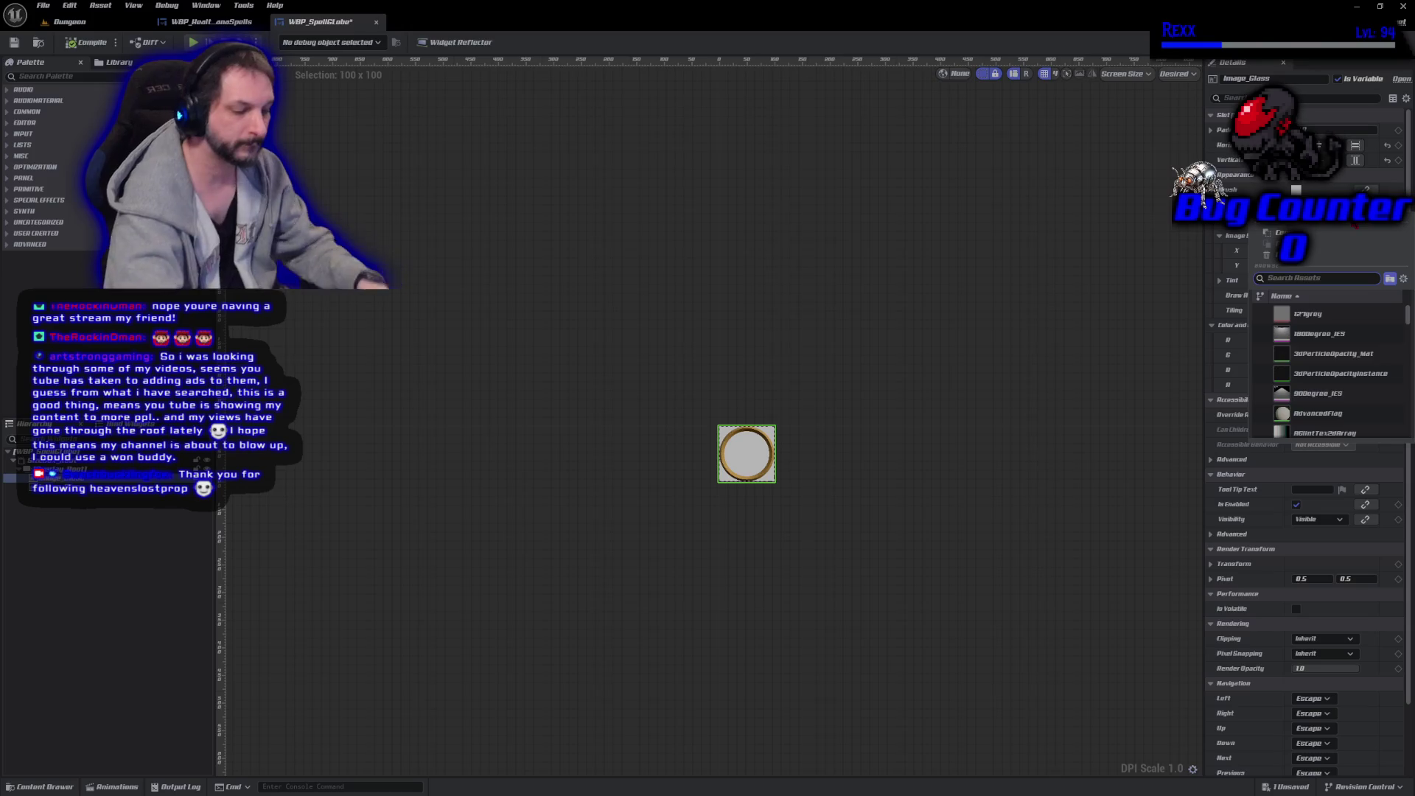
Set the Image_Glass brush image to MI_EmptyGlobe and save the widget blueprint.
{"action": "type", "text": "MI_em"}
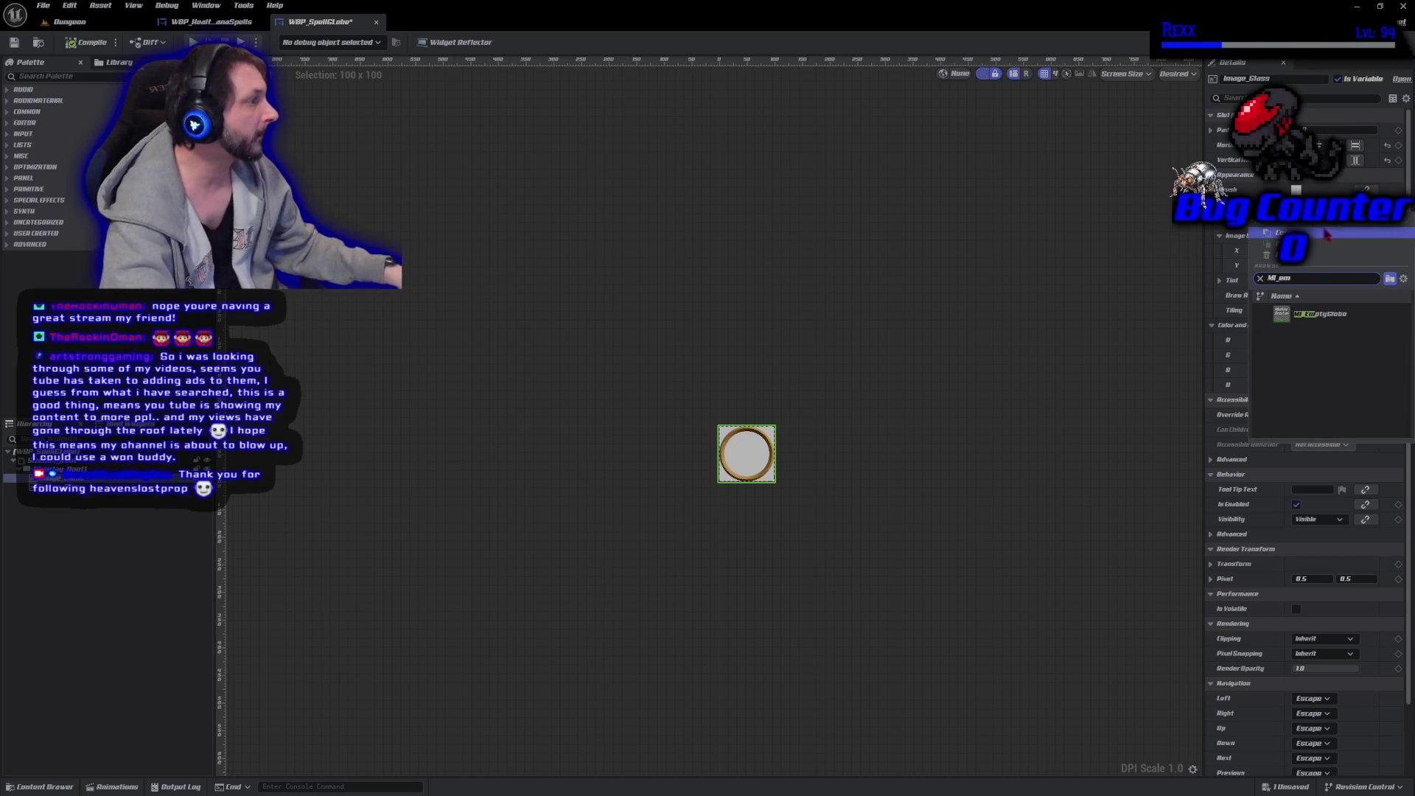
{"action": "left_click", "coordinate": [1343, 315]}
{"action": "scroll", "coordinate": [767, 505], "scroll_direction": "up", "scroll_amount": 5}
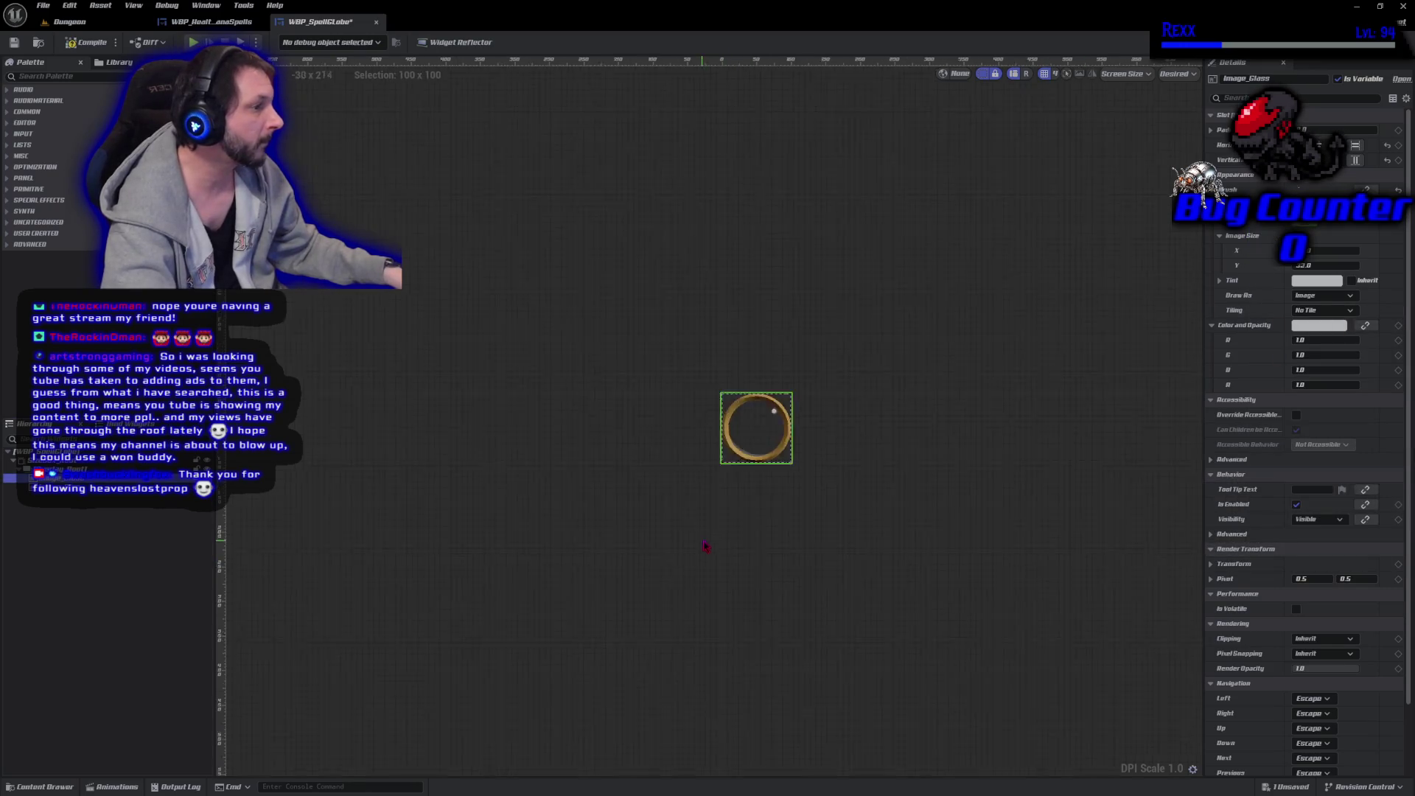
{"action": "mouse_move", "coordinate": [822, 419]}
{"action": "left_mouse_down"}
{"action": "mouse_move", "coordinate": [774, 499]}
{"action": "mouse_move", "coordinate": [767, 578]}
{"action": "mouse_move", "coordinate": [888, 730]}
{"action": "mouse_move", "coordinate": [954, 777]}
{"action": "mouse_move", "coordinate": [909, 755]}
{"action": "mouse_move", "coordinate": [849, 672]}
{"action": "left_mouse_up"}
{"action": "scroll", "coordinate": [768, 578], "scroll_direction": "up", "scroll_amount": 3}
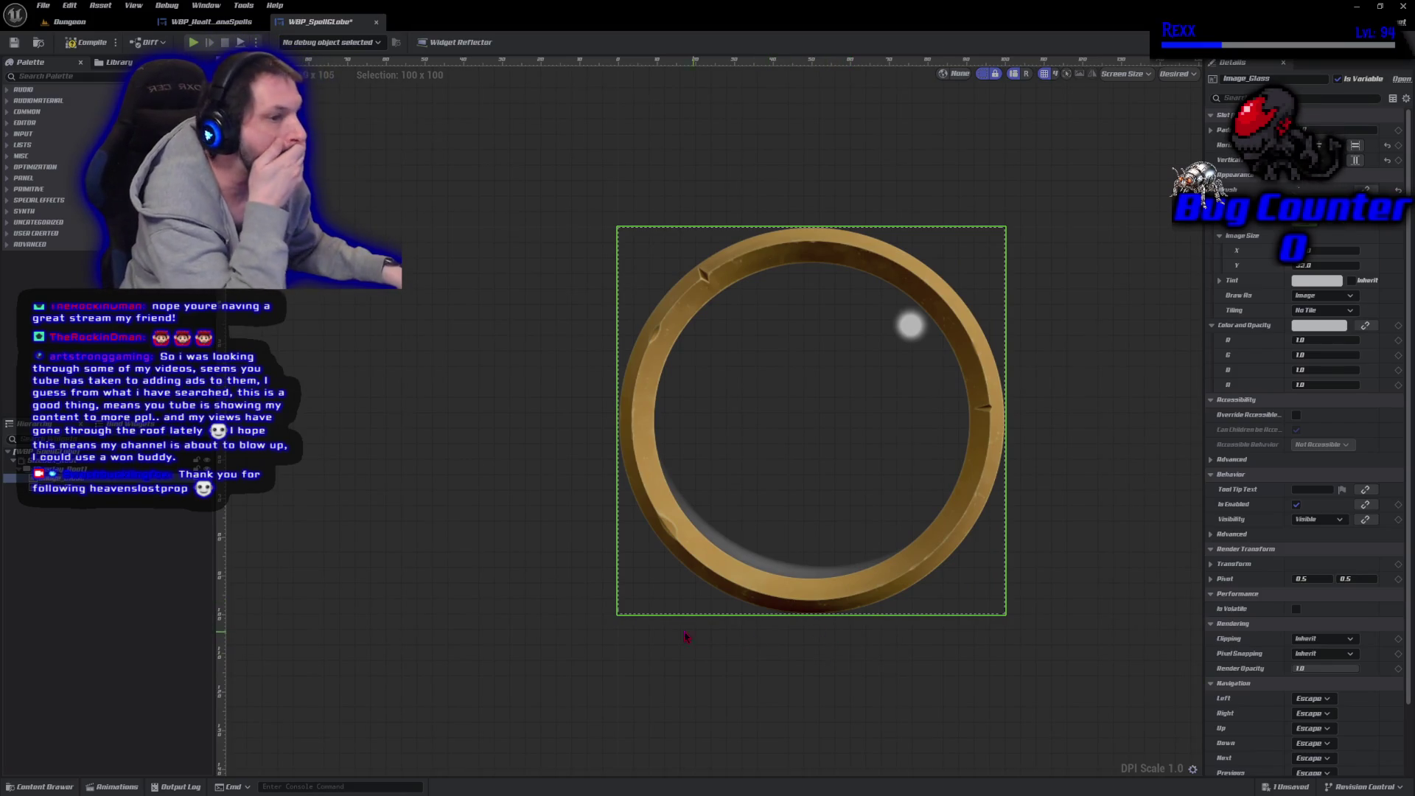
{"action": "key", "text": "ctrl+s"}
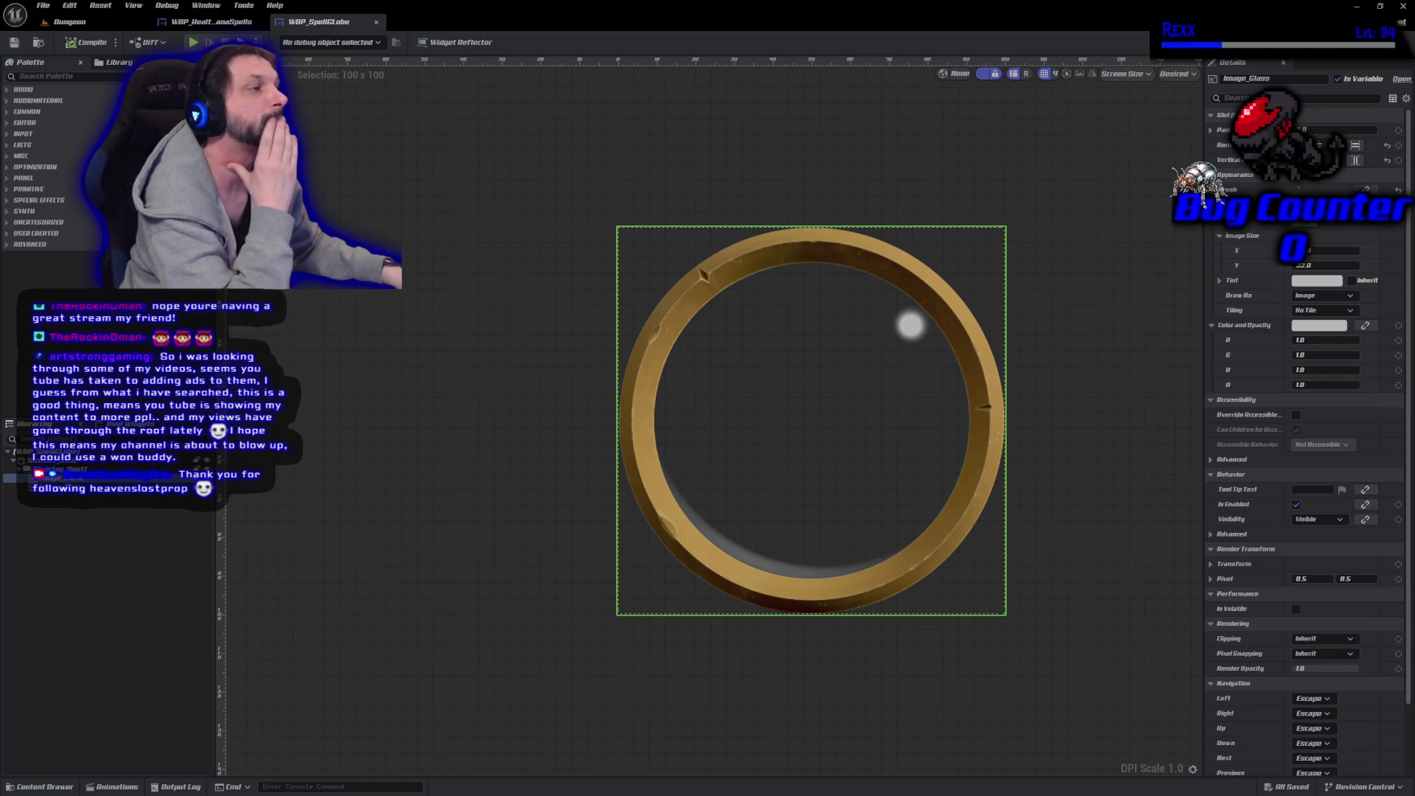
{"action": "left_click", "coordinate": [1386, 42]}
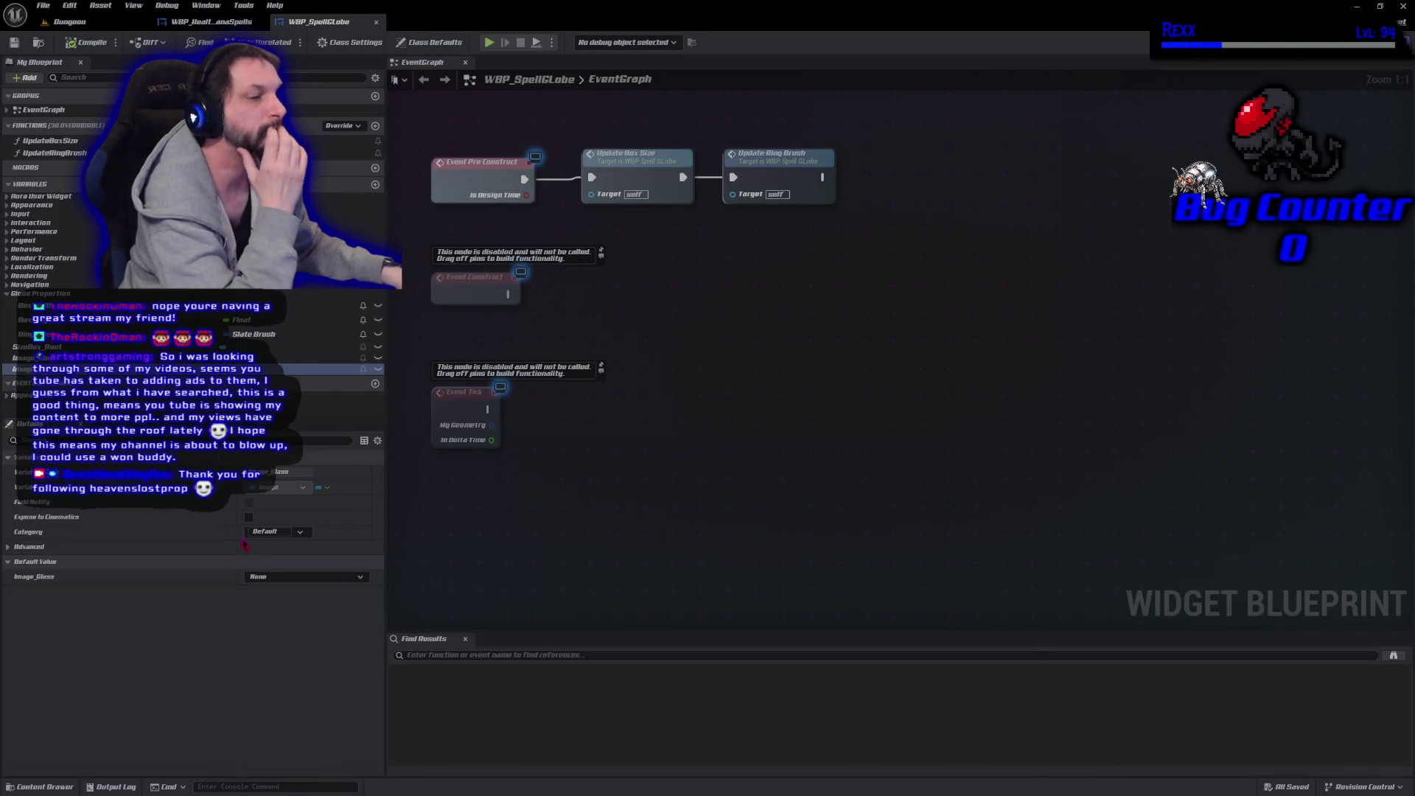
Place an Image Ring getter and cast it with a Slot as Overlay Slot node.
{"action": "left_click", "coordinate": [36, 347]}
{"action": "mouse_move", "coordinate": [37, 358]}
{"action": "left_mouse_down"}
{"action": "mouse_move", "coordinate": [783, 271]}
{"action": "mouse_move", "coordinate": [794, 249]}
{"action": "left_mouse_up"}
{"action": "left_click", "coordinate": [794, 251]}
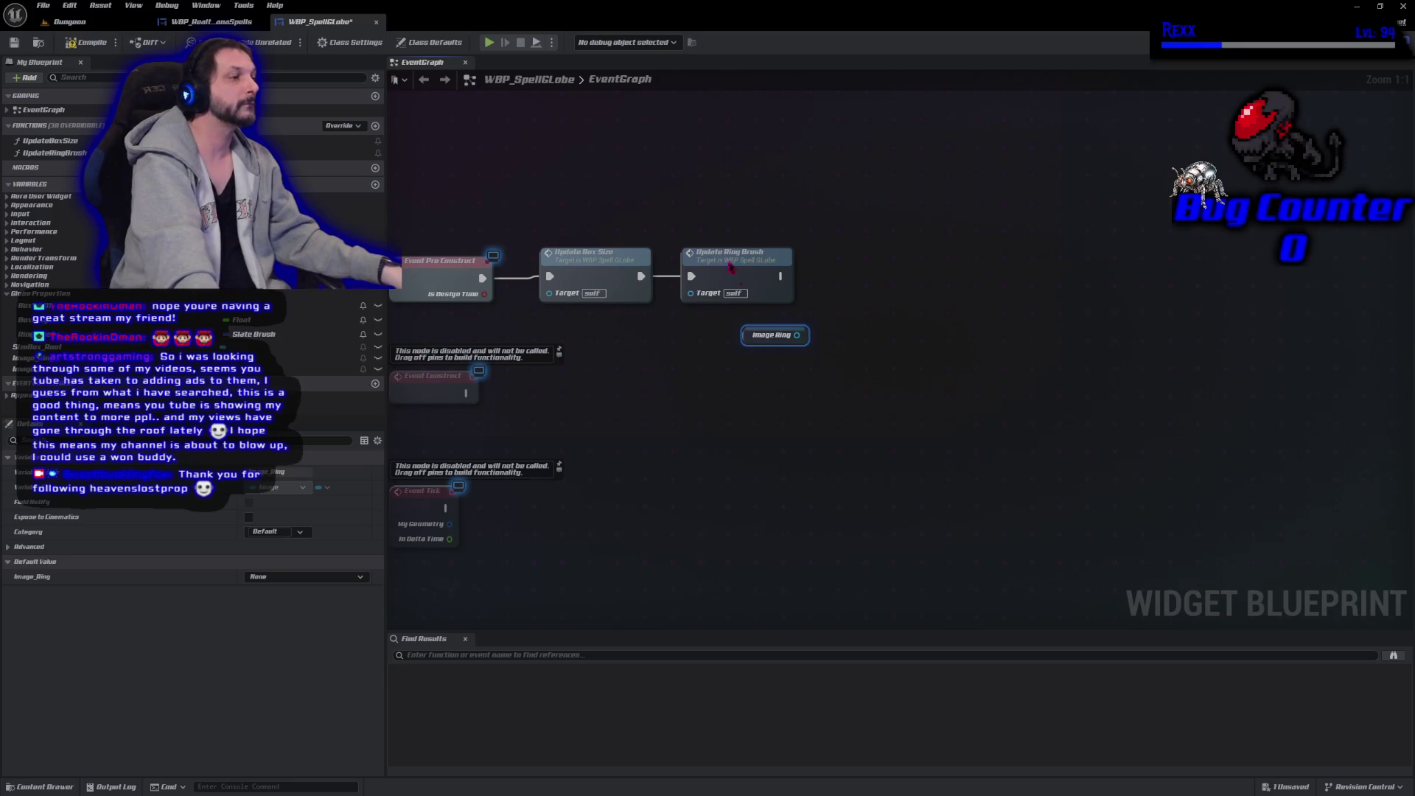
{"action": "left_click_drag", "start_coordinate": [799, 332], "coordinate": [837, 322]}
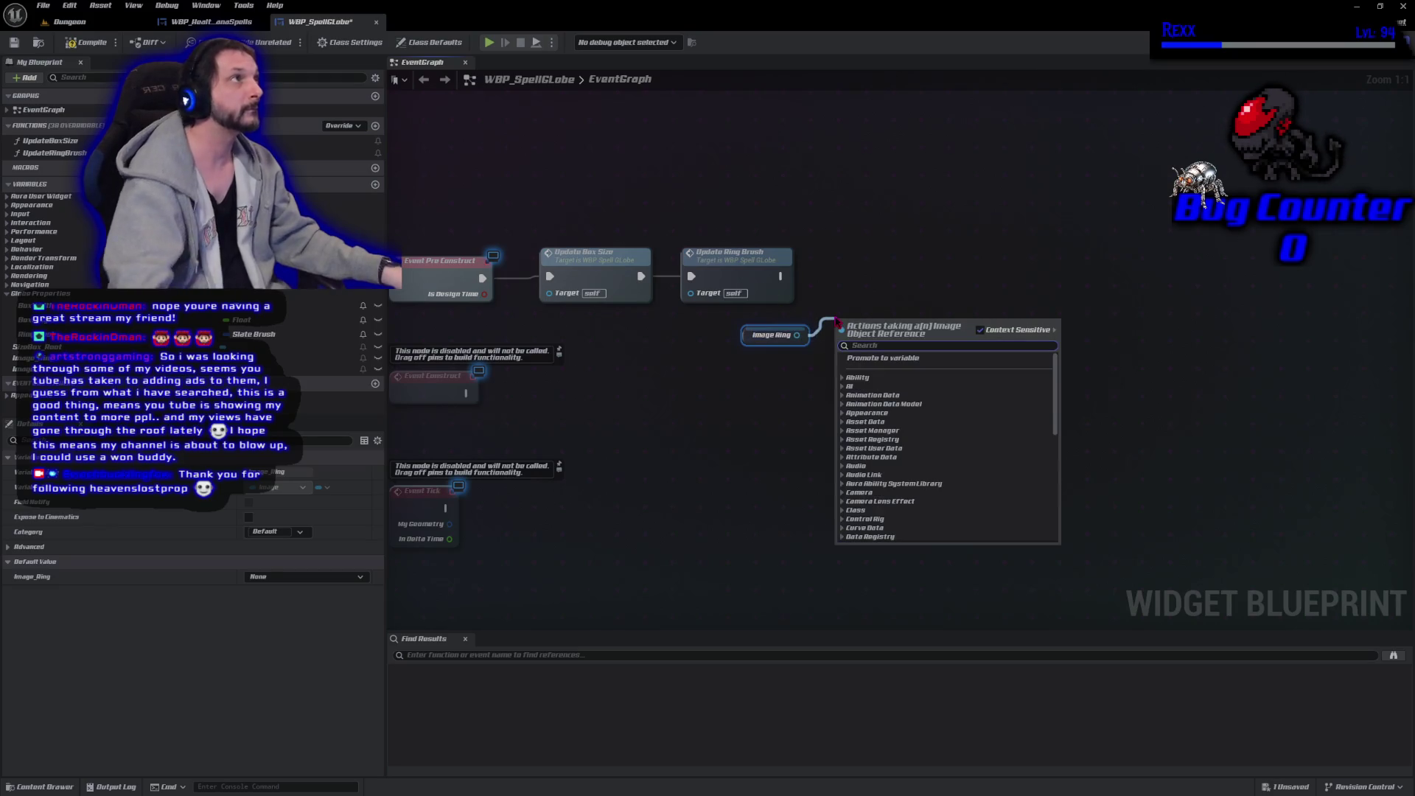
{"action": "type", "text": "slot as"}
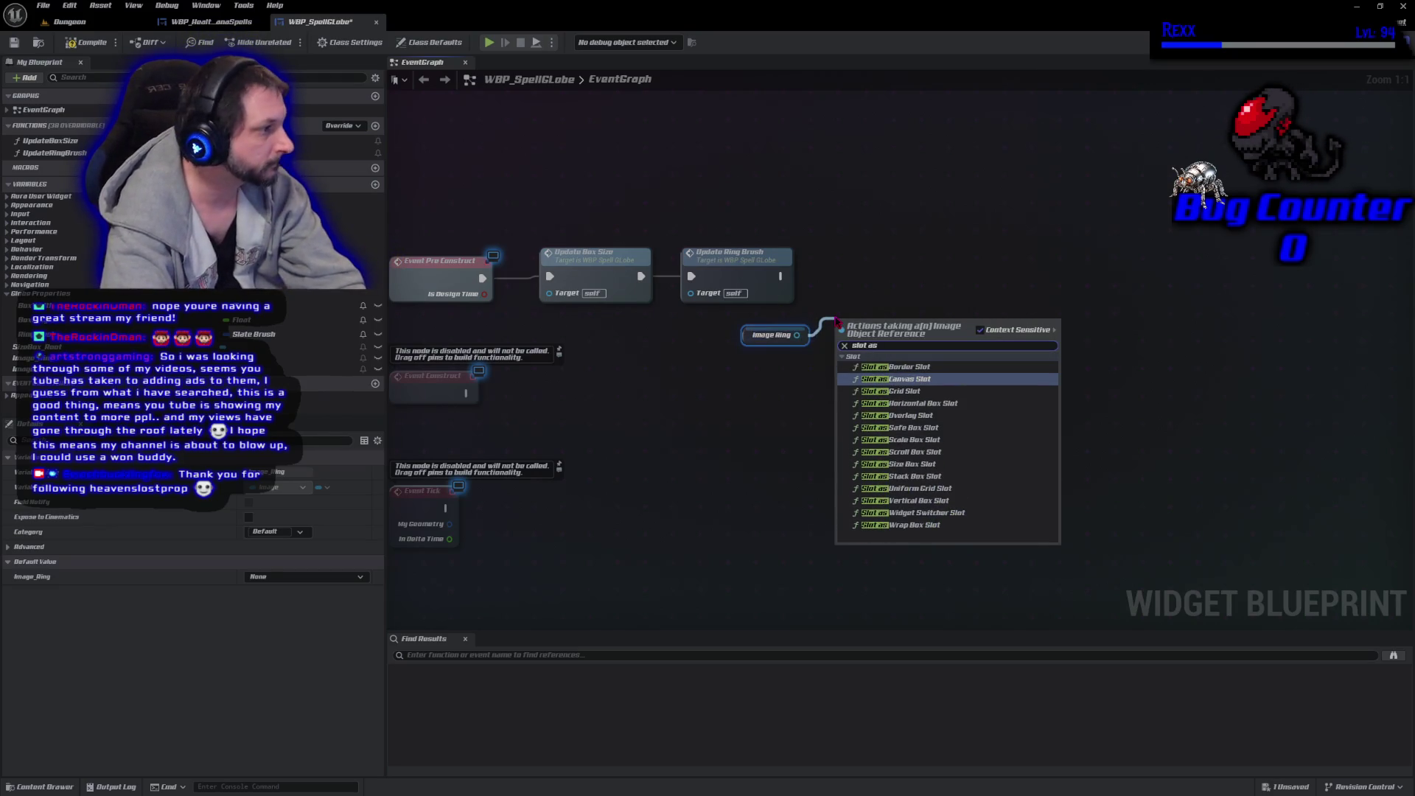
{"action": "type", "text": " over"}
{"action": "key", "text": "Return"}
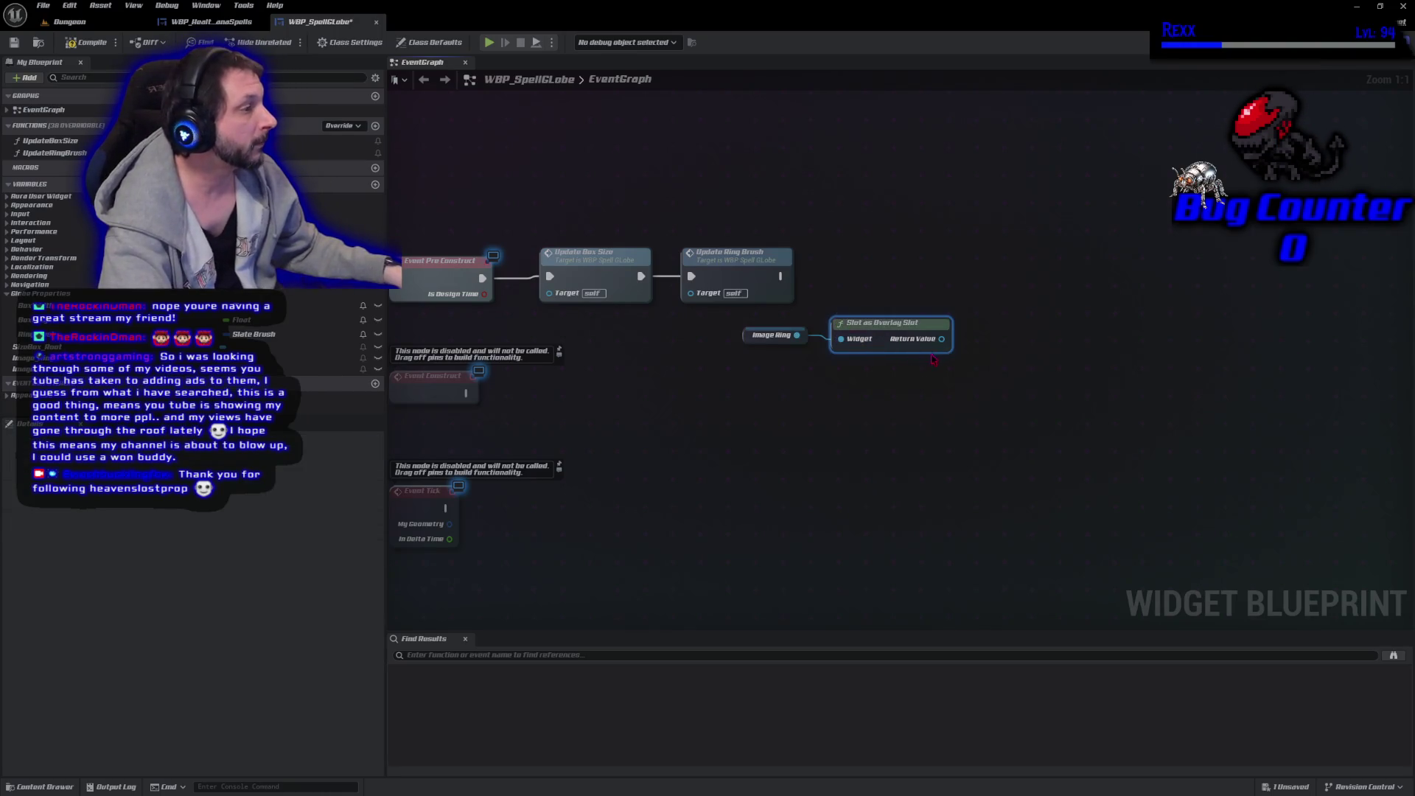
Add Set Padding for the overlay slot with a Make Margin node feeding its padding.
{"action": "left_click_drag", "start_coordinate": [942, 339], "coordinate": [975, 338]}
{"action": "type", "text": "set pa"}
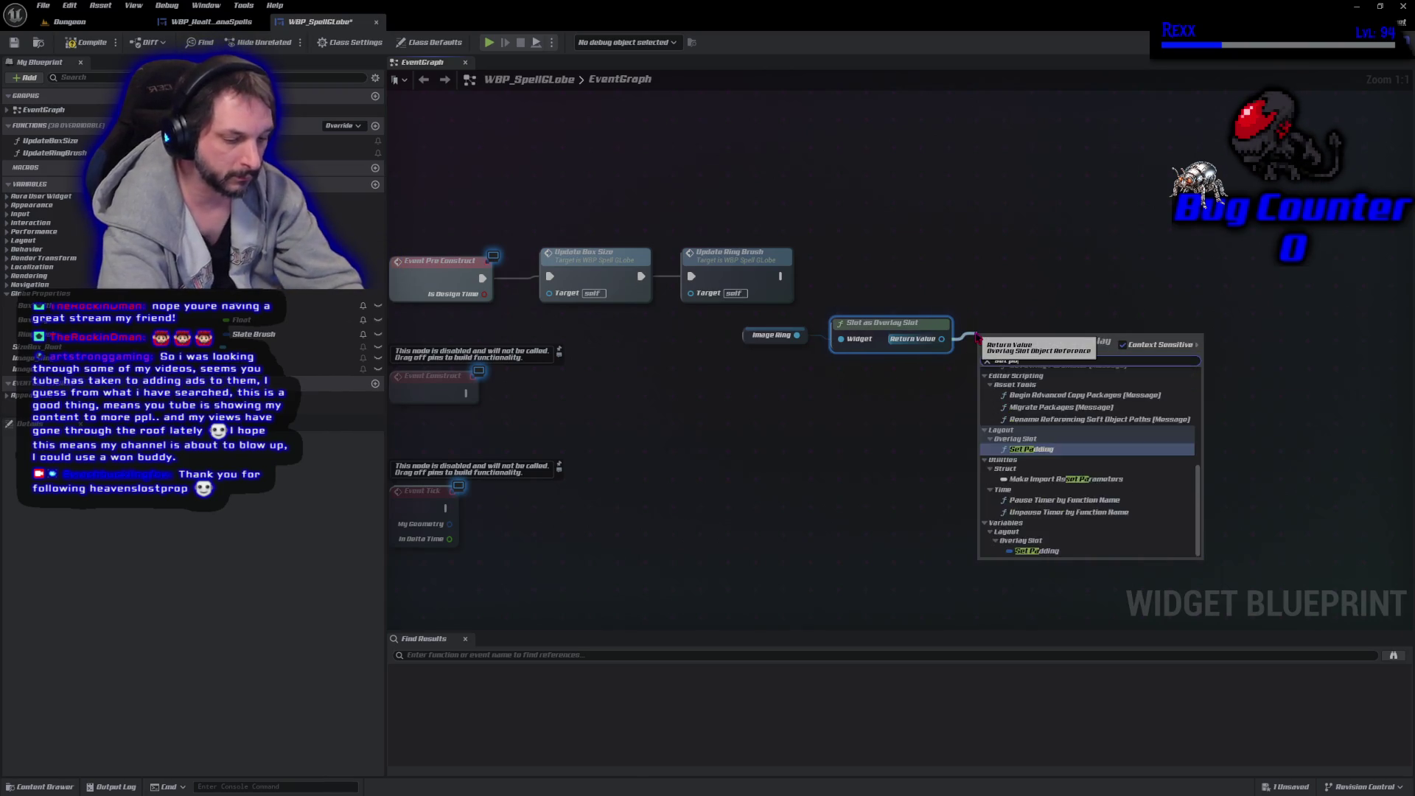
{"action": "type", "text": "dding"}
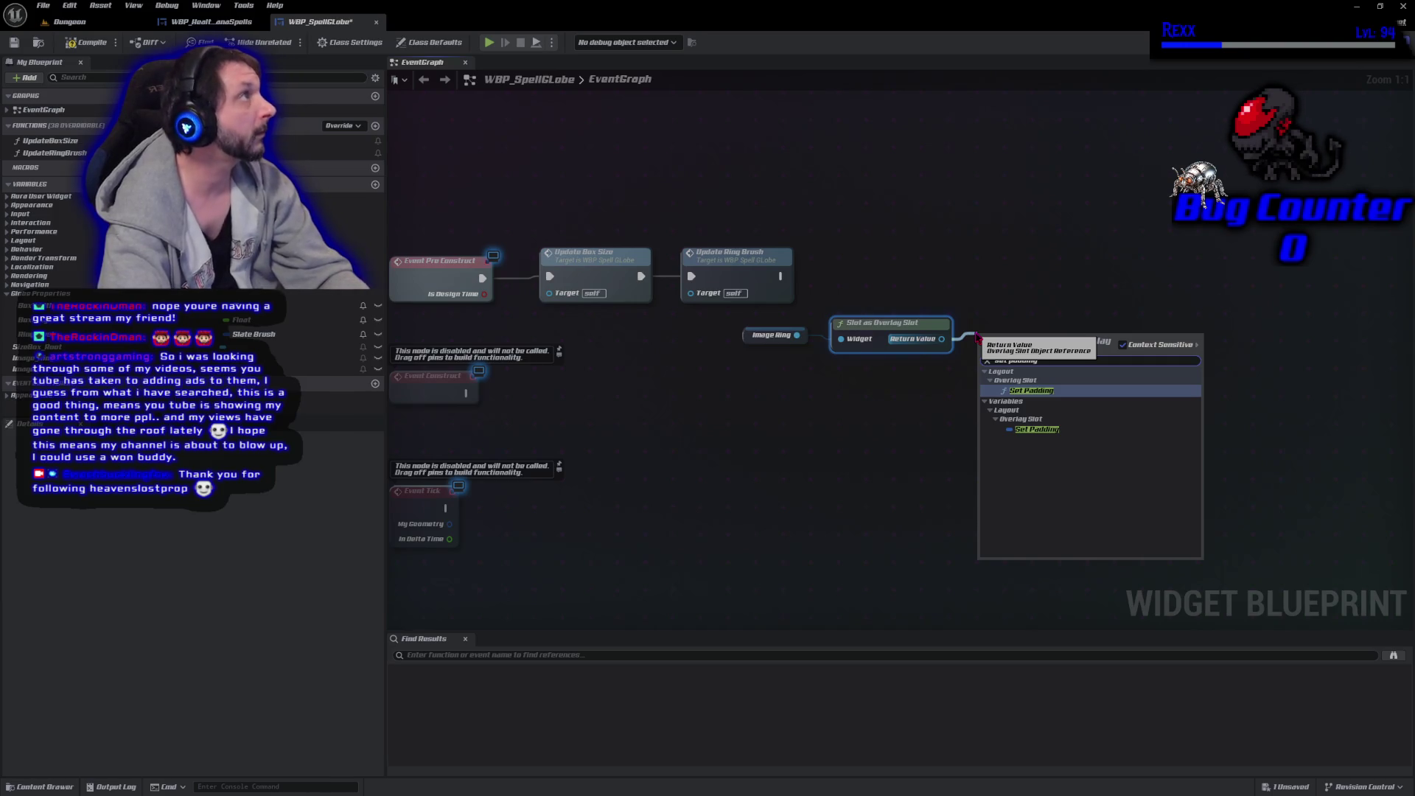
{"action": "key", "text": "Return"}
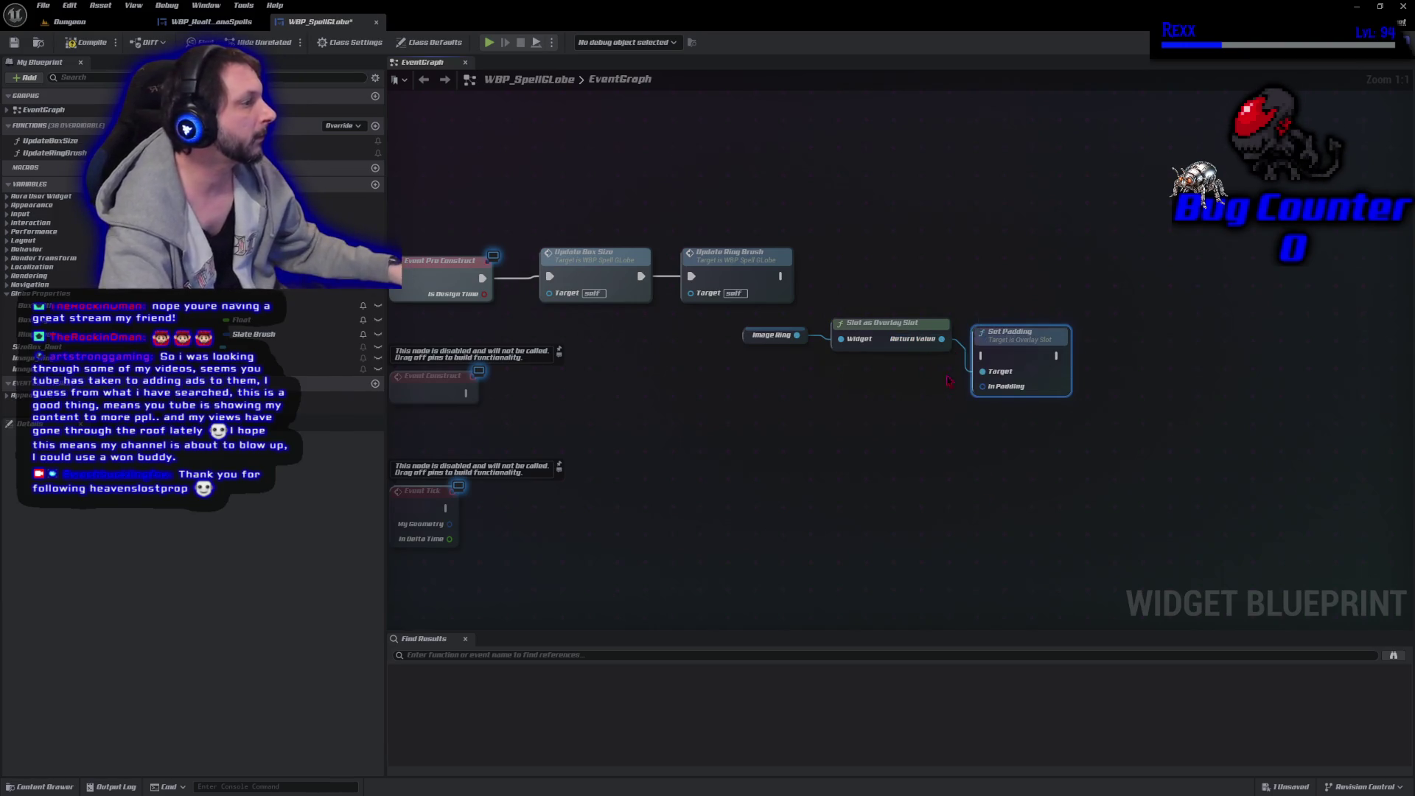
{"action": "left_click_drag", "start_coordinate": [983, 388], "coordinate": [911, 402]}
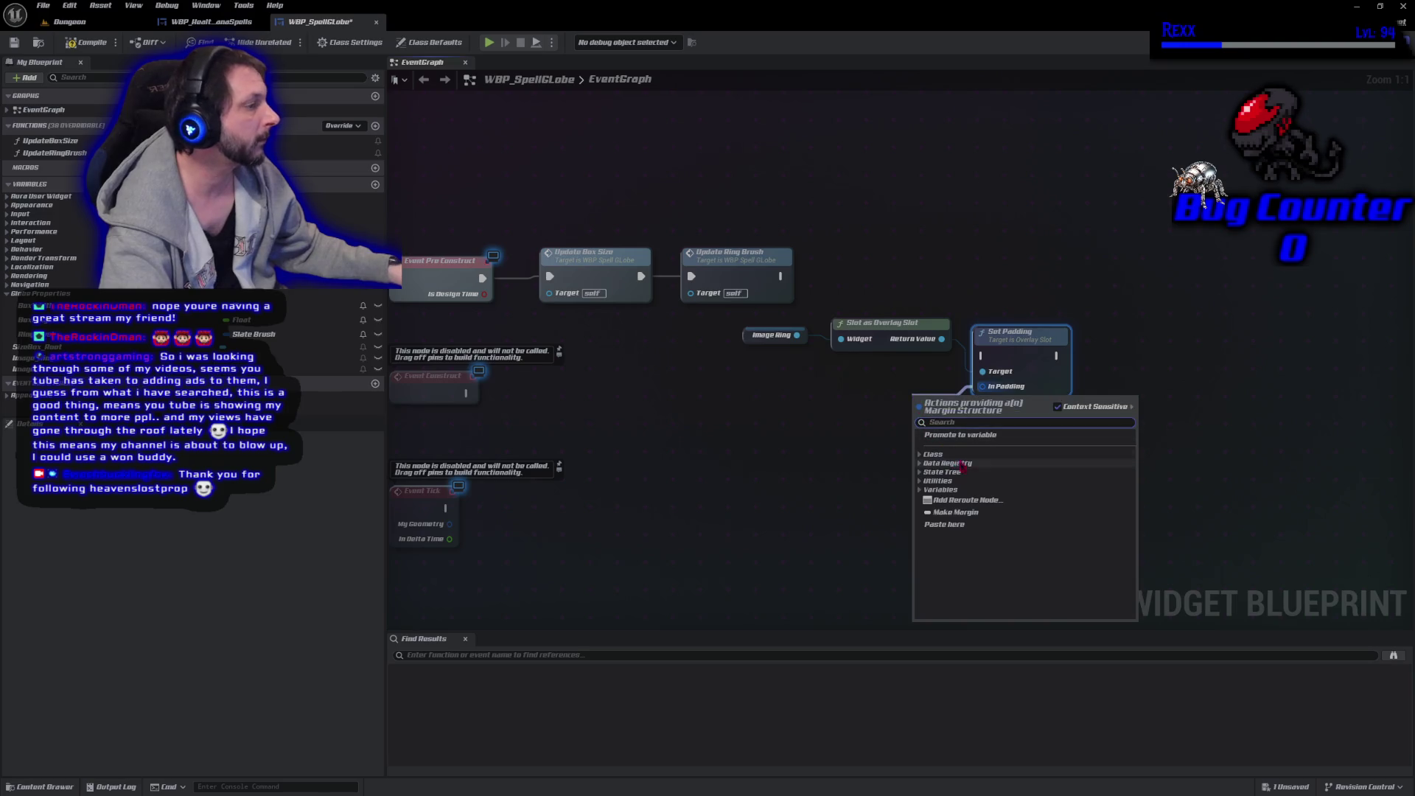
{"action": "left_click", "coordinate": [937, 495]}
{"action": "left_click_drag", "start_coordinate": [986, 448], "coordinate": [906, 430]}
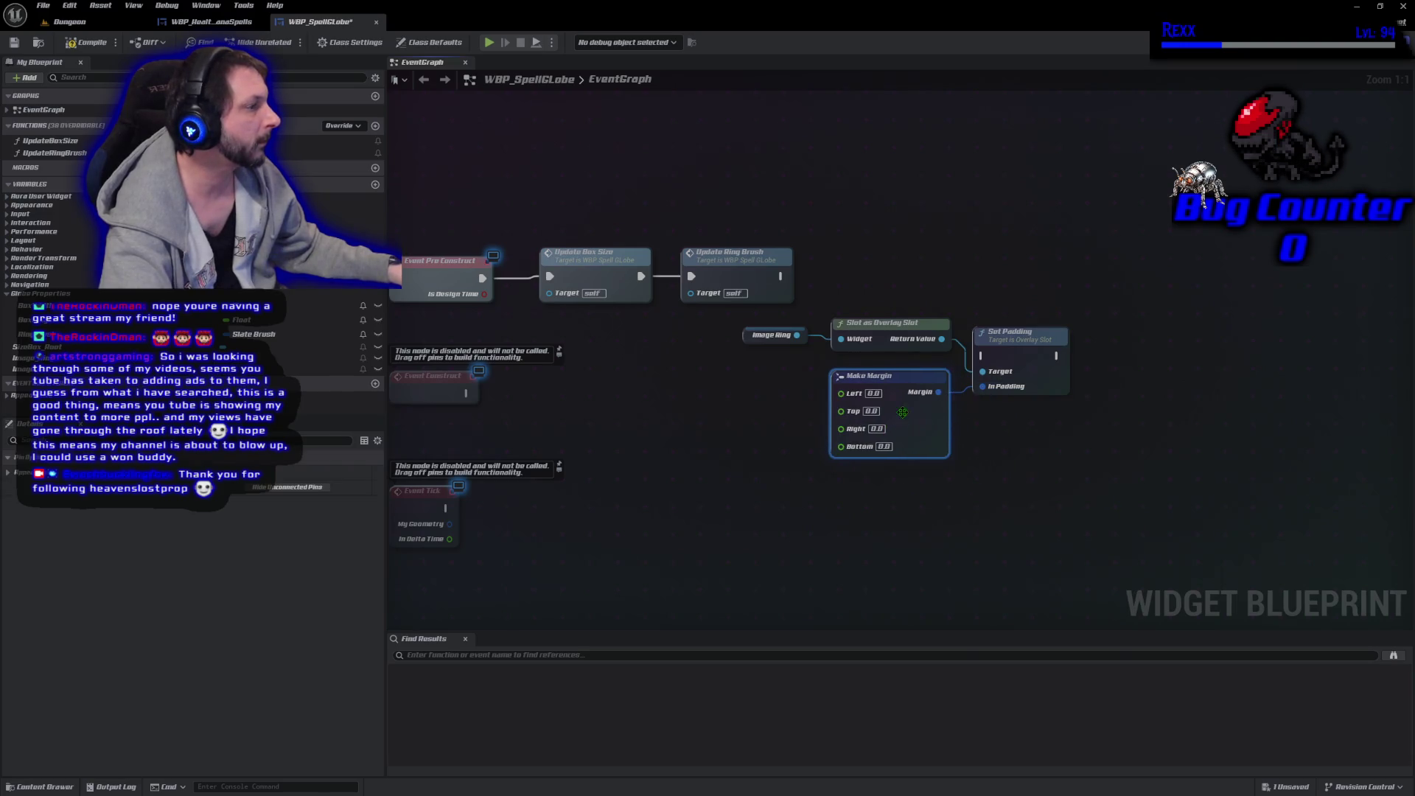
{"action": "left_click_drag", "start_coordinate": [882, 326], "coordinate": [874, 334]}
{"action": "mouse_move", "coordinate": [746, 338]}
{"action": "left_mouse_down"}
{"action": "mouse_move", "coordinate": [756, 355]}
{"action": "mouse_move", "coordinate": [790, 320]}
{"action": "mouse_move", "coordinate": [852, 319]}
{"action": "left_mouse_up"}
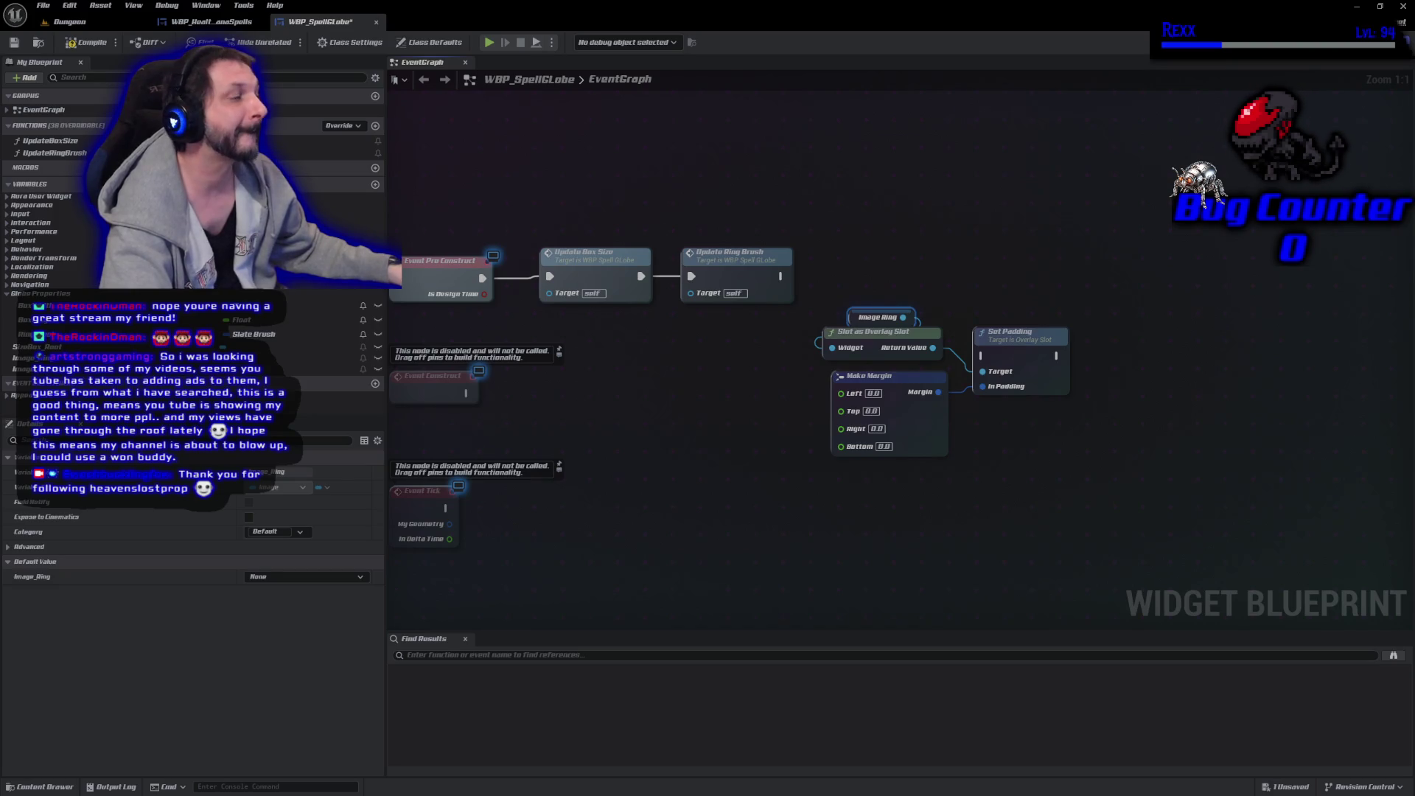
{"action": "left_click_drag", "start_coordinate": [842, 394], "coordinate": [705, 414]}
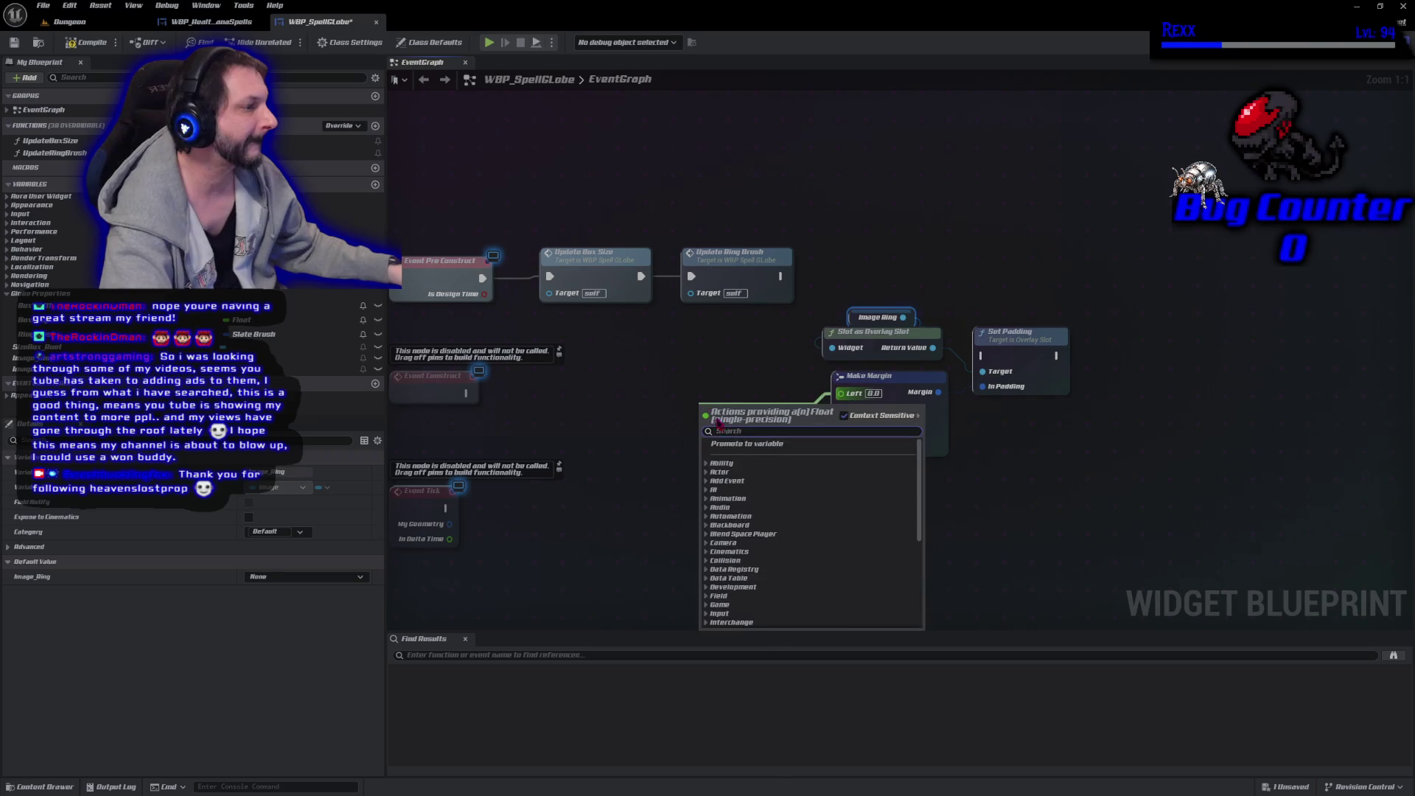
Promote the margin's Left to a Glass Padding variable for all four sides; run Set Padding after Update Ring Brush.
{"action": "left_click", "coordinate": [732, 443]}
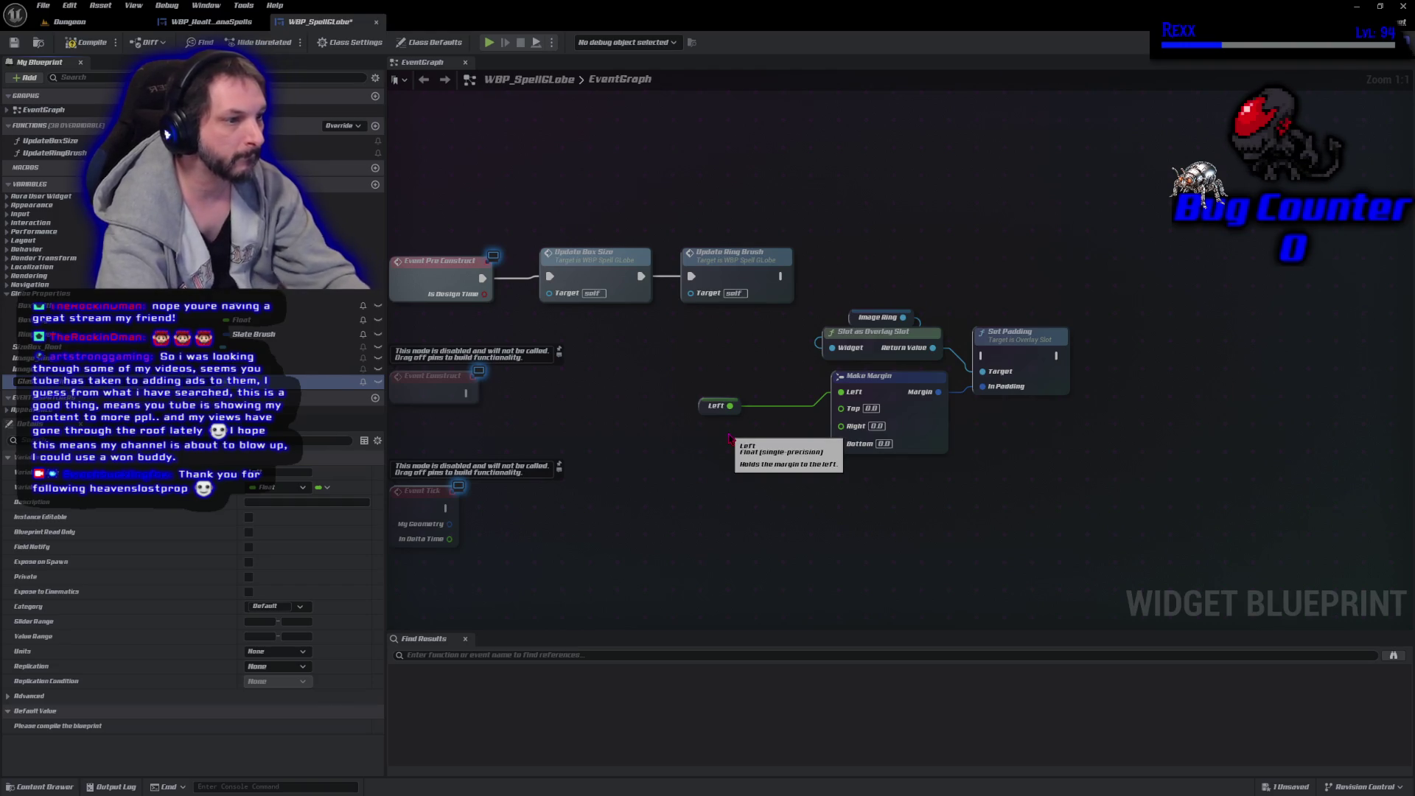
{"action": "key", "text": "Return"}
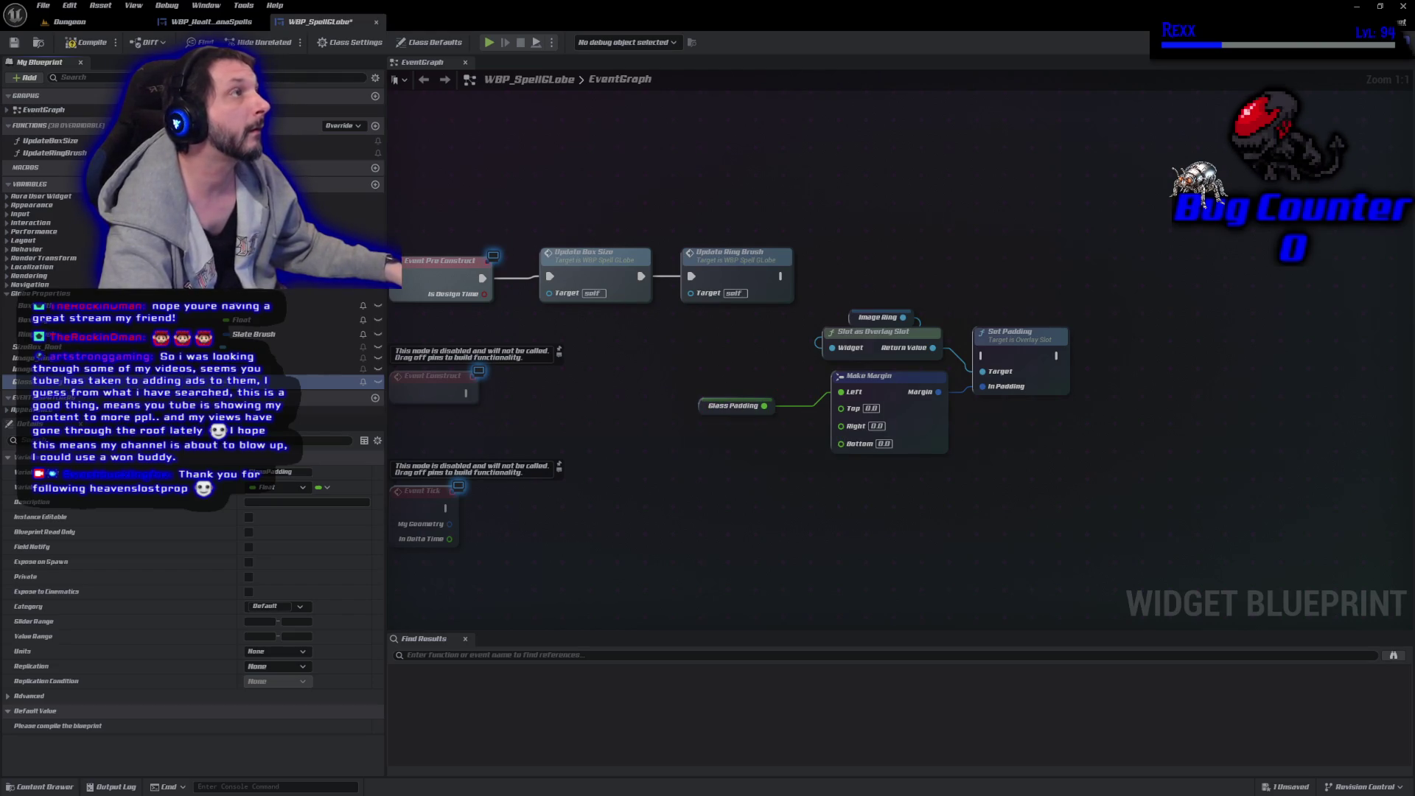
{"action": "mouse_move", "coordinate": [764, 405]}
{"action": "left_mouse_down"}
{"action": "mouse_move", "coordinate": [848, 426]}
{"action": "mouse_move", "coordinate": [818, 408]}
{"action": "mouse_move", "coordinate": [841, 408]}
{"action": "mouse_move", "coordinate": [819, 424]}
{"action": "mouse_move", "coordinate": [841, 437]}
{"action": "left_mouse_up"}
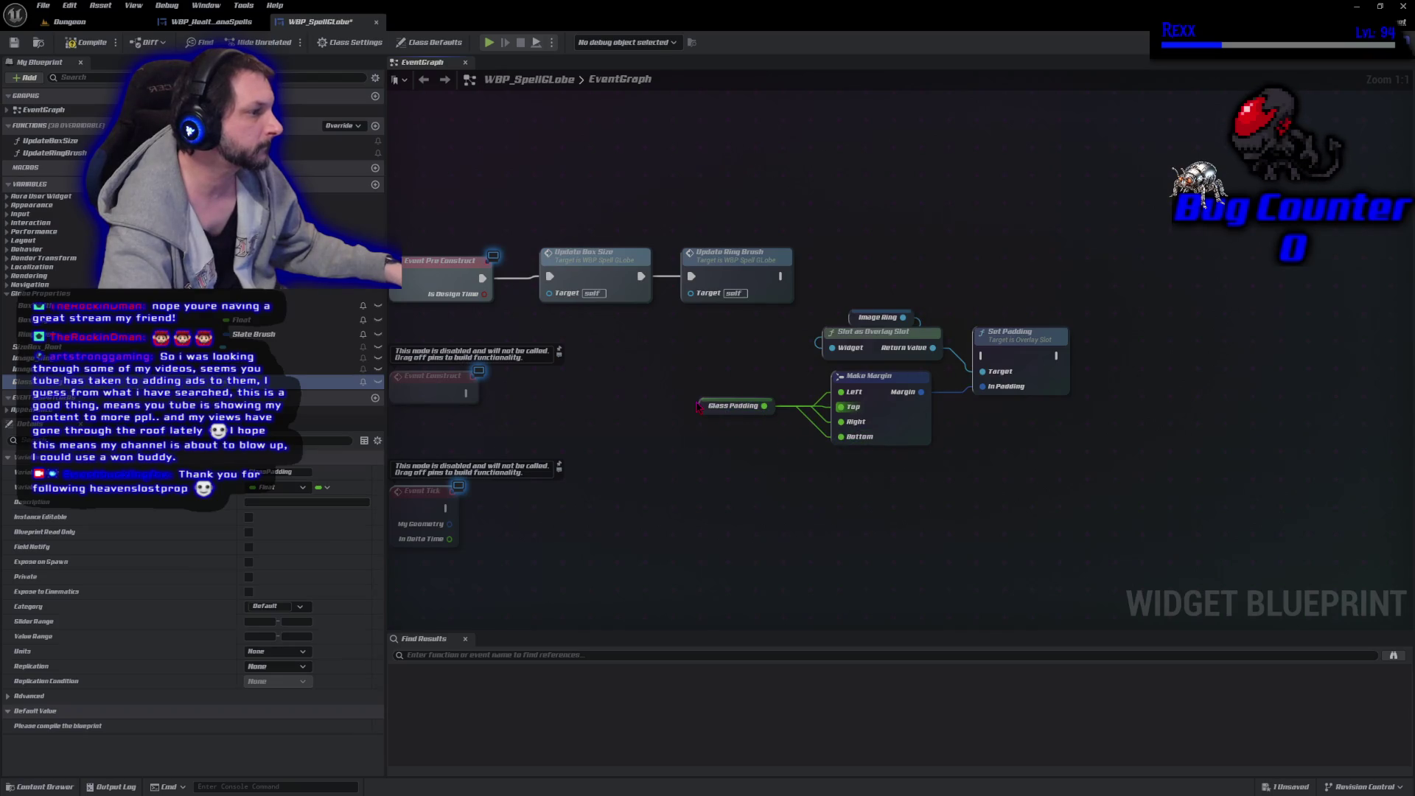
{"action": "mouse_move", "coordinate": [700, 407]}
{"action": "left_mouse_down"}
{"action": "mouse_move", "coordinate": [759, 413]}
{"action": "mouse_move", "coordinate": [741, 409]}
{"action": "left_mouse_up"}
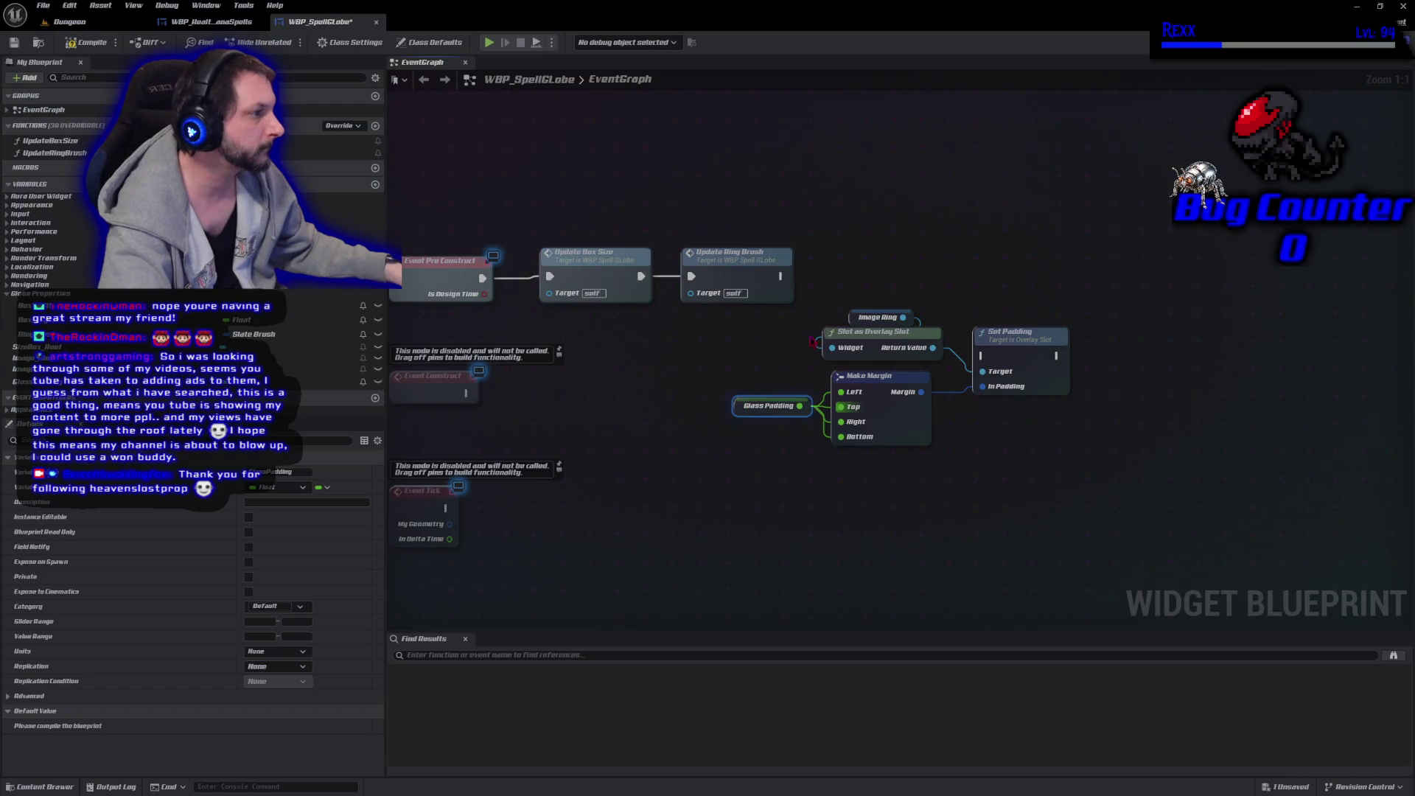
{"action": "left_click_drag", "start_coordinate": [856, 317], "coordinate": [741, 344]}
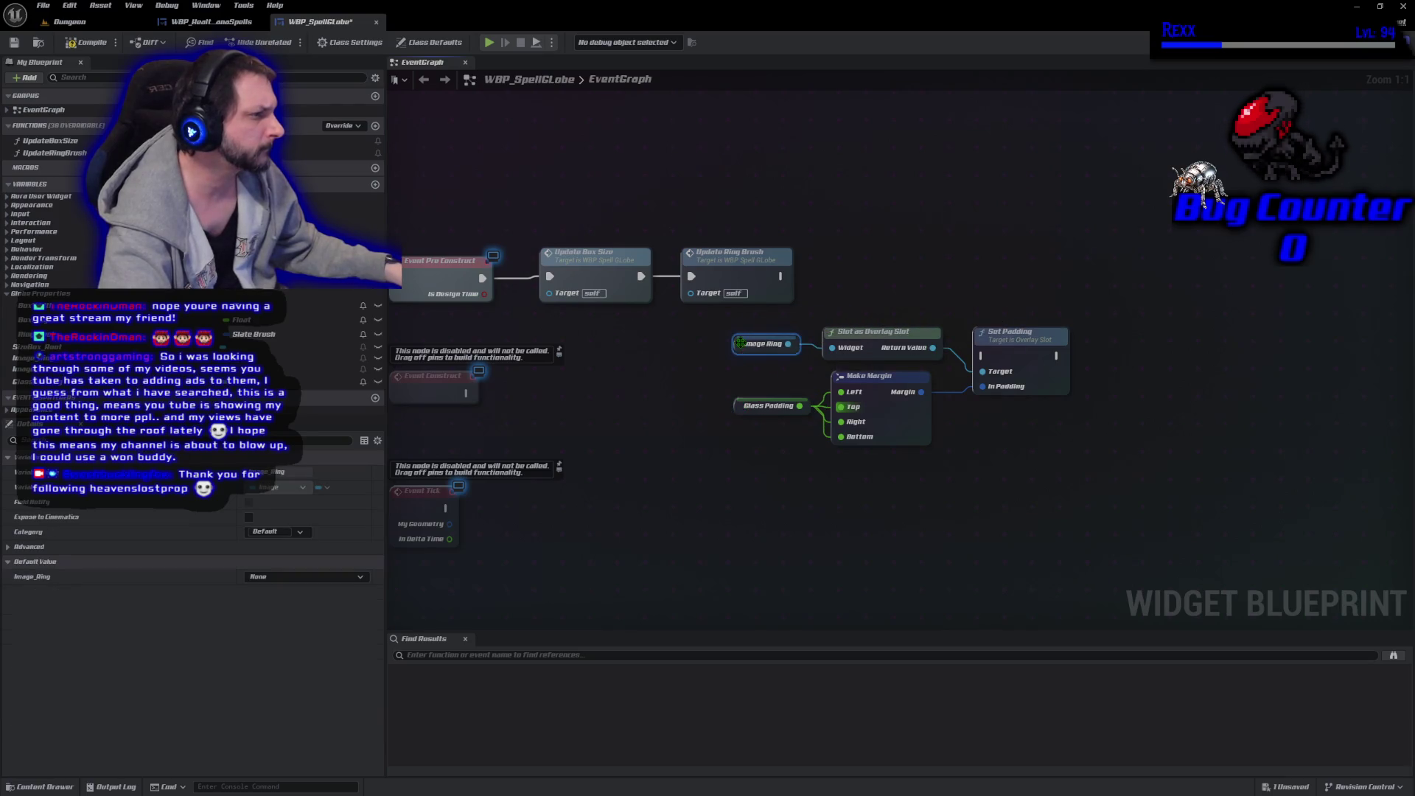
{"action": "key", "text": "ctrl+s"}
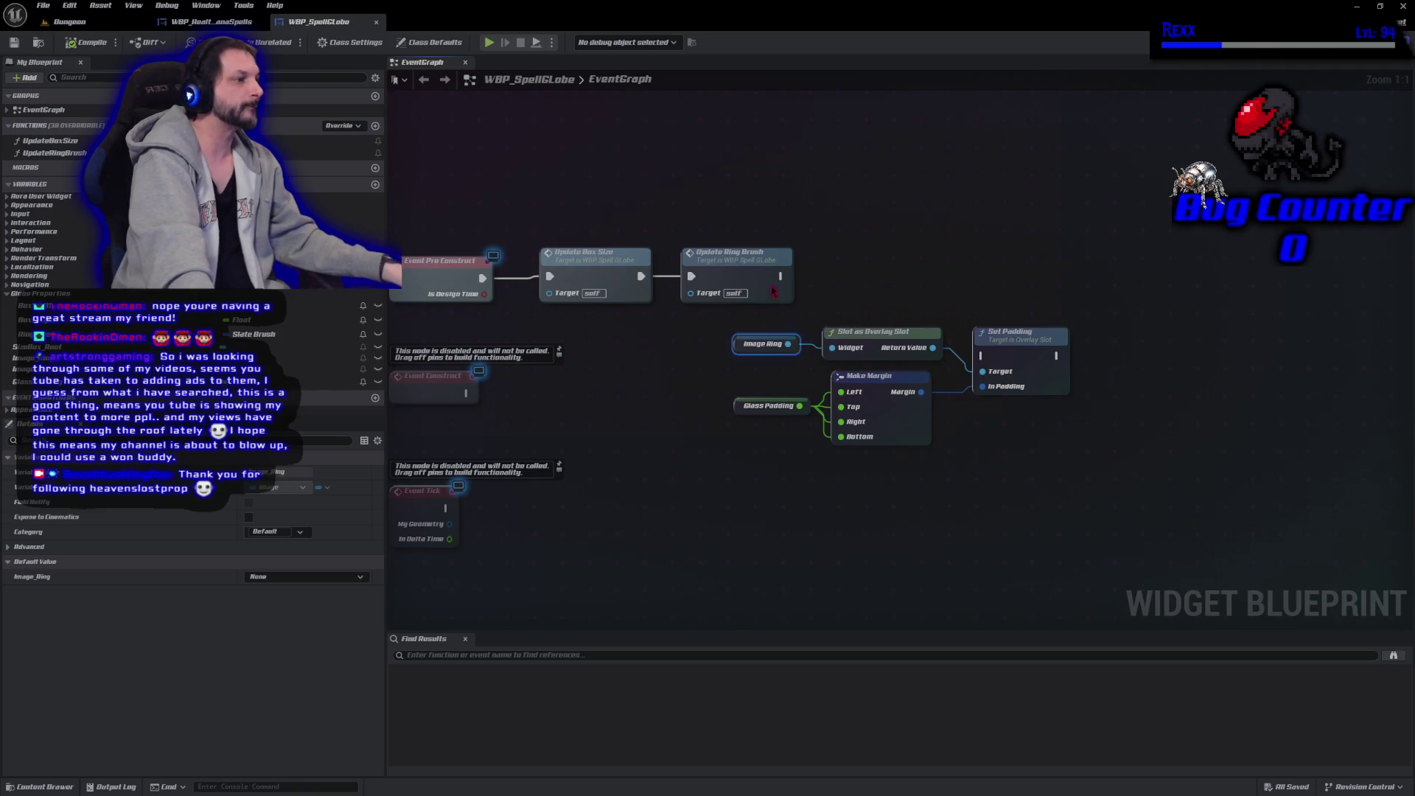
{"action": "mouse_move", "coordinate": [780, 275]}
{"action": "left_mouse_down"}
{"action": "mouse_move", "coordinate": [984, 356]}
{"action": "mouse_move", "coordinate": [976, 267]}
{"action": "mouse_move", "coordinate": [991, 266]}
{"action": "left_mouse_up"}
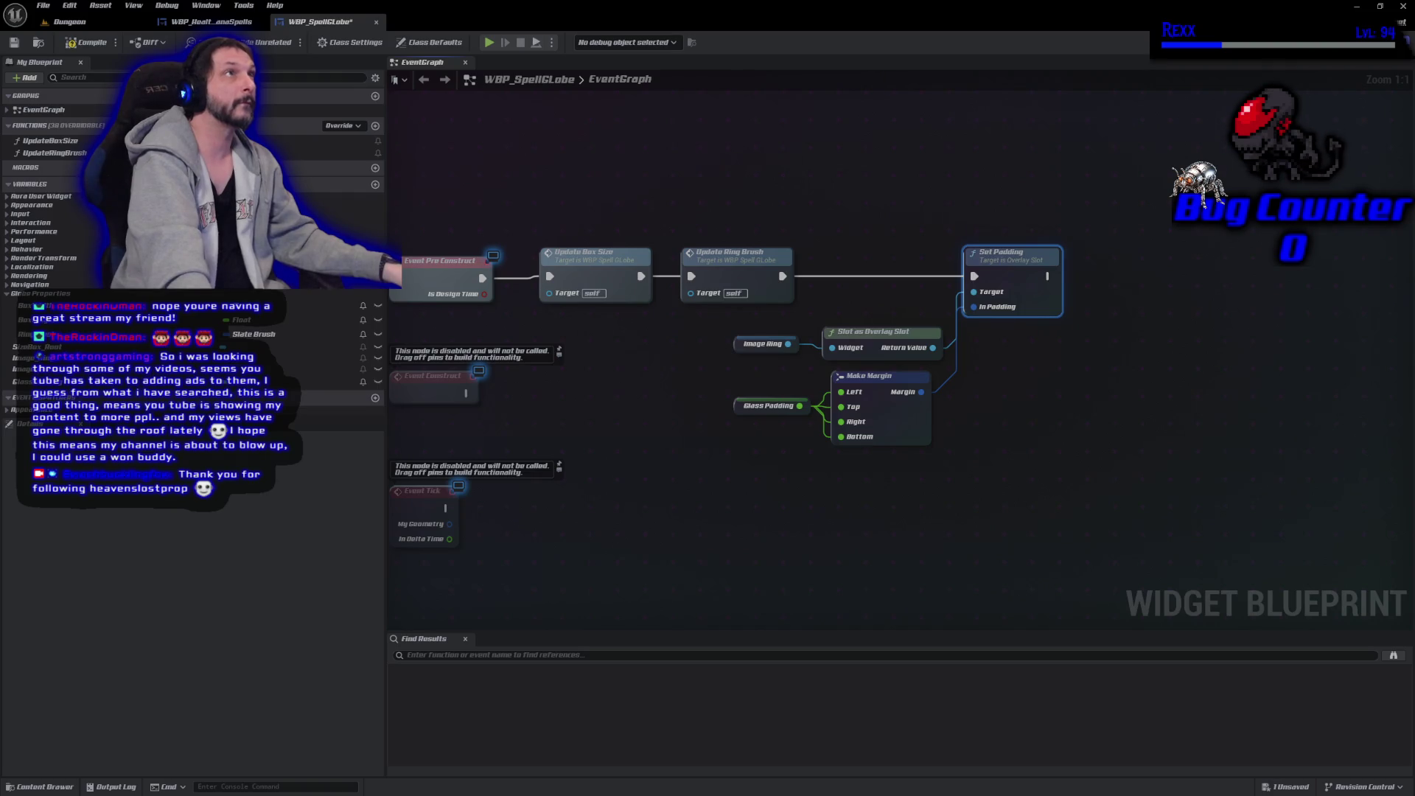
{"action": "left_click_drag", "start_coordinate": [779, 507], "coordinate": [1038, 308]}
Collapse the padding nodes into an UpdateGlassPadding function, save, and align it after Update Ring Brush.
{"action": "right_click", "coordinate": [1034, 291]}
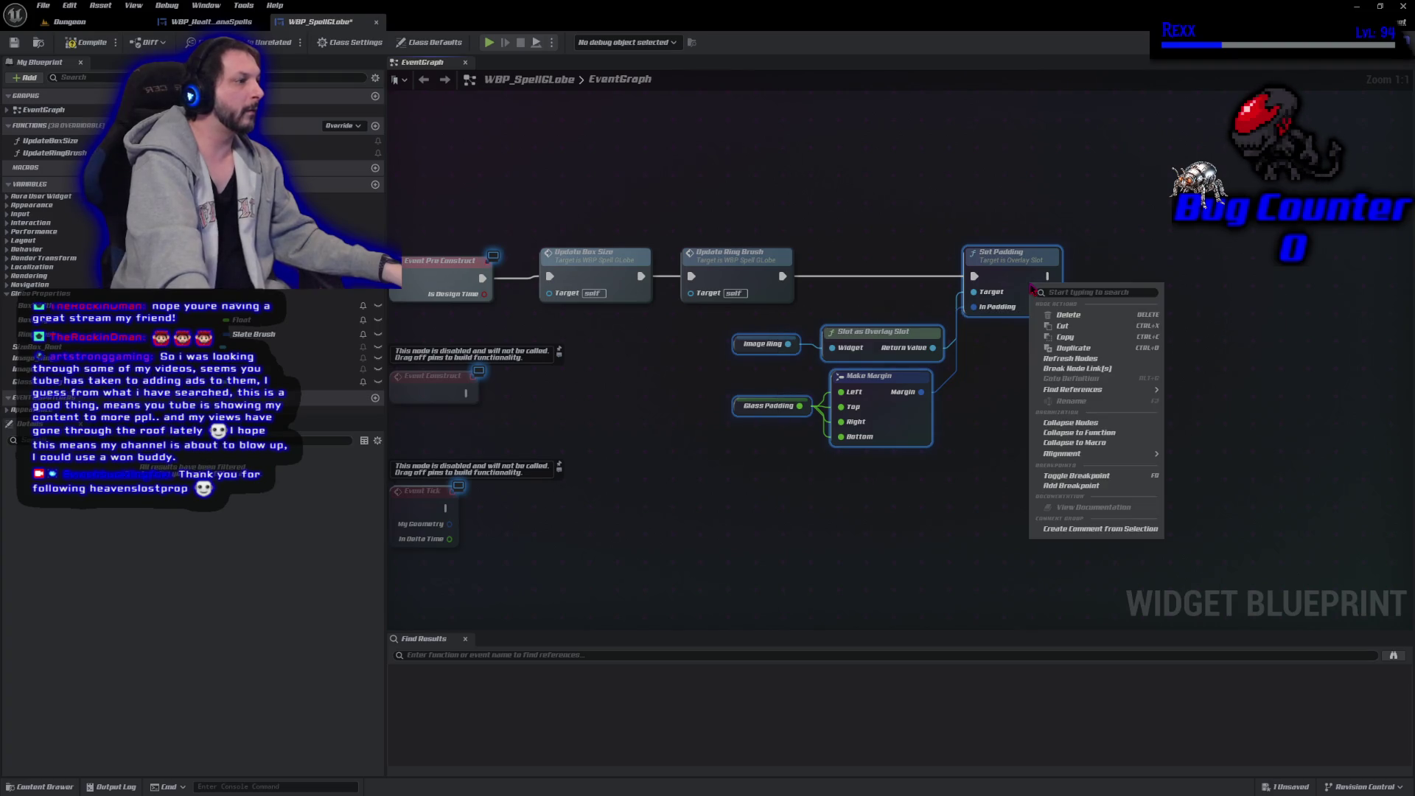
{"action": "left_click", "coordinate": [1081, 432]}
{"action": "type", "text": "UpdateGlassPa"}
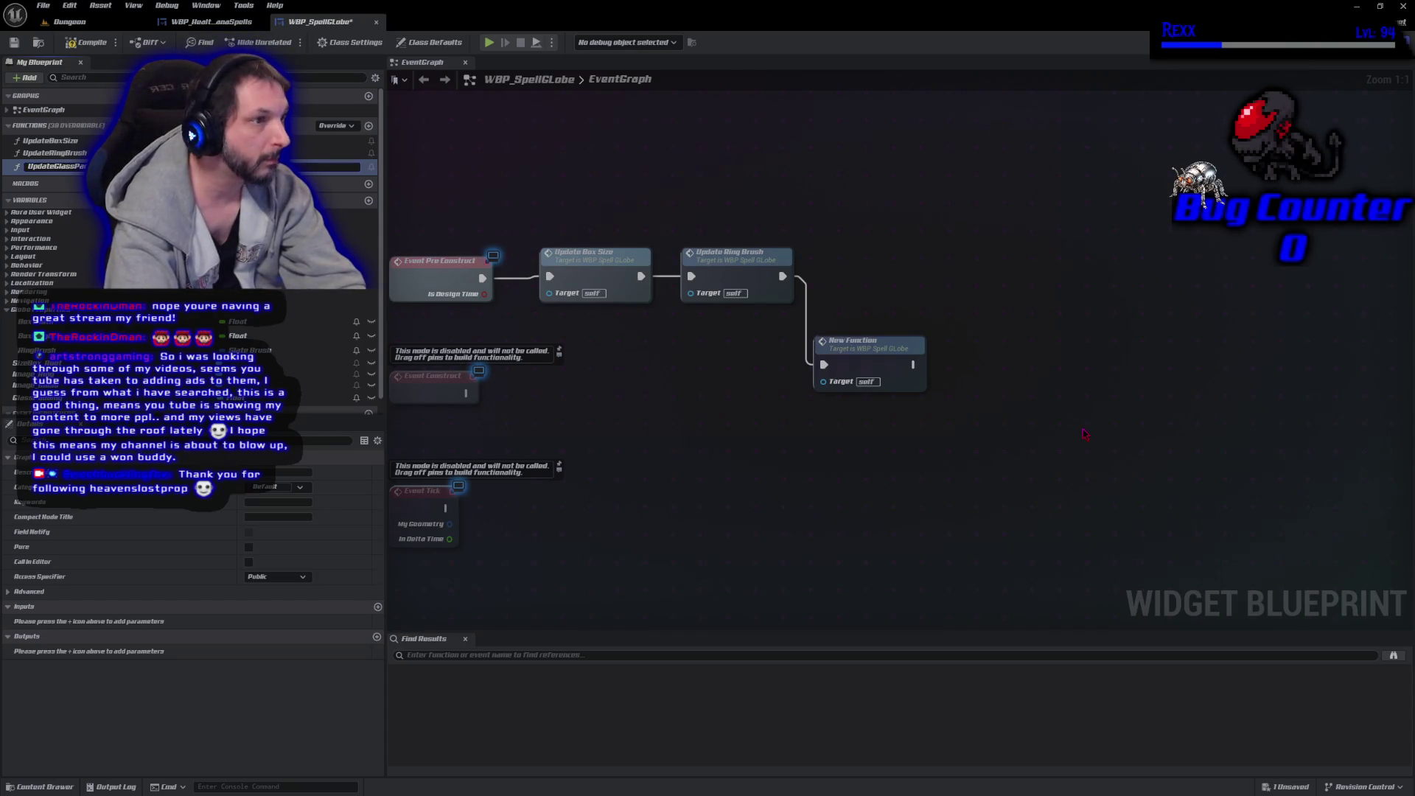
{"action": "key", "text": "Return"}
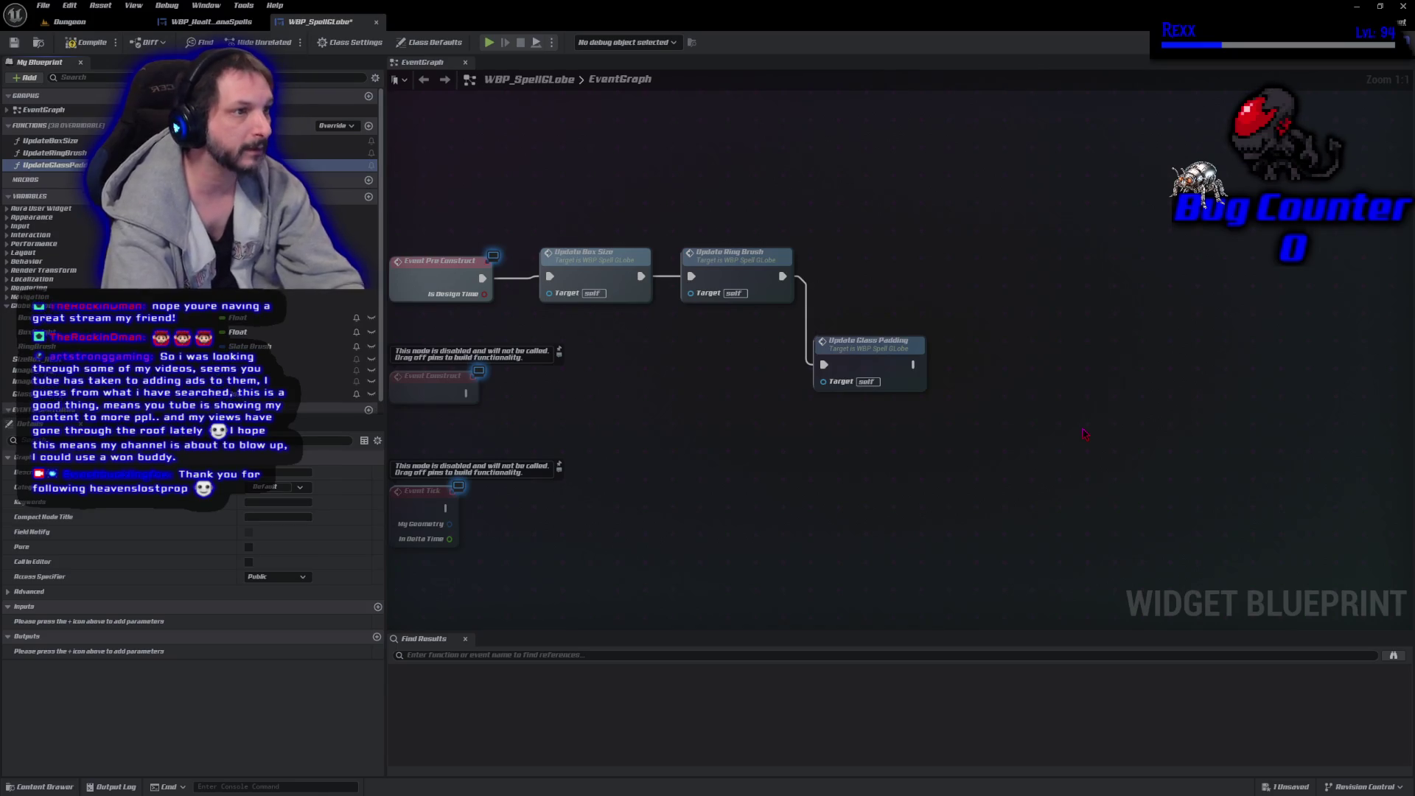
{"action": "key", "text": "ctrl+s"}
{"action": "left_click_drag", "start_coordinate": [868, 362], "coordinate": [877, 274]}
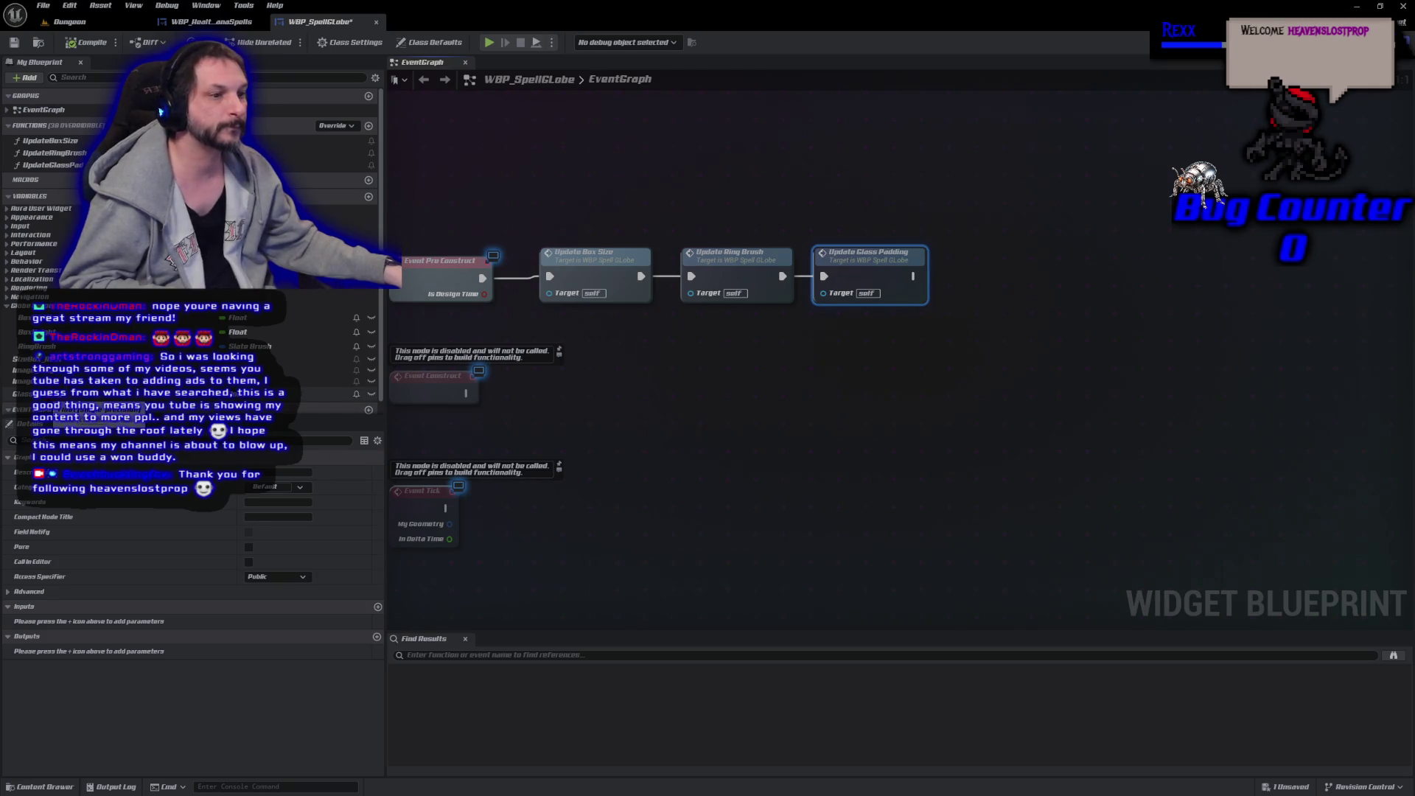
{"action": "scroll", "coordinate": [184, 222], "scroll_direction": "down", "scroll_amount": 1}
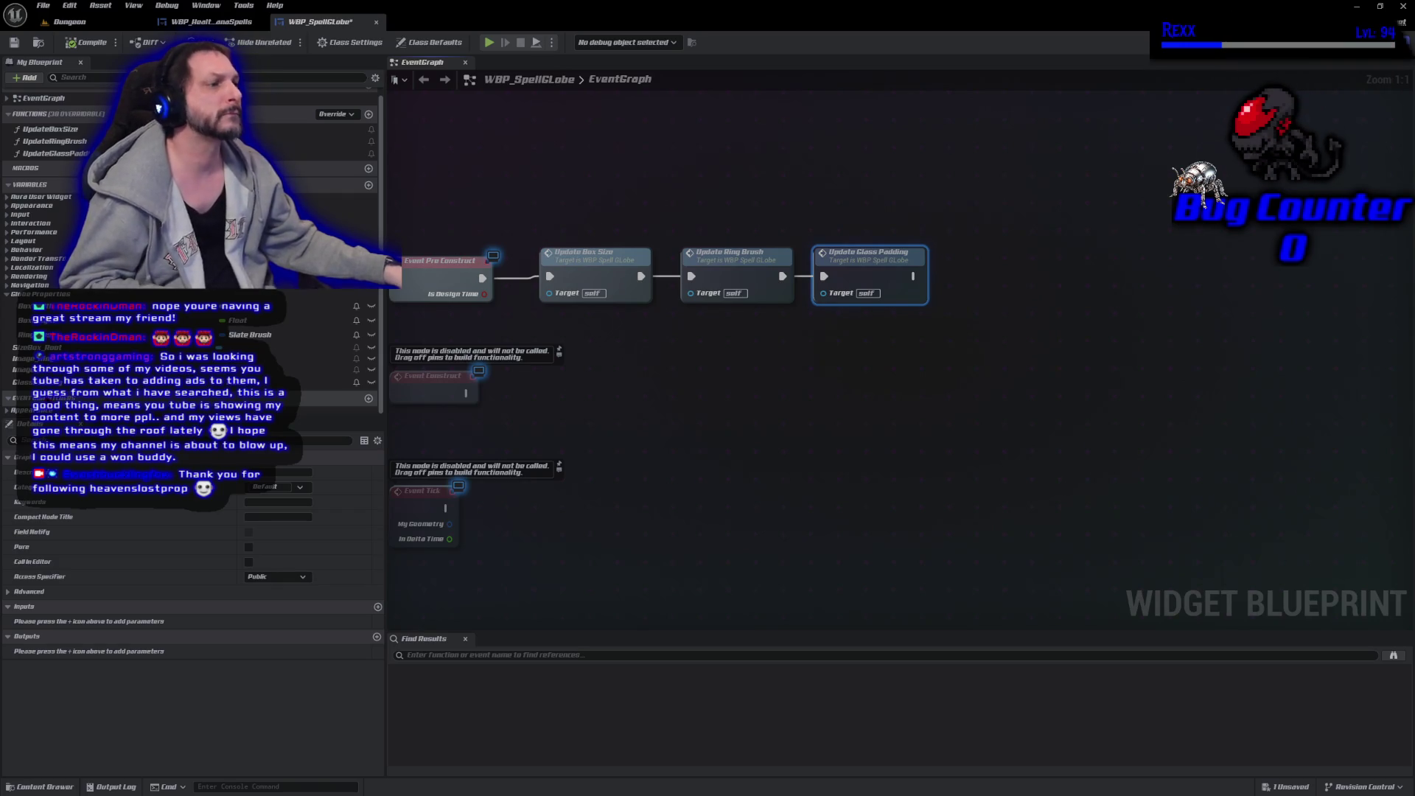
{"action": "mouse_move", "coordinate": [660, 432]}
{"action": "left_mouse_down"}
{"action": "mouse_move", "coordinate": [926, 409]}
{"action": "mouse_move", "coordinate": [1059, 363]}
{"action": "mouse_move", "coordinate": [871, 347]}
{"action": "mouse_move", "coordinate": [830, 389]}
{"action": "left_mouse_up"}
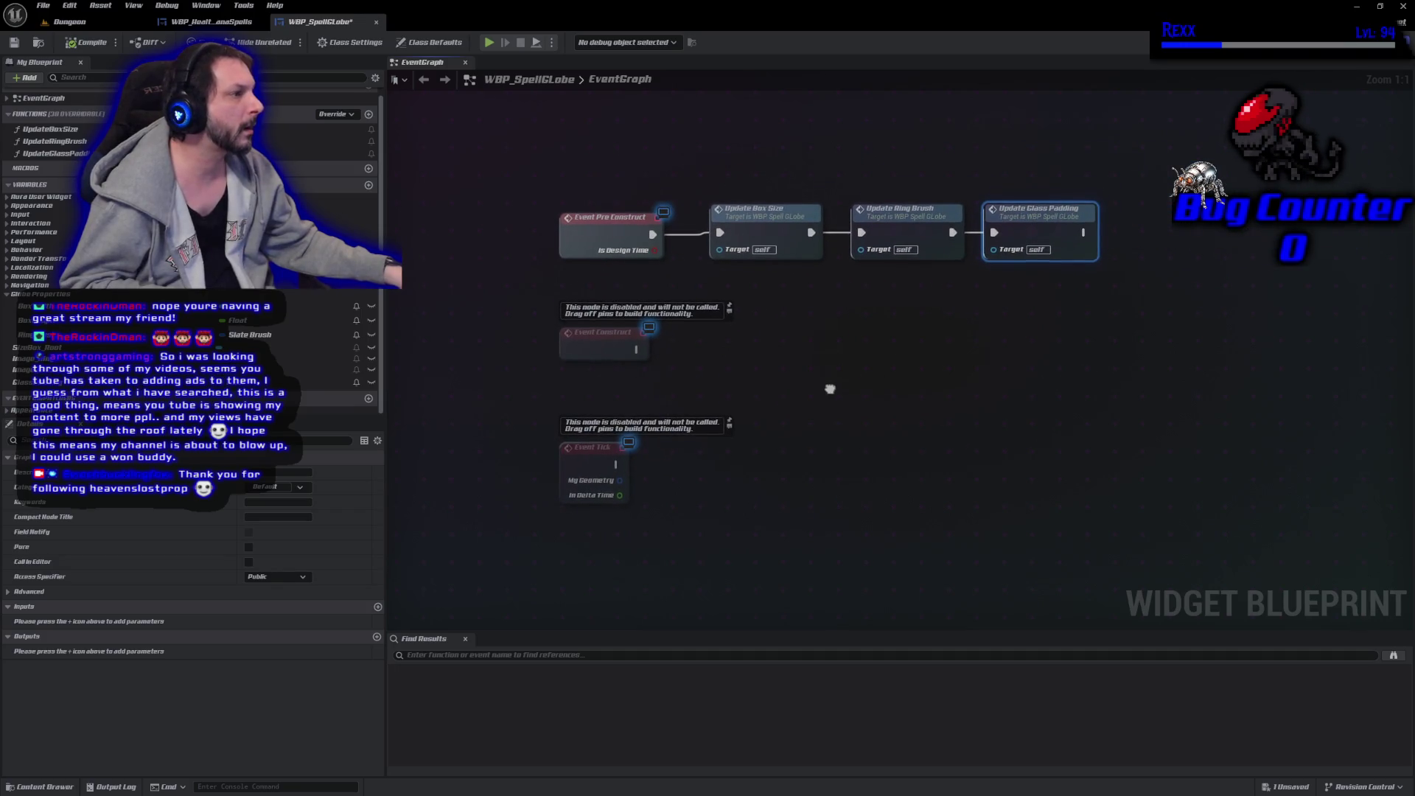
{"action": "double_click", "coordinate": [1053, 234]}
Rename the Glass Padding variable to GlobePadding inside the Update Glass Padding function.
{"action": "left_click_drag", "start_coordinate": [859, 275], "coordinate": [648, 275]}
{"action": "left_click_drag", "start_coordinate": [525, 358], "coordinate": [531, 286]}
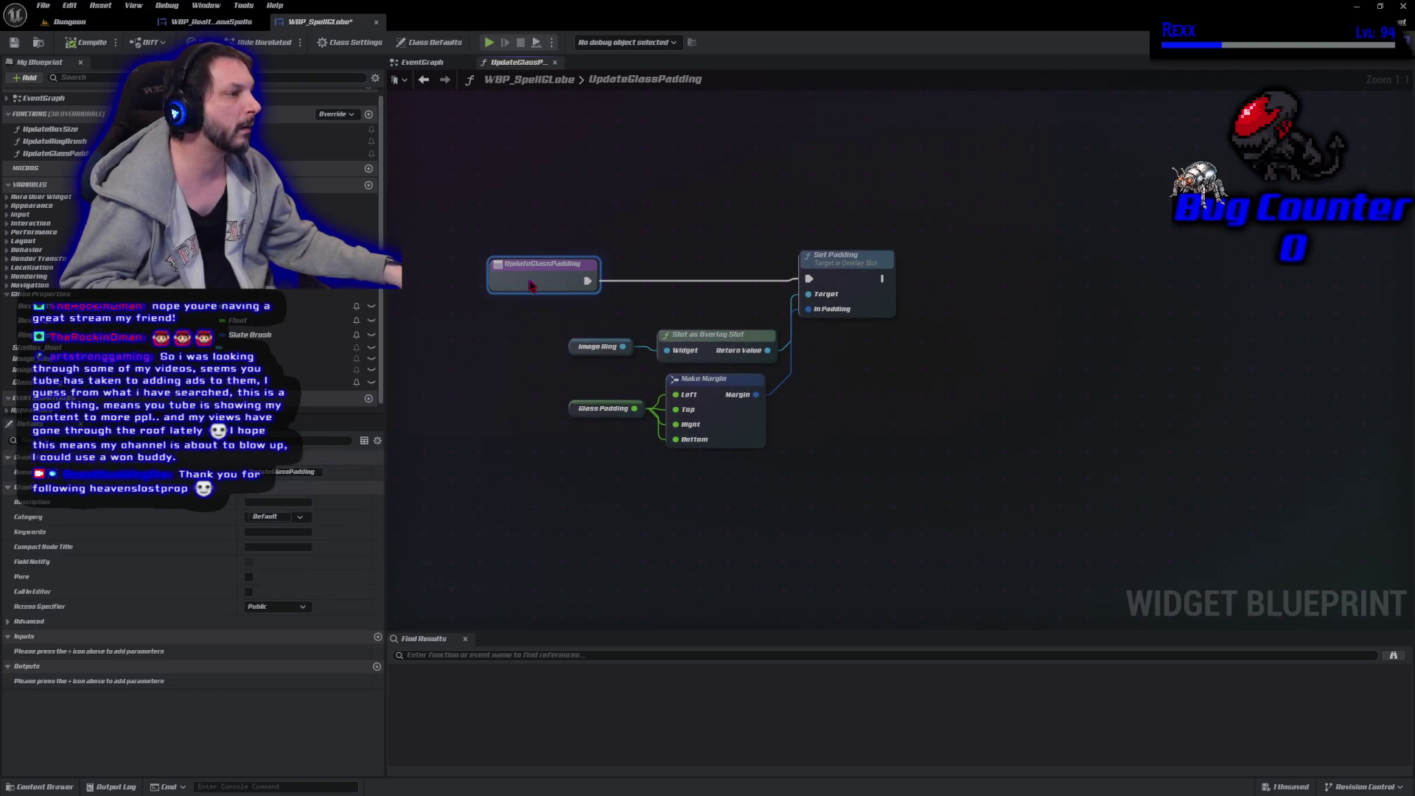
{"action": "left_click", "coordinate": [565, 417]}
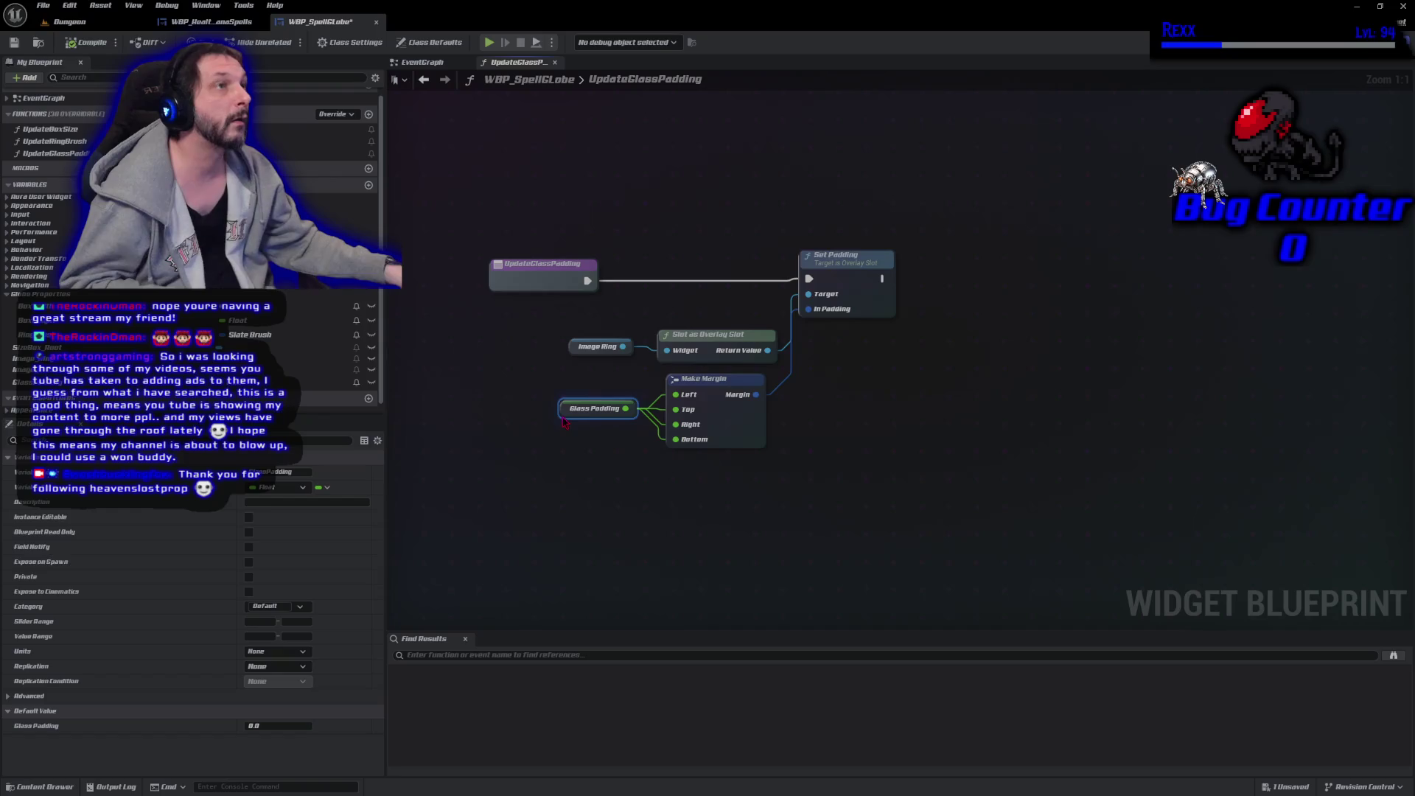
{"action": "left_click", "coordinate": [331, 381]}
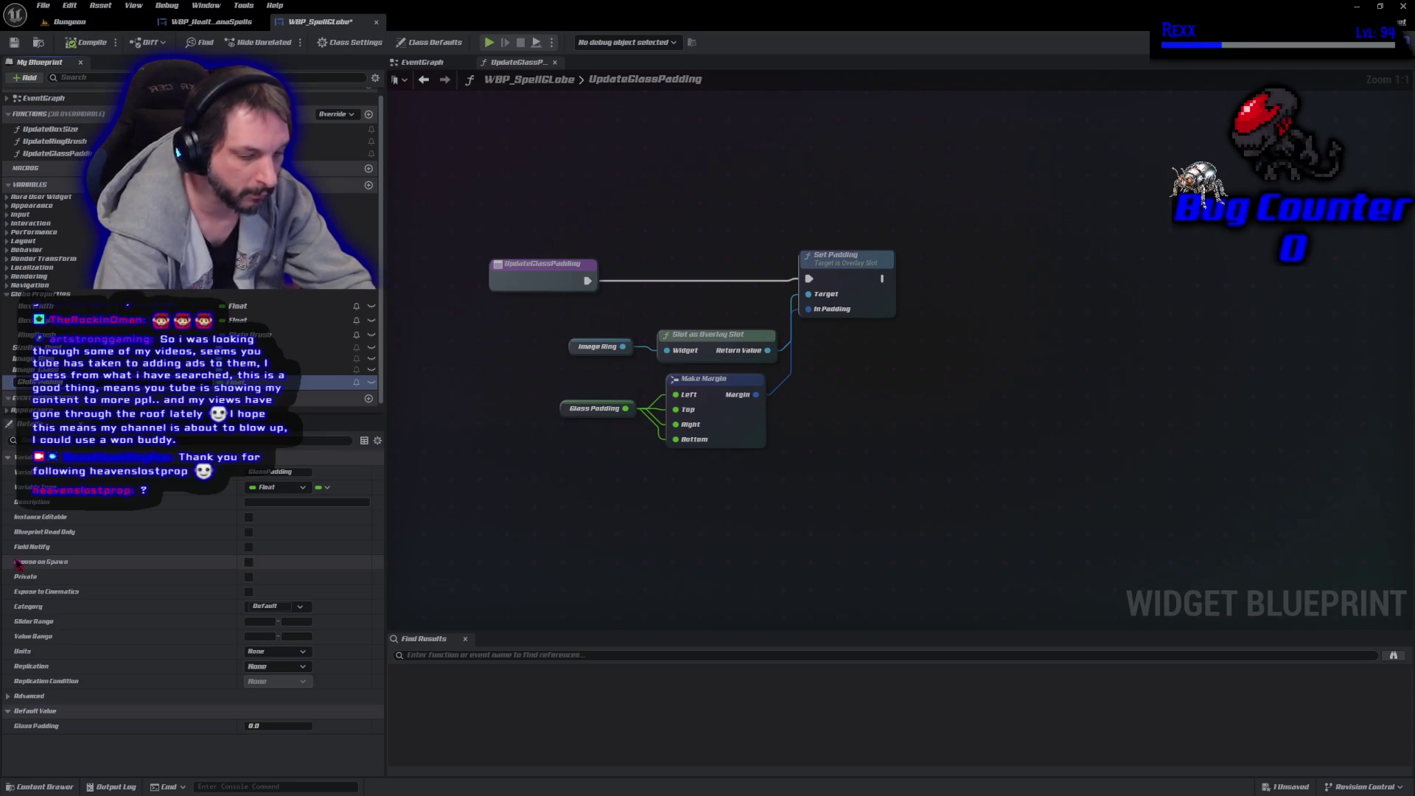
{"action": "type", "text": "obe"}
{"action": "key", "text": "Return"}
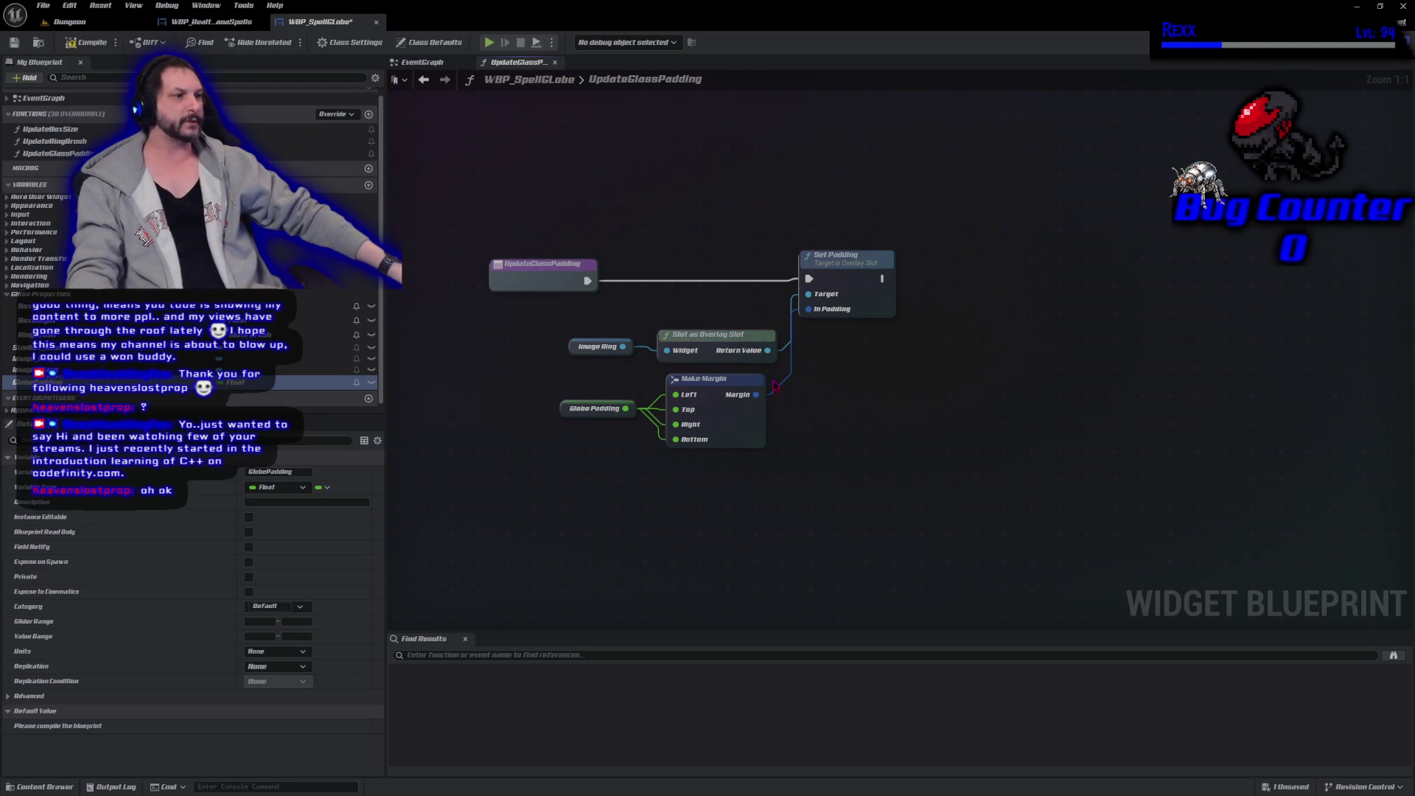
Rearrange the entry, Slot as Overlay Slot, Image Ring, Make Margin and Globe Padding nodes.
{"action": "left_click_drag", "start_coordinate": [525, 277], "coordinate": [693, 273]}
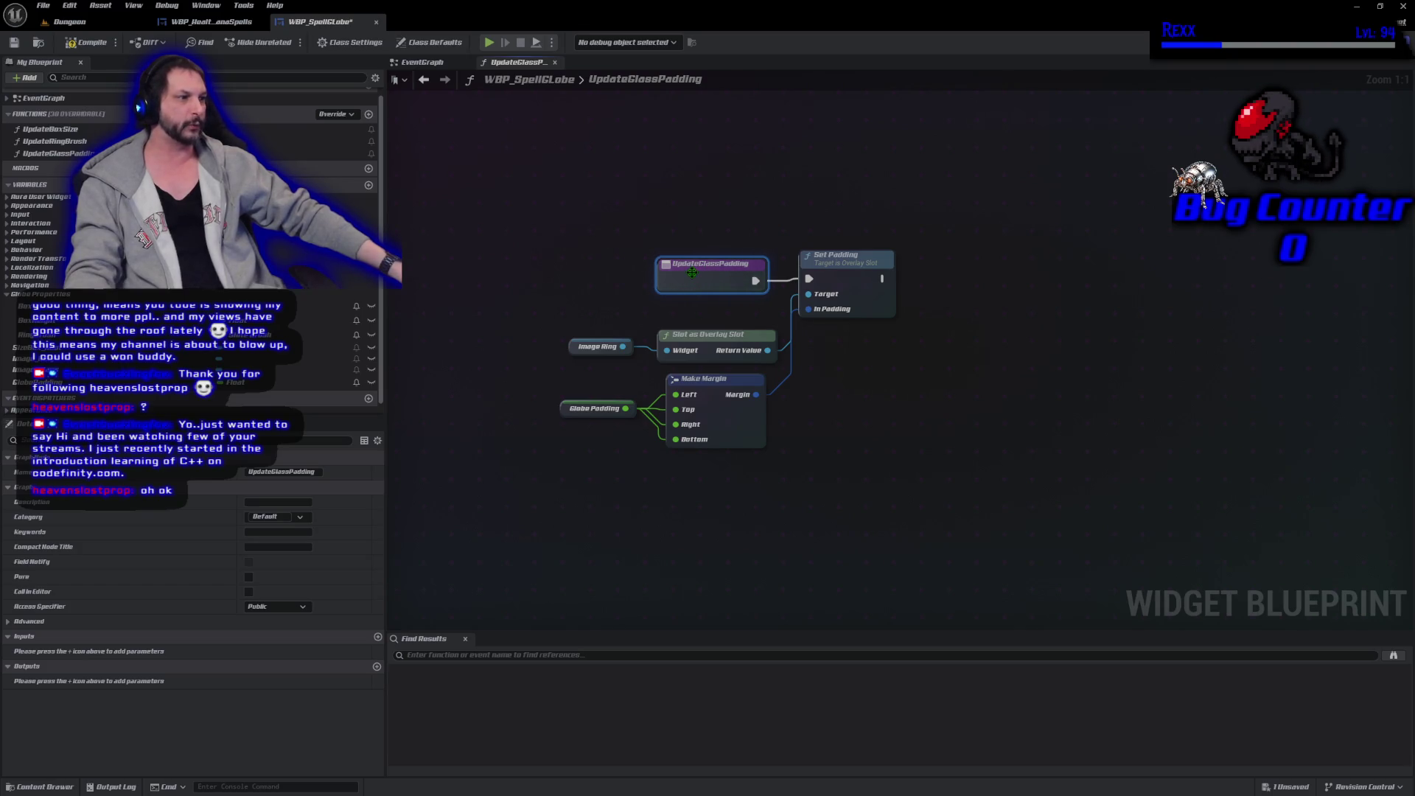
{"action": "mouse_move", "coordinate": [1023, 543]}
{"action": "left_mouse_down"}
{"action": "mouse_move", "coordinate": [985, 528]}
{"action": "mouse_move", "coordinate": [953, 537]}
{"action": "left_mouse_up"}
{"action": "mouse_move", "coordinate": [663, 331]}
{"action": "left_mouse_down"}
{"action": "mouse_move", "coordinate": [641, 297]}
{"action": "mouse_move", "coordinate": [659, 305]}
{"action": "left_mouse_up"}
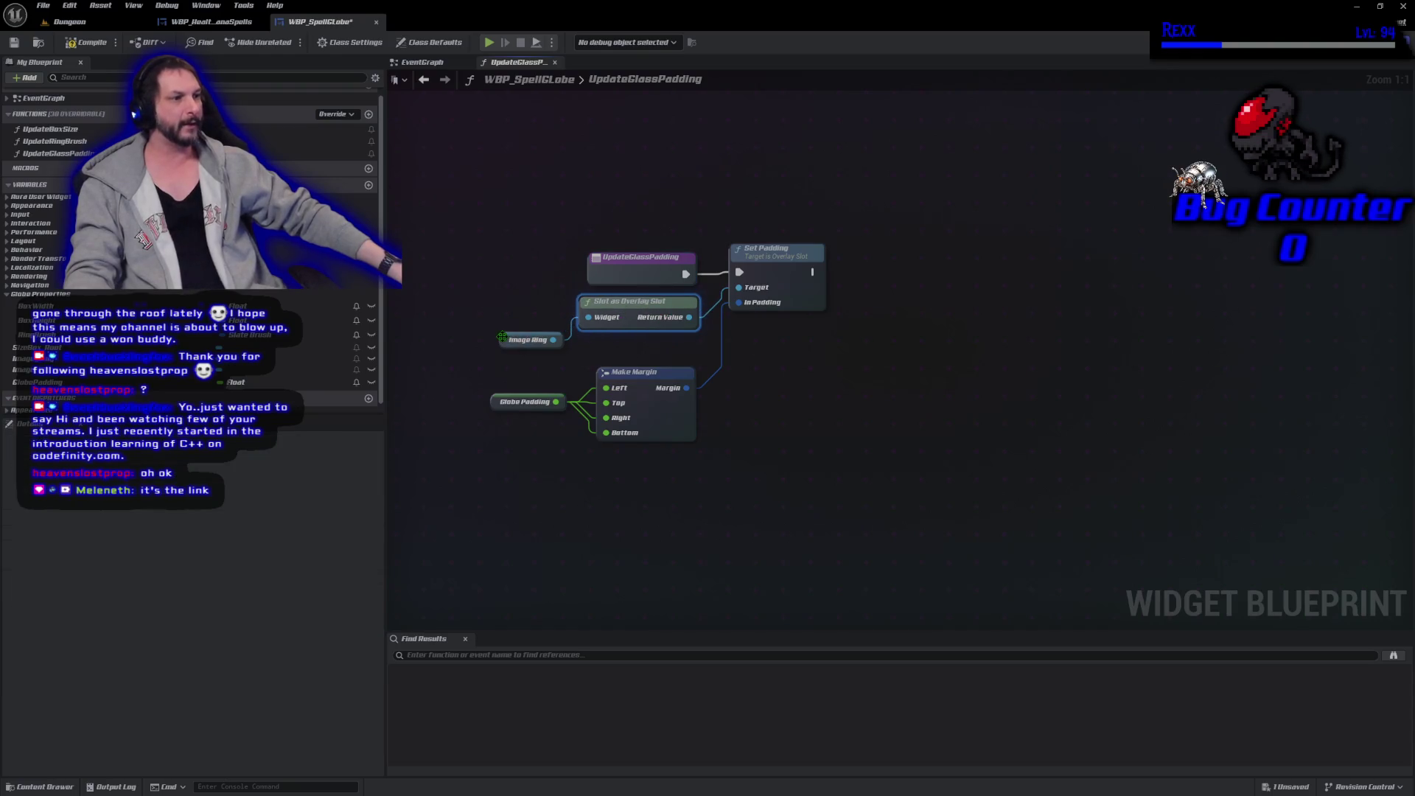
{"action": "left_click_drag", "start_coordinate": [506, 340], "coordinate": [506, 313]}
{"action": "left_click_drag", "start_coordinate": [660, 386], "coordinate": [658, 359]}
{"action": "mouse_move", "coordinate": [497, 408]}
{"action": "left_mouse_down"}
{"action": "mouse_move", "coordinate": [506, 381]}
{"action": "mouse_move", "coordinate": [496, 390]}
{"action": "left_mouse_up"}
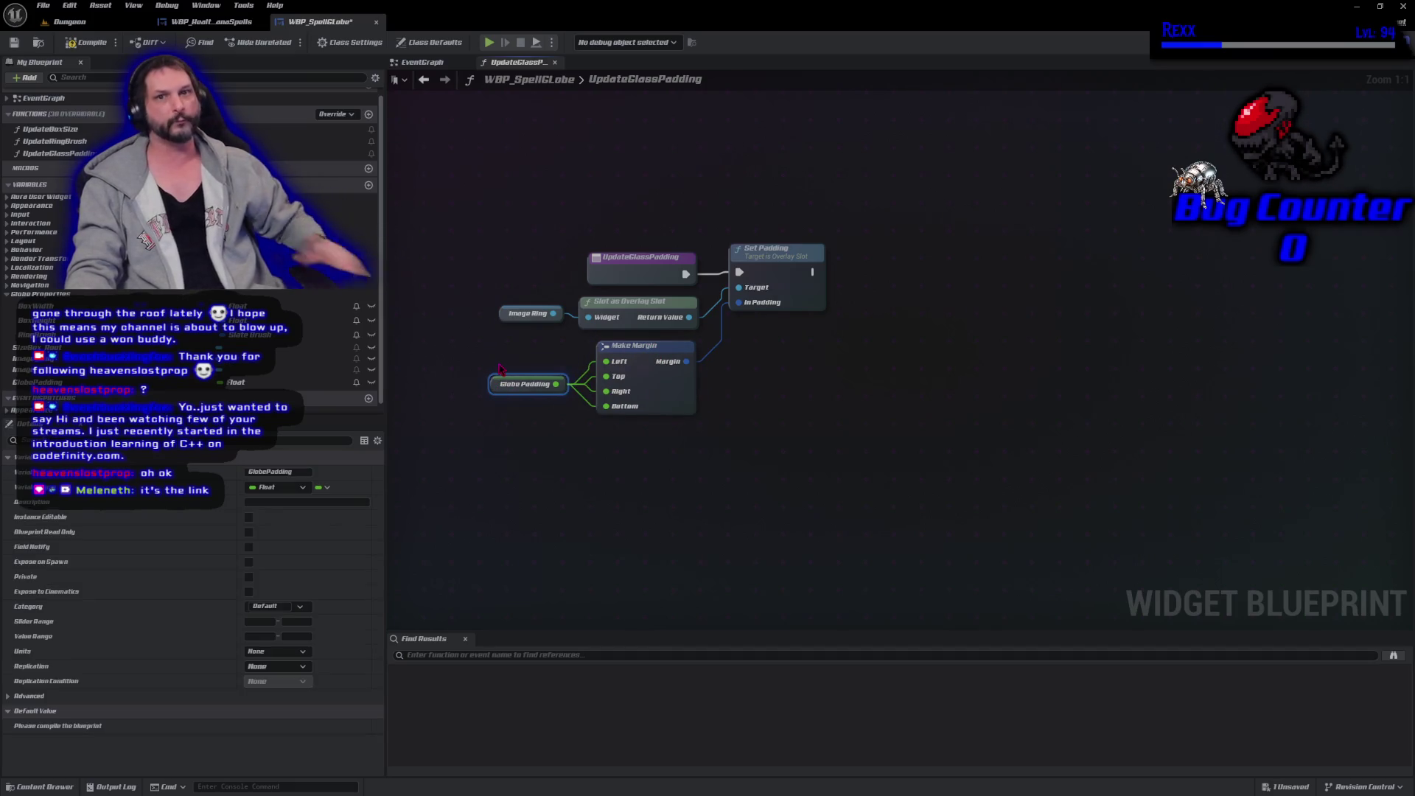
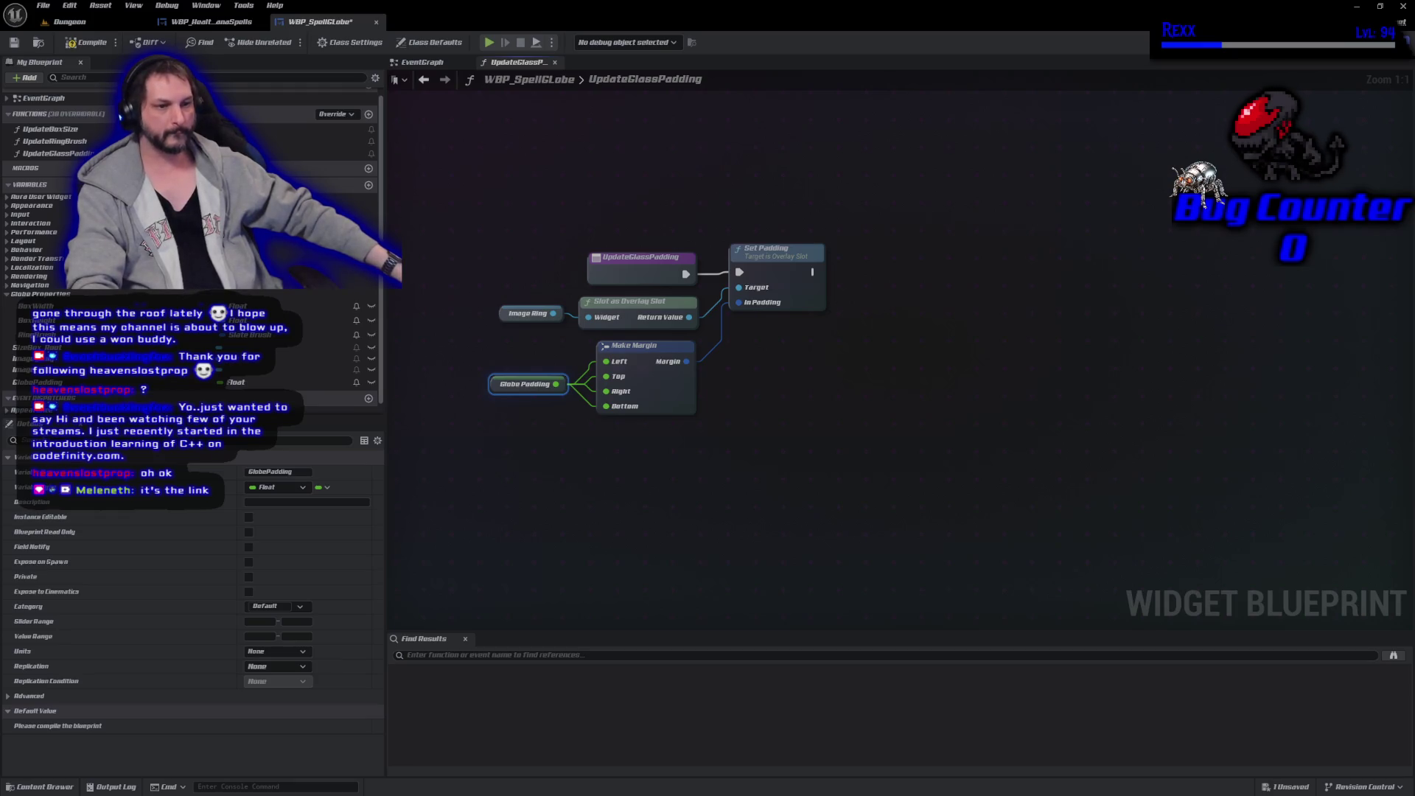
Give the GlobePadding variable a default value of 1.0 and save the blueprint.
{"action": "key", "text": "Escape"}
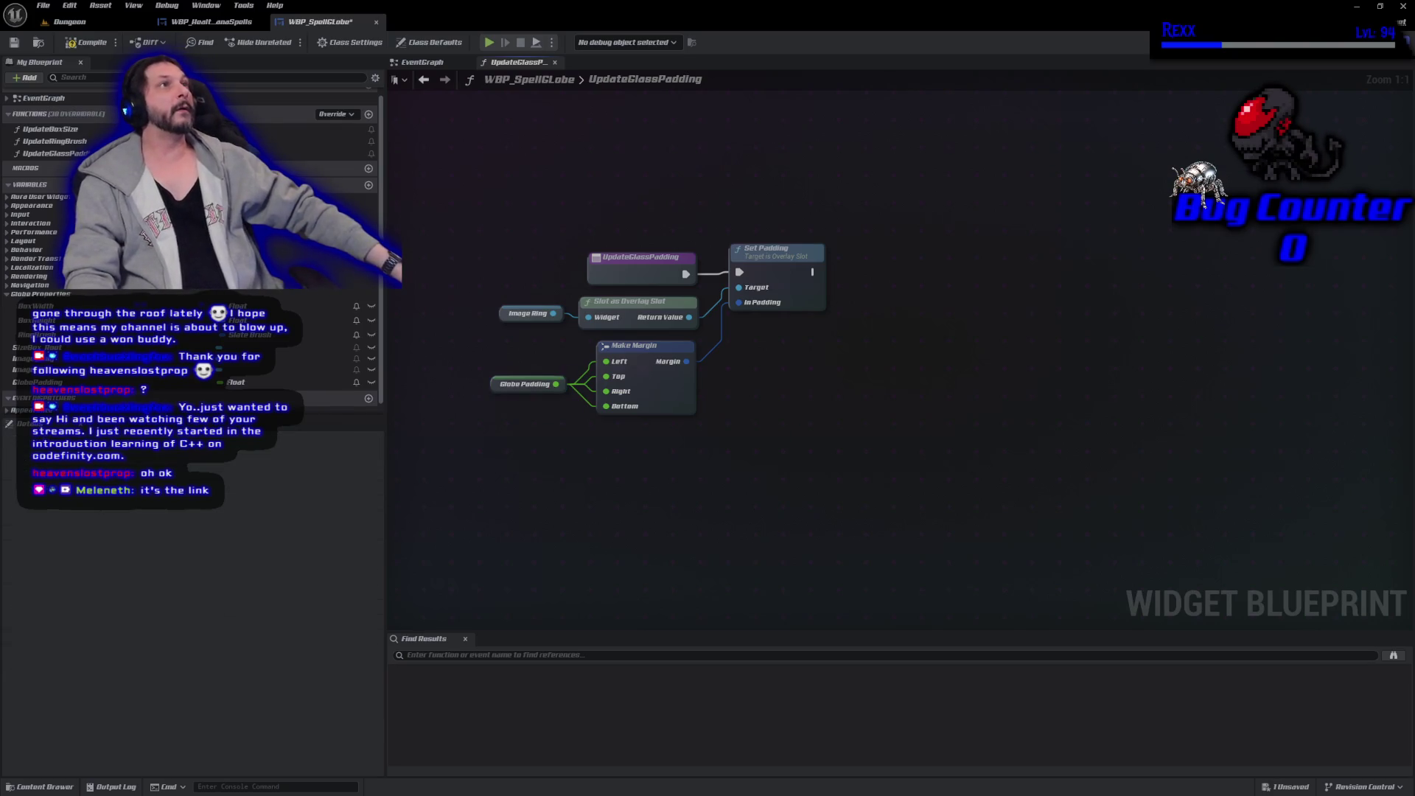
{"action": "left_click", "coordinate": [295, 382]}
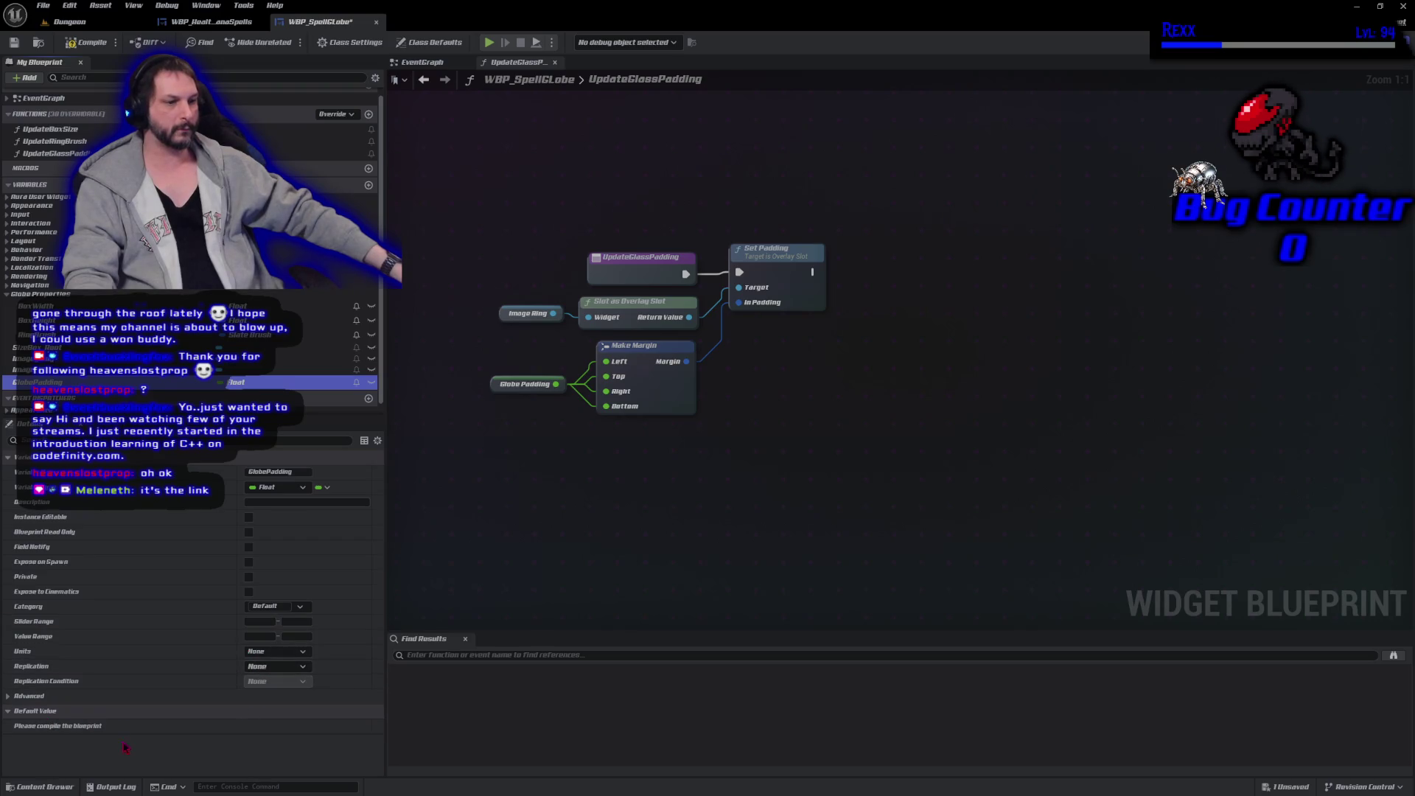
{"action": "left_click", "coordinate": [87, 42]}
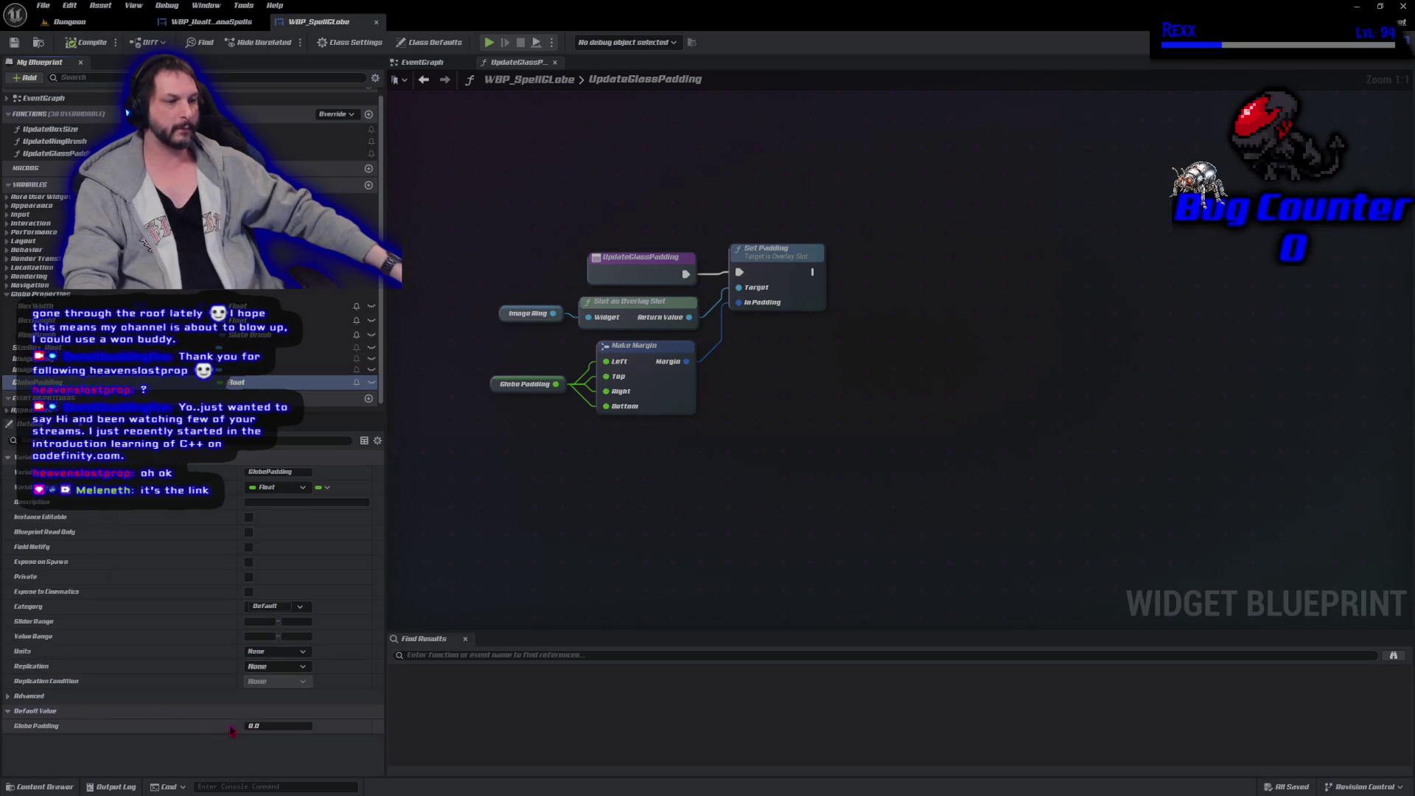
{"action": "left_click", "coordinate": [265, 727]}
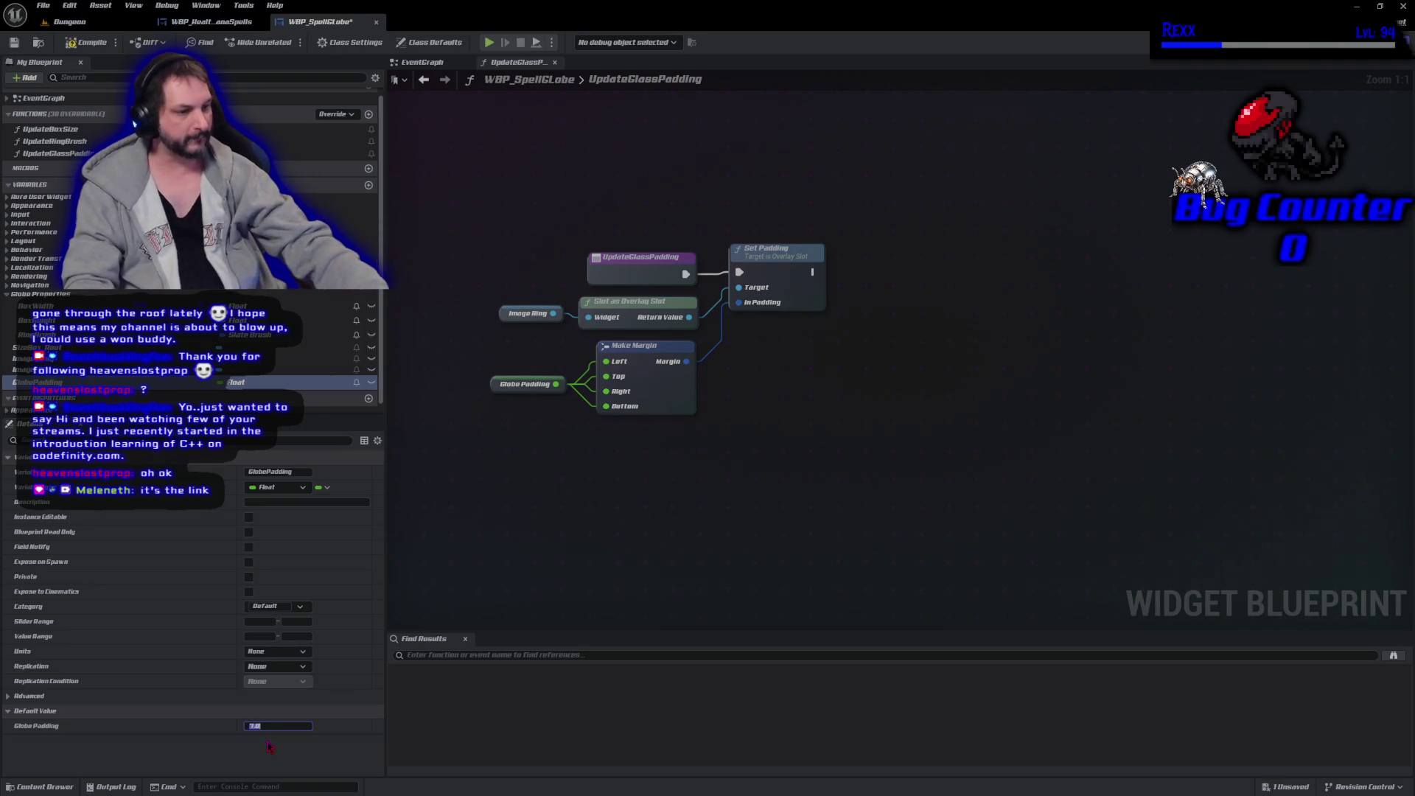
{"action": "key", "text": "ctrl+s"}
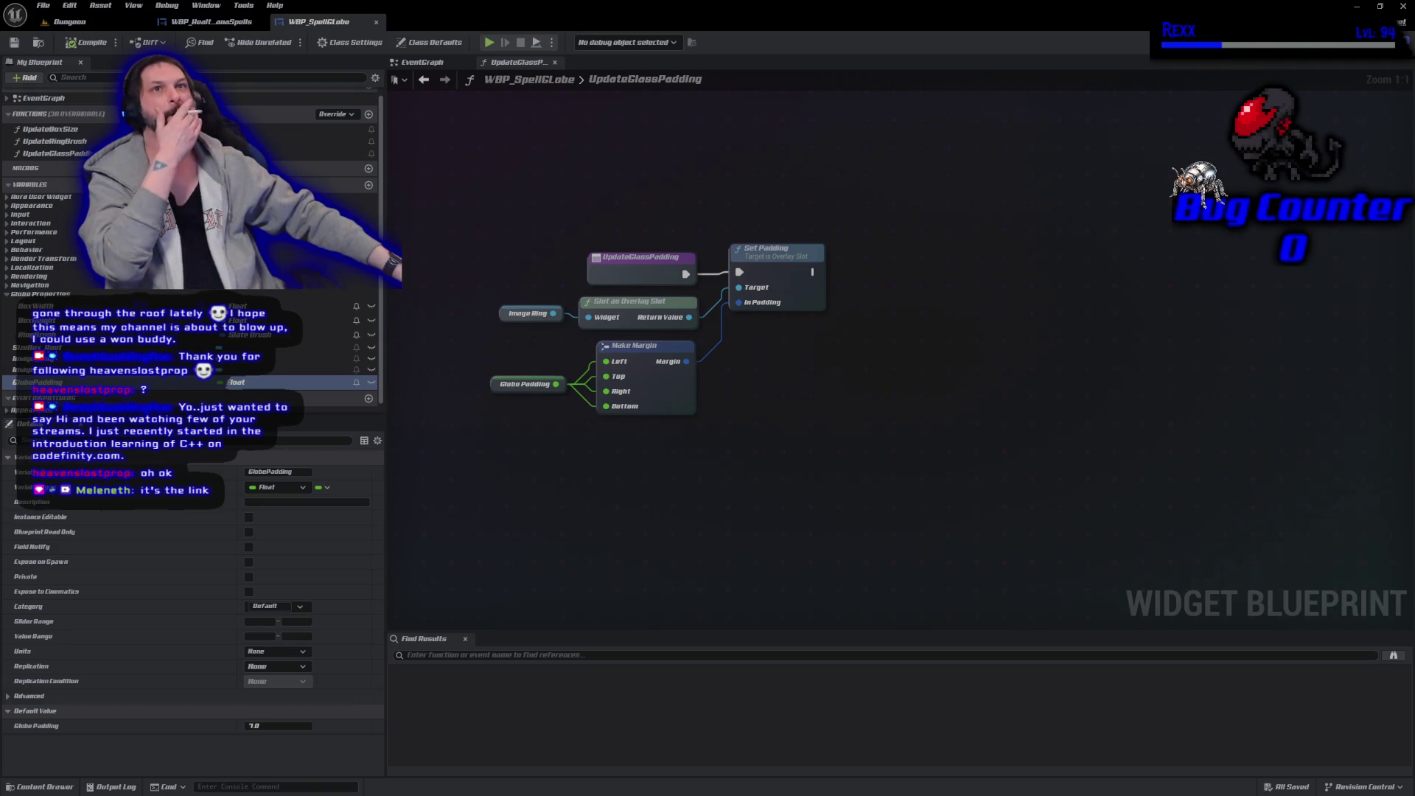
Rename the variable to GlassPadding and compile and save.
{"action": "key", "text": "F2"}
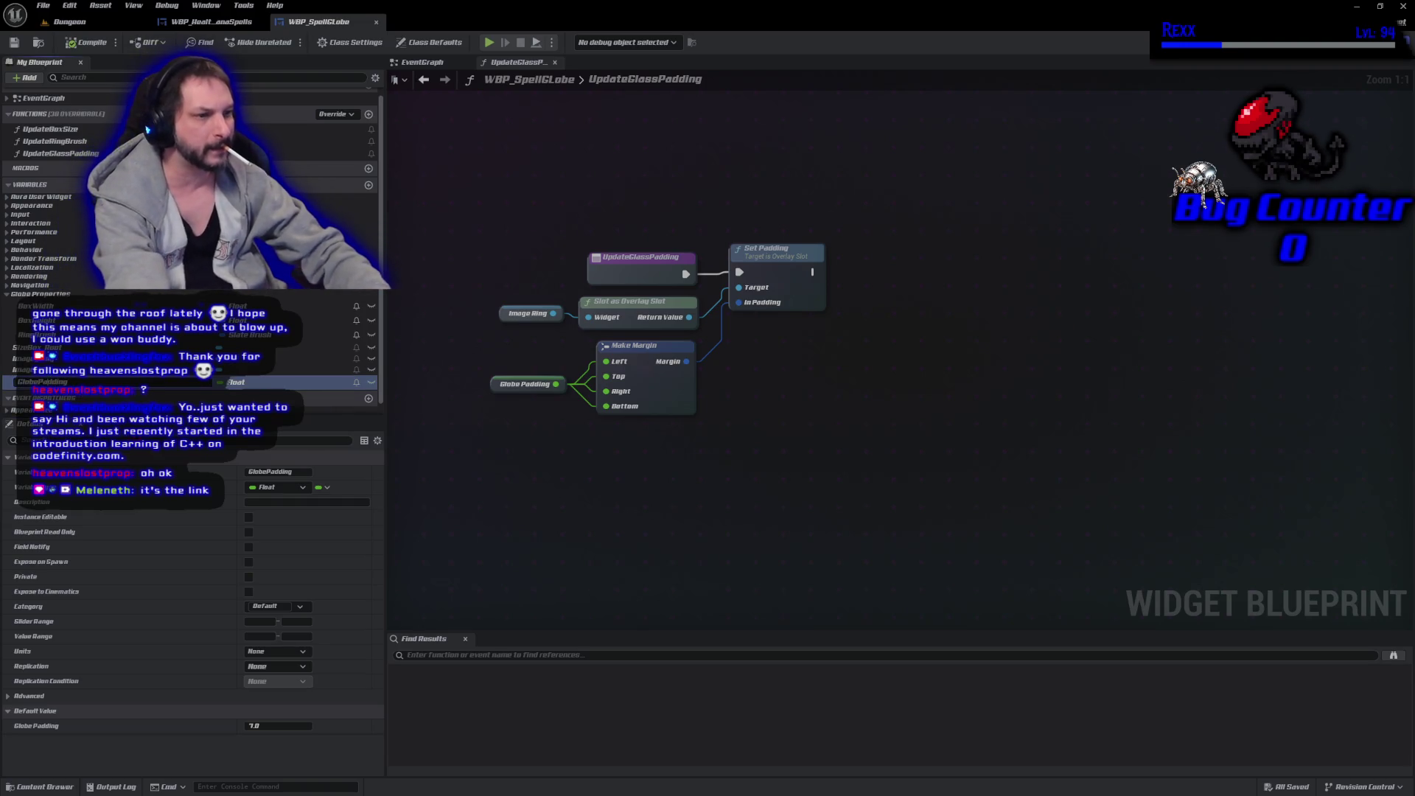
{"action": "type", "text": "GlassPadding"}
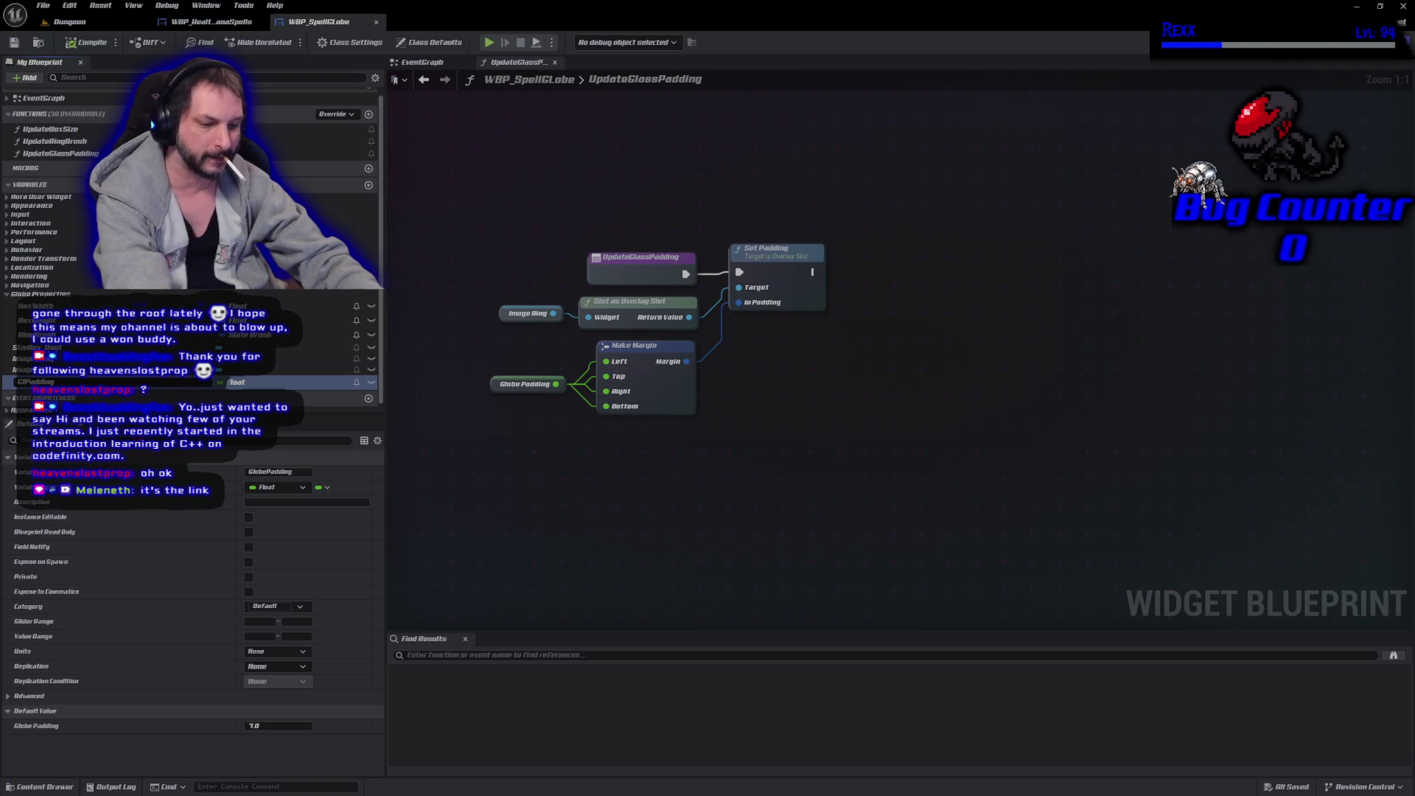
{"action": "key", "text": "Return"}
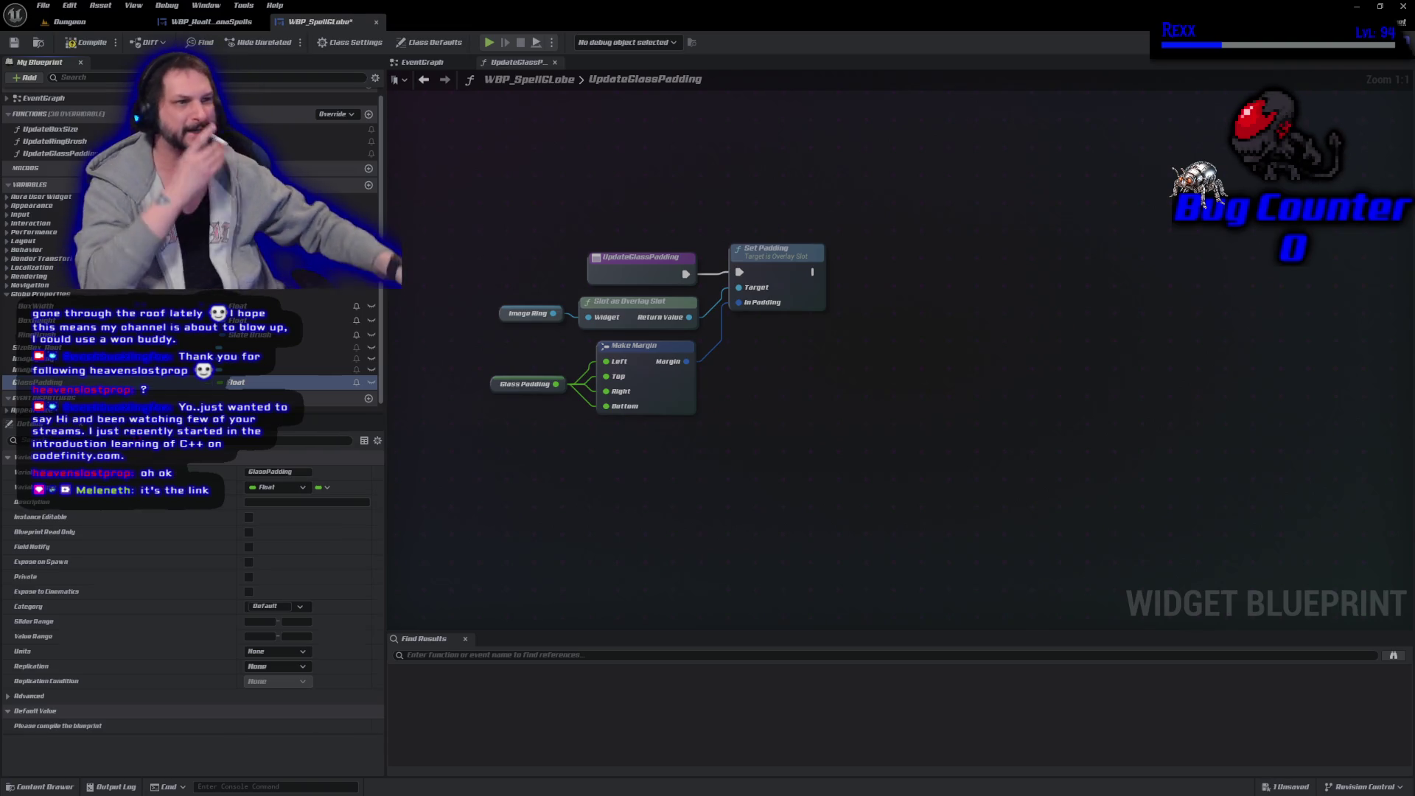
{"action": "left_click", "coordinate": [84, 42]}
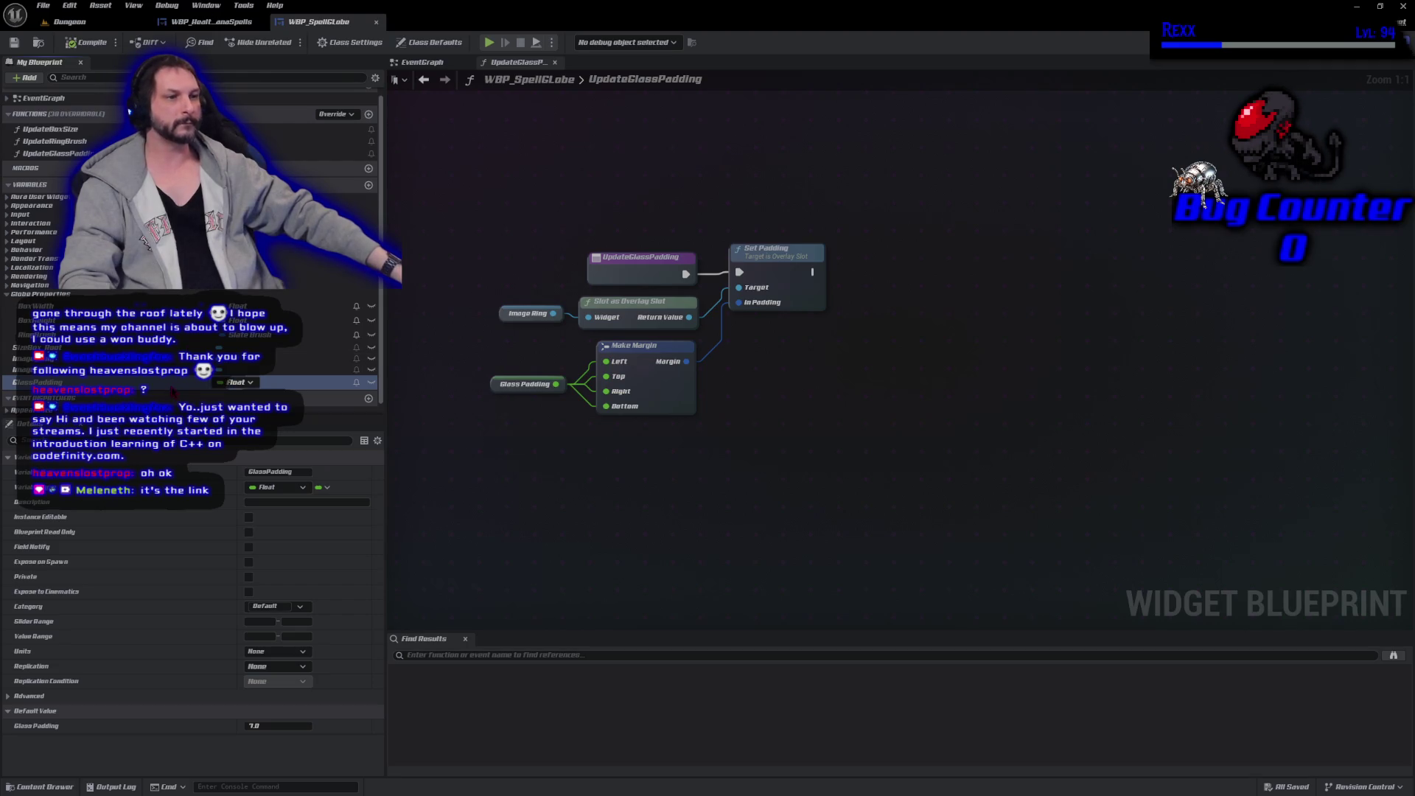
File GlassPadding under the GlobeProperties category and save all changes.
{"action": "left_click", "coordinate": [299, 607]}
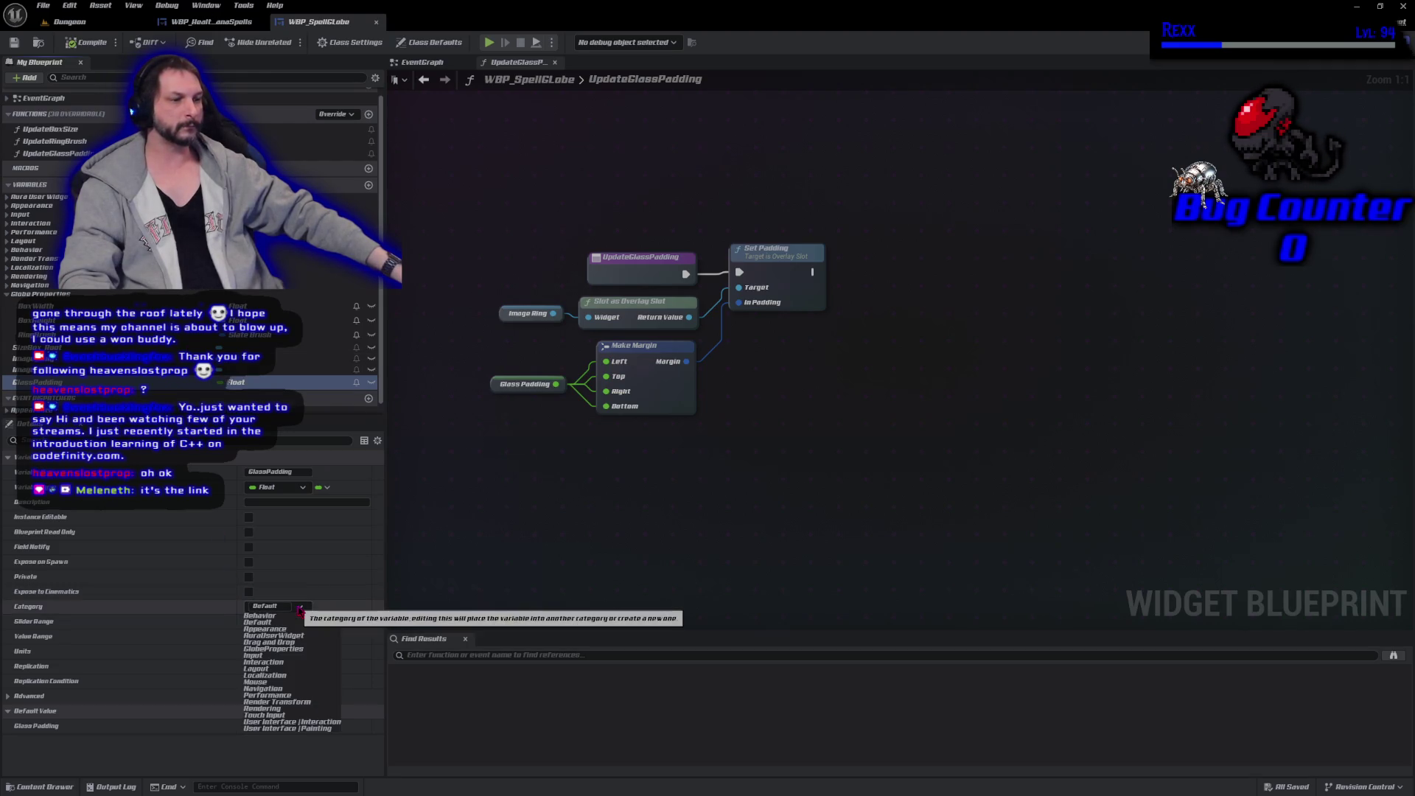
{"action": "left_click", "coordinate": [298, 649]}
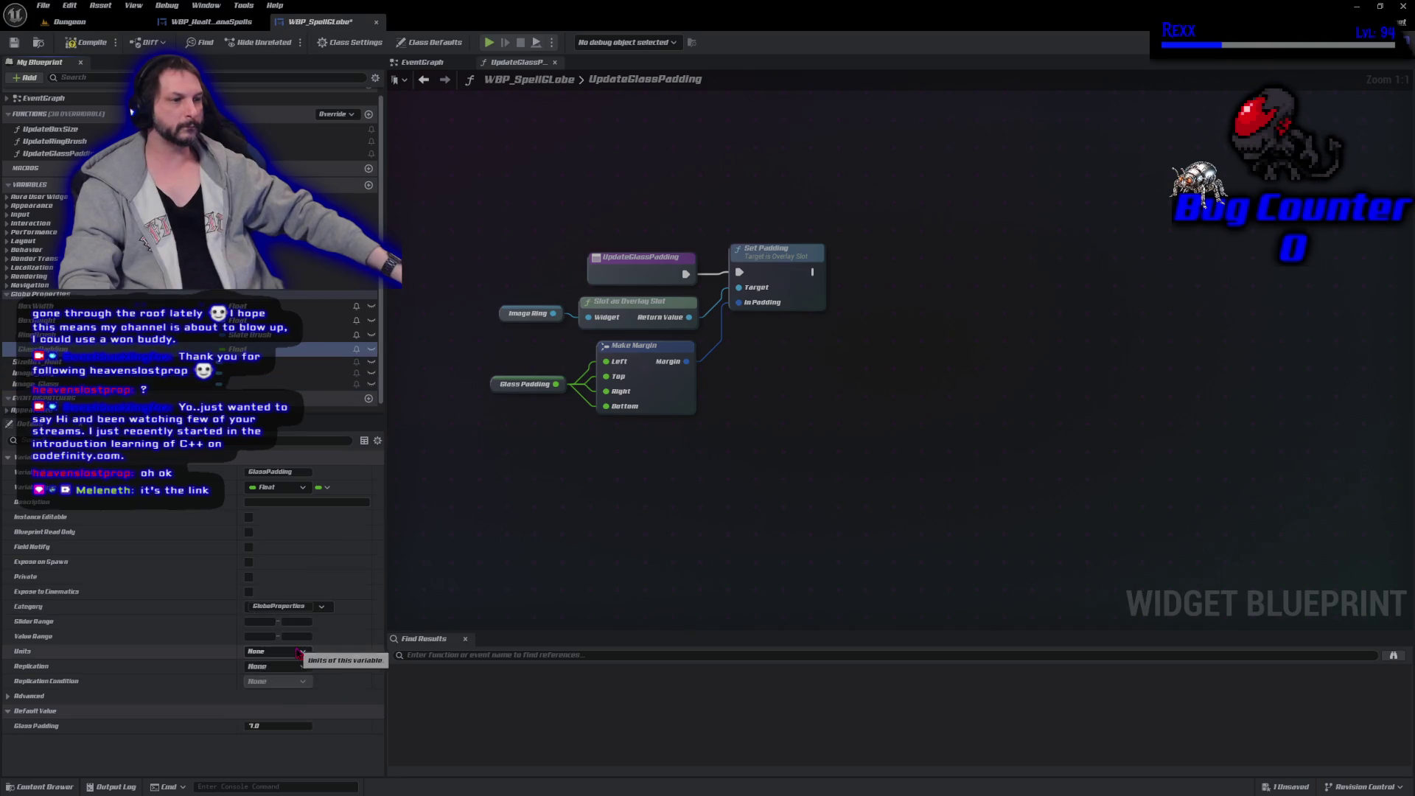
{"action": "left_click", "coordinate": [86, 44]}
{"action": "left_click", "coordinate": [43, 5]}
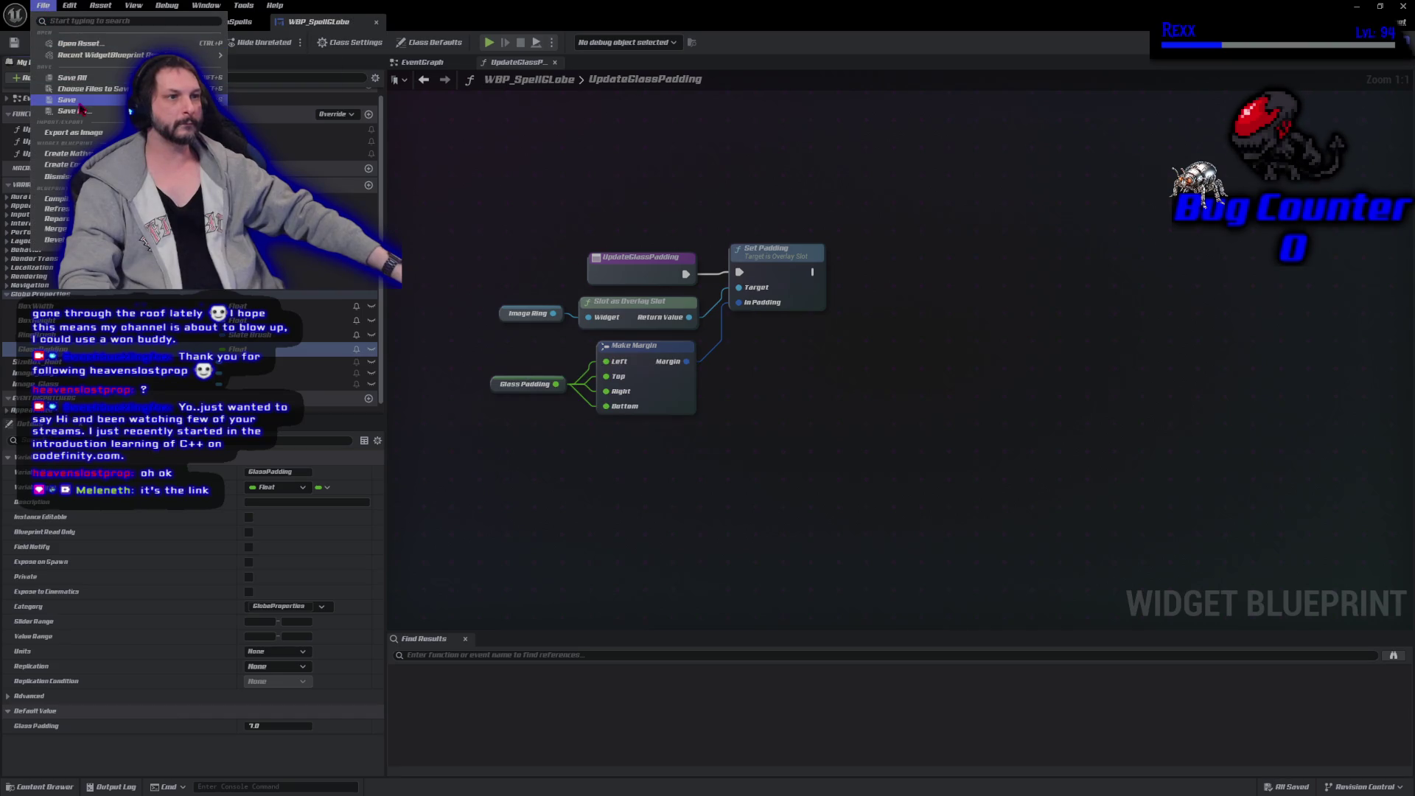
{"action": "key", "text": "Escape"}
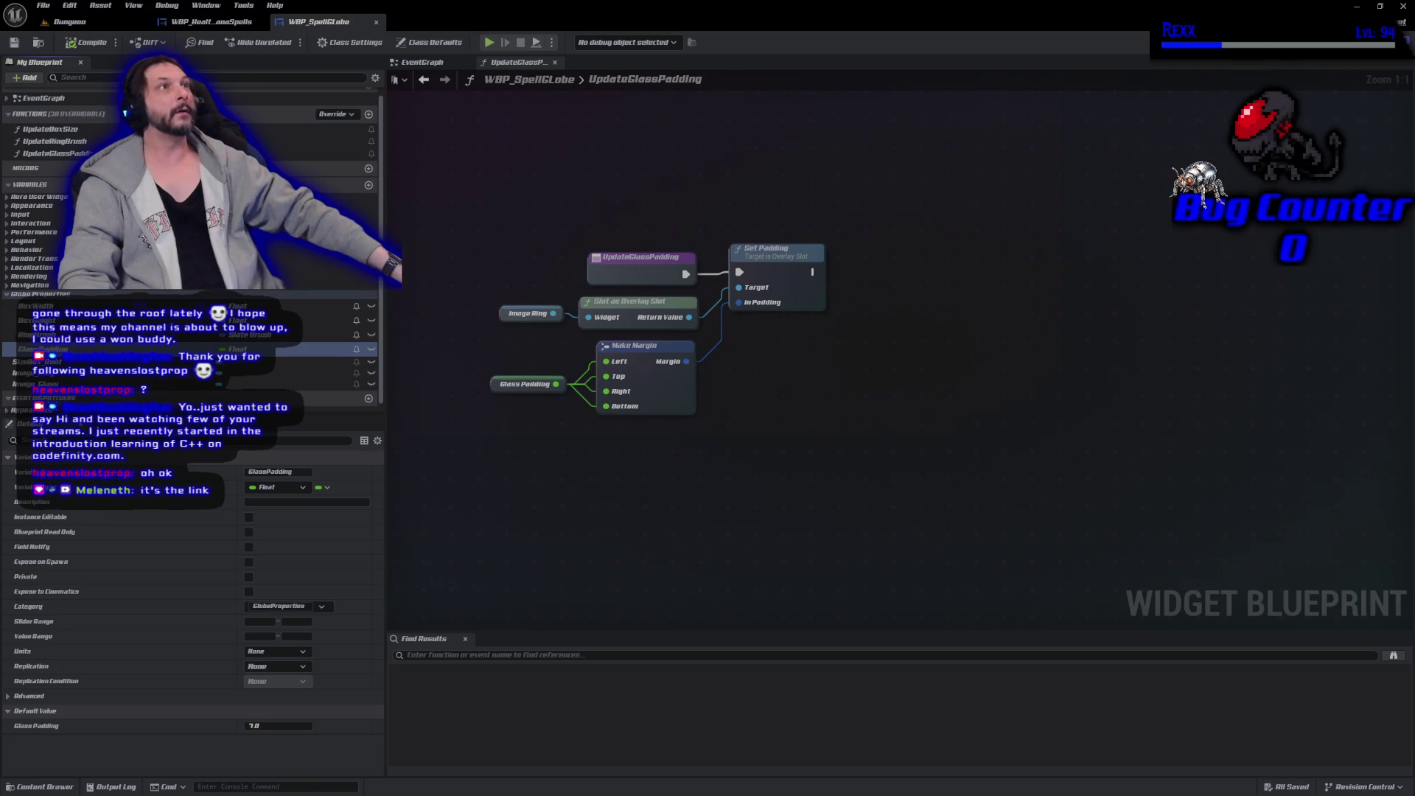
Inspect the UpdateGlassPadding and UpdateRingBrush functions from the EventGraph, then return to the Designer.
{"action": "left_click", "coordinate": [453, 65]}
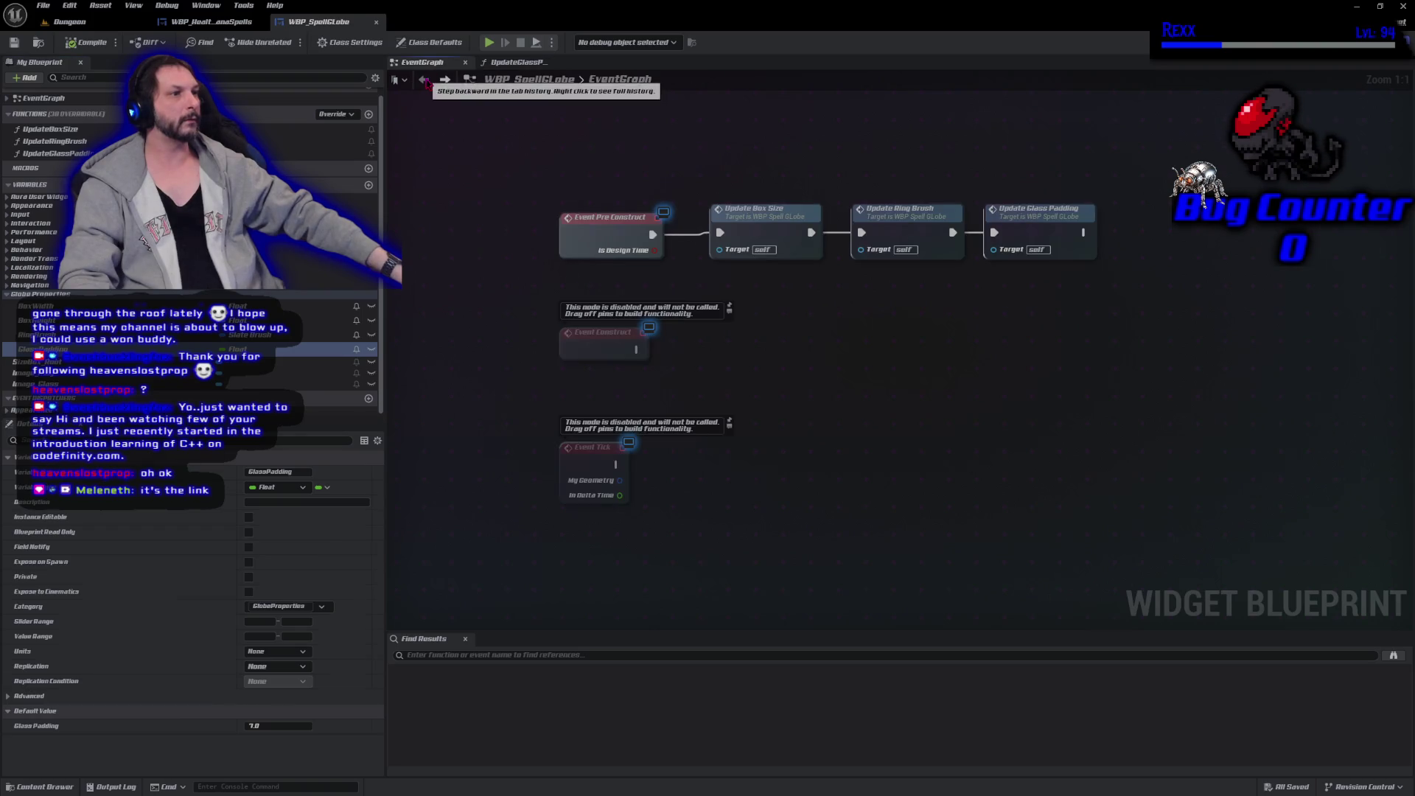
{"action": "left_click_drag", "start_coordinate": [949, 344], "coordinate": [871, 375]}
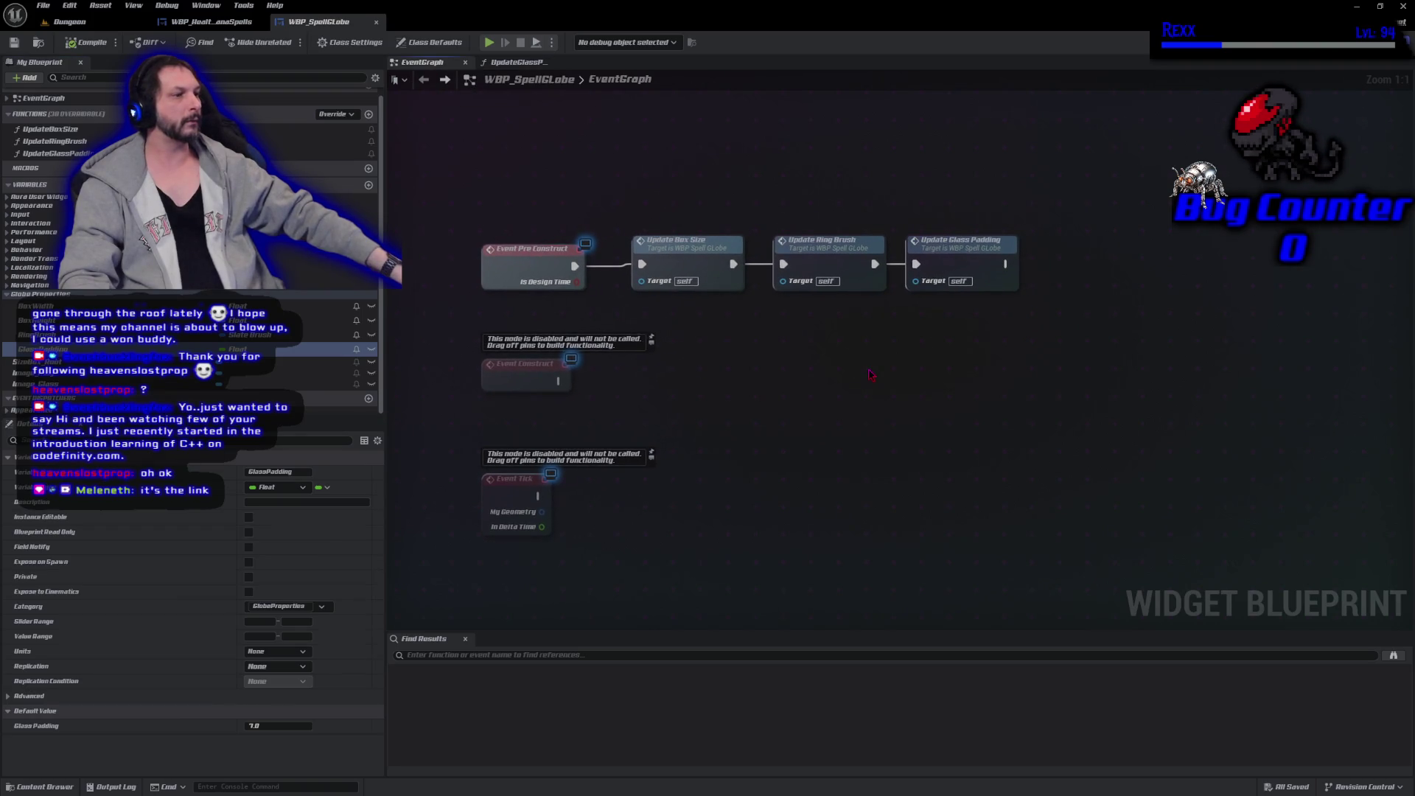
{"action": "double_click", "coordinate": [940, 257]}
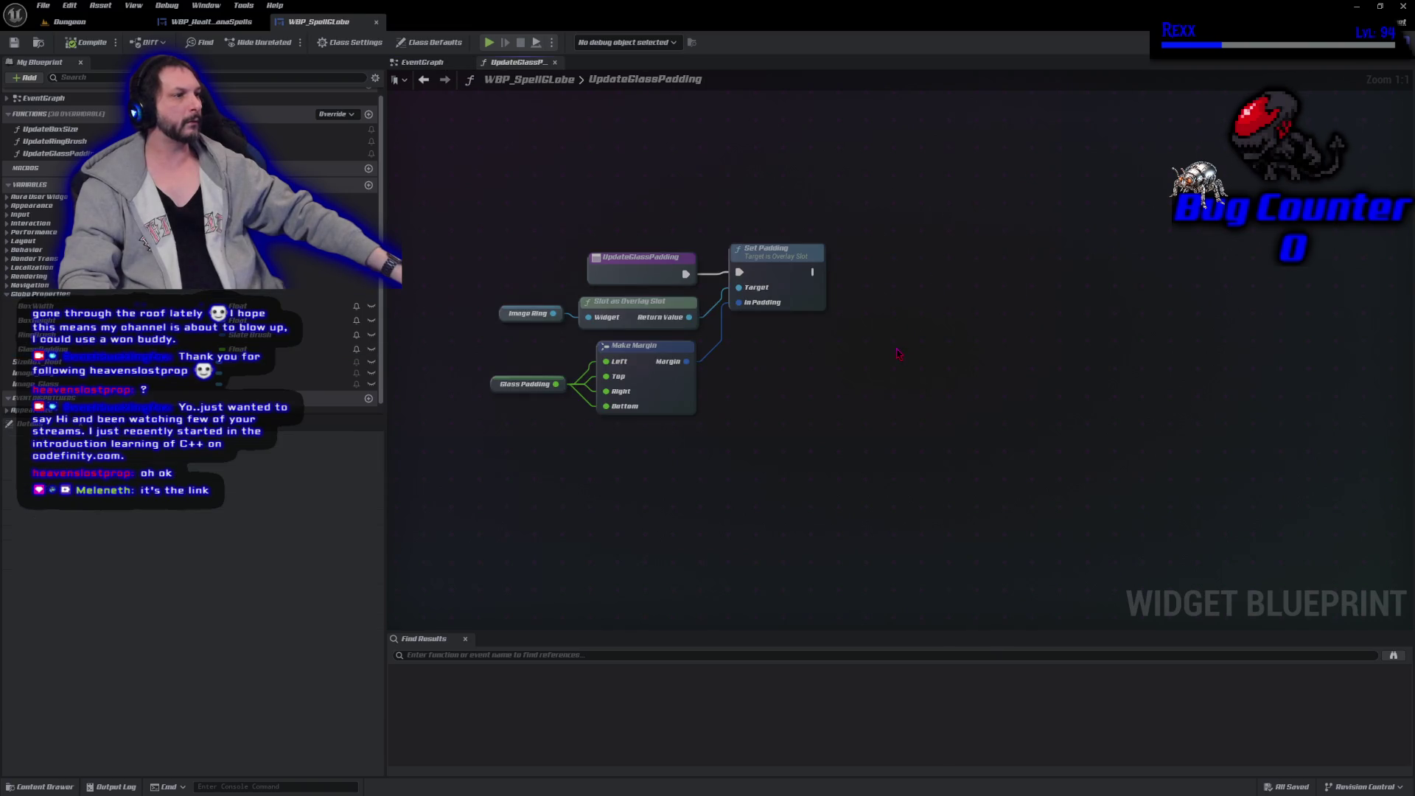
{"action": "key", "text": "alt+Left"}
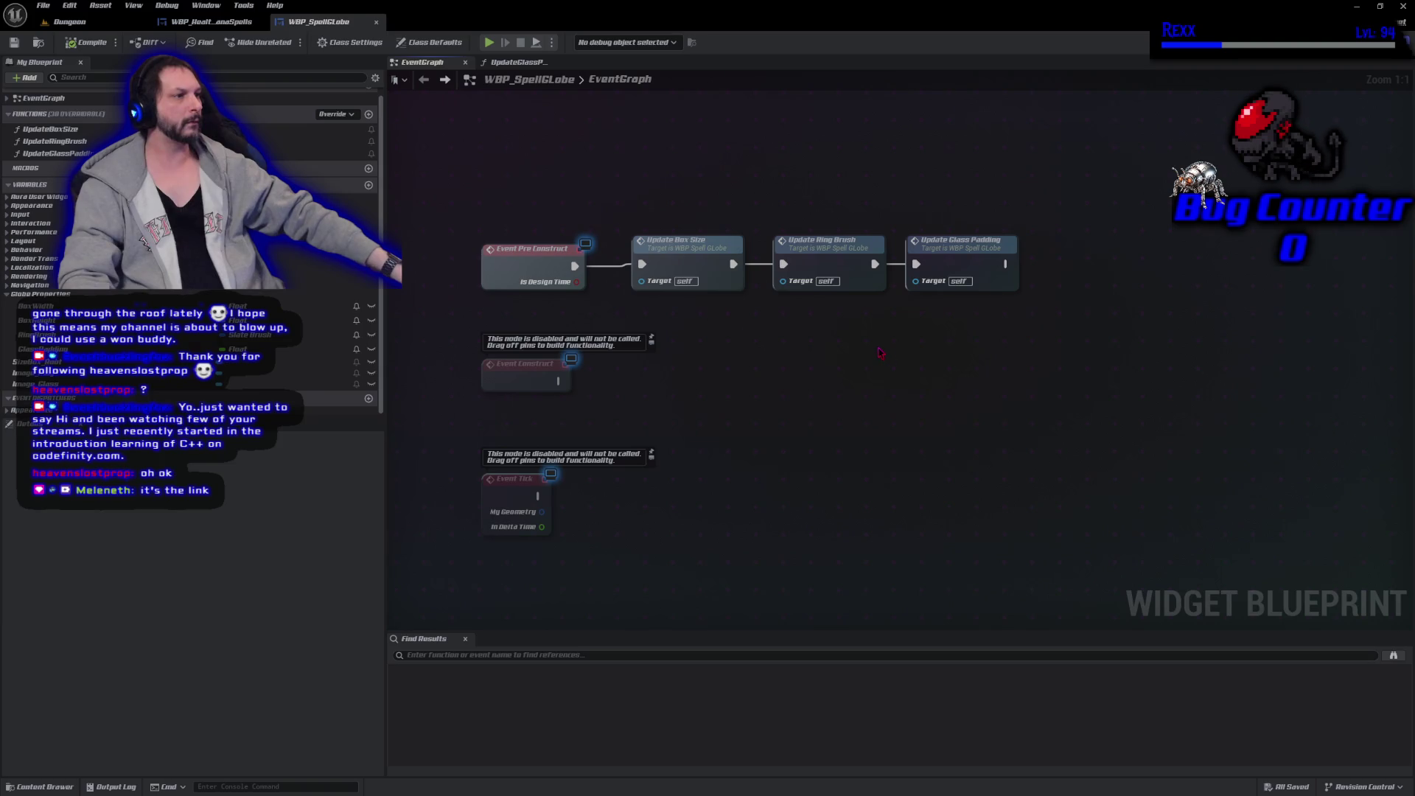
{"action": "double_click", "coordinate": [822, 244]}
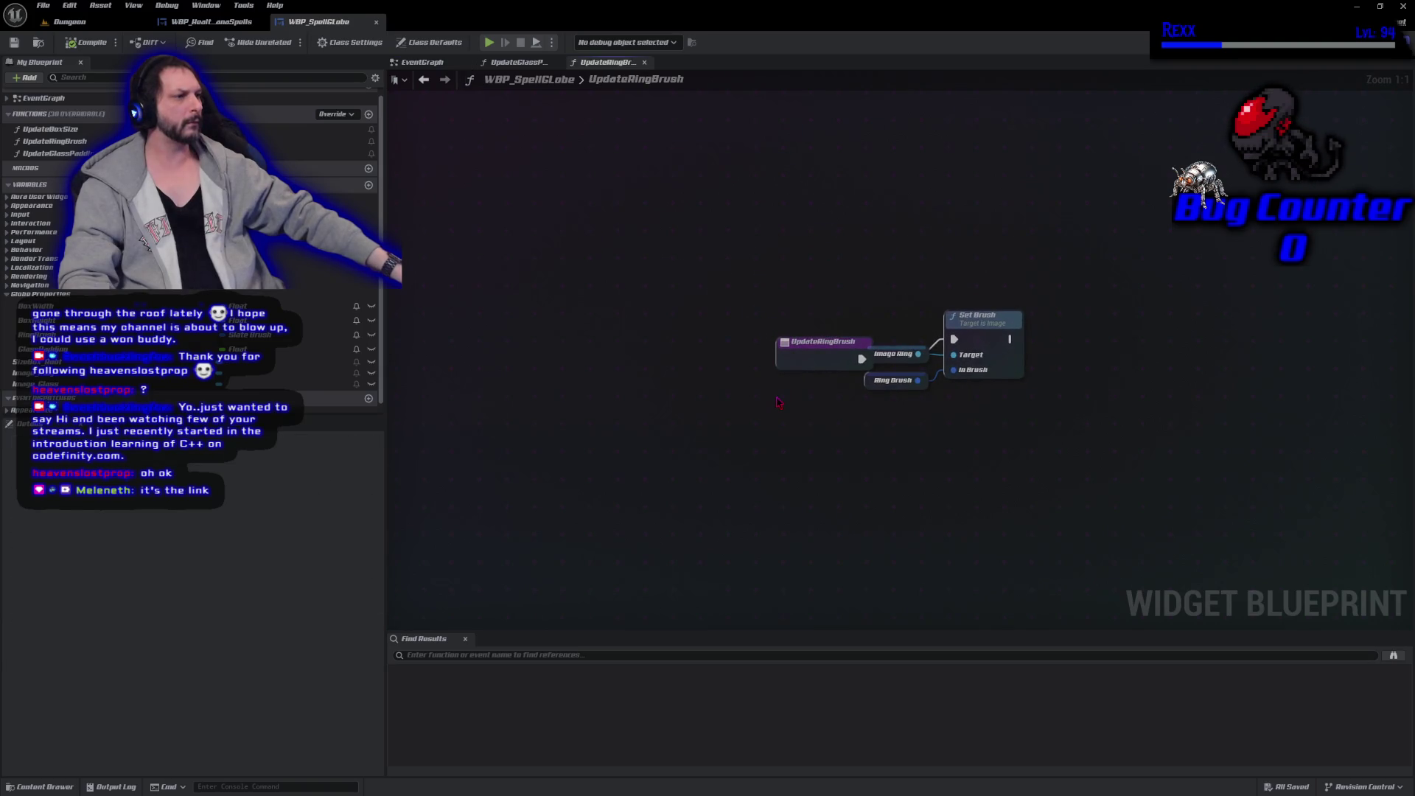
{"action": "key", "text": "alt+Left"}
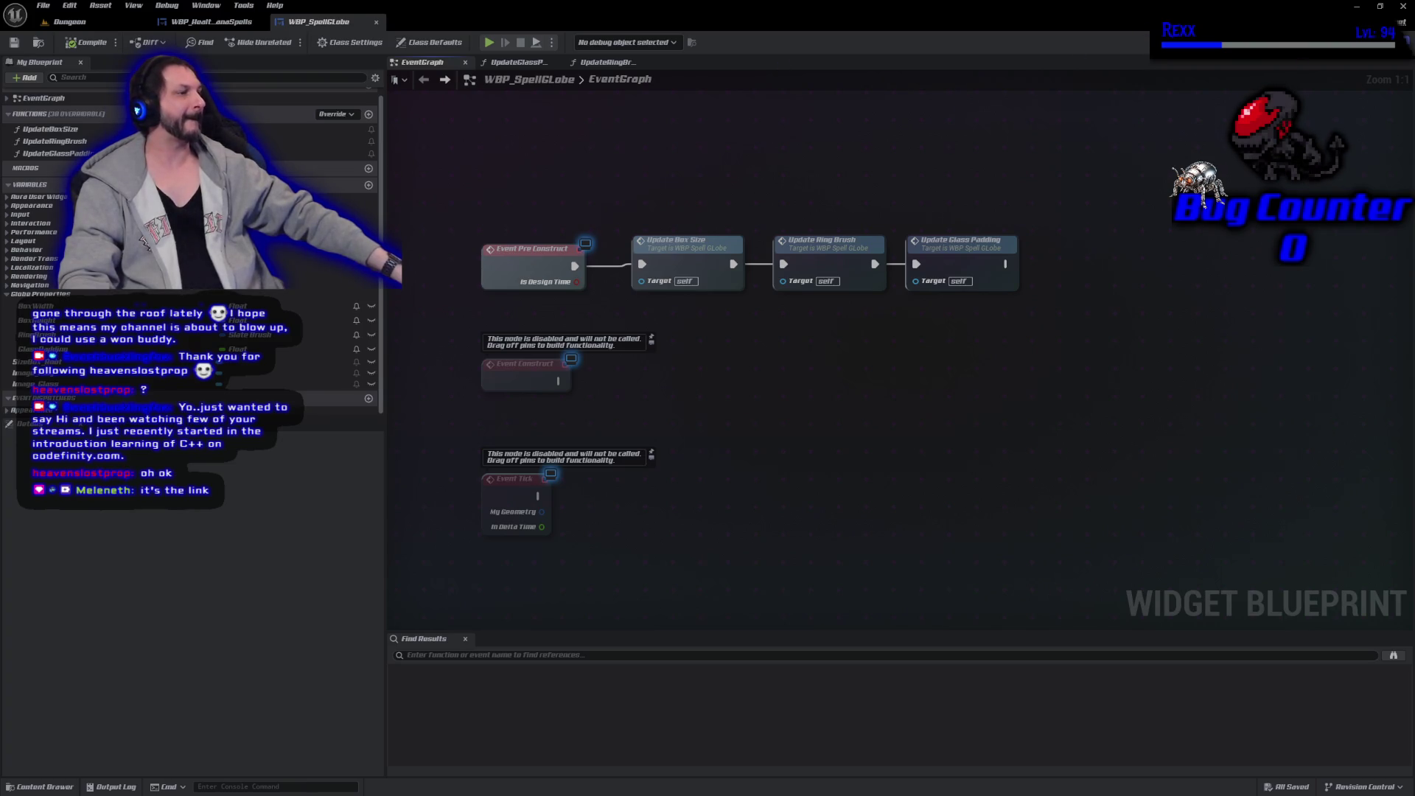
{"action": "left_click", "coordinate": [1352, 42]}
{"action": "scroll", "coordinate": [745, 479], "scroll_direction": "up", "scroll_amount": 10}
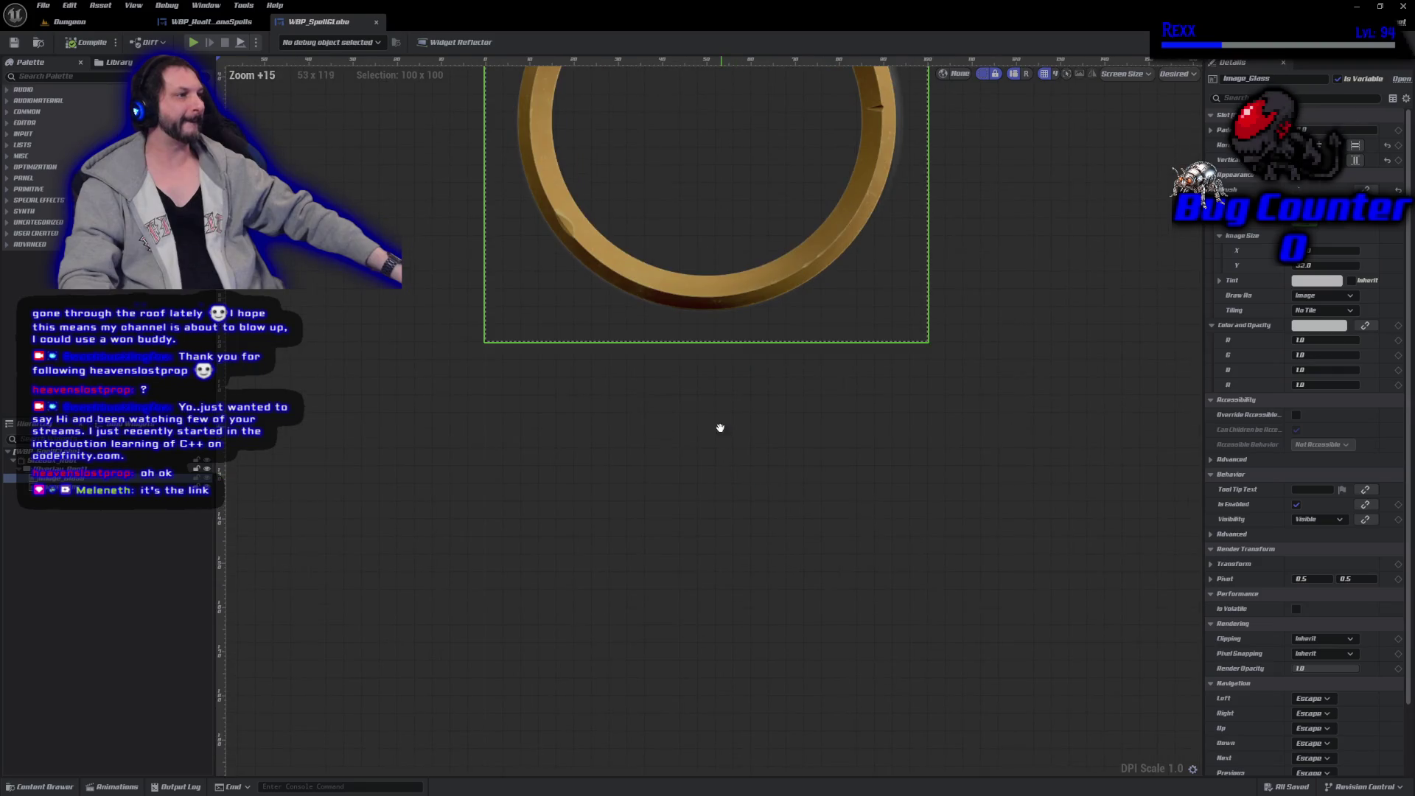
Retarget UpdateGlassPadding's padding node from Image_Ring to Image_Glass and save the blueprint.
{"action": "left_click_drag", "start_coordinate": [725, 433], "coordinate": [721, 631]}
{"action": "scroll", "coordinate": [720, 635], "scroll_direction": "down", "scroll_amount": 1}
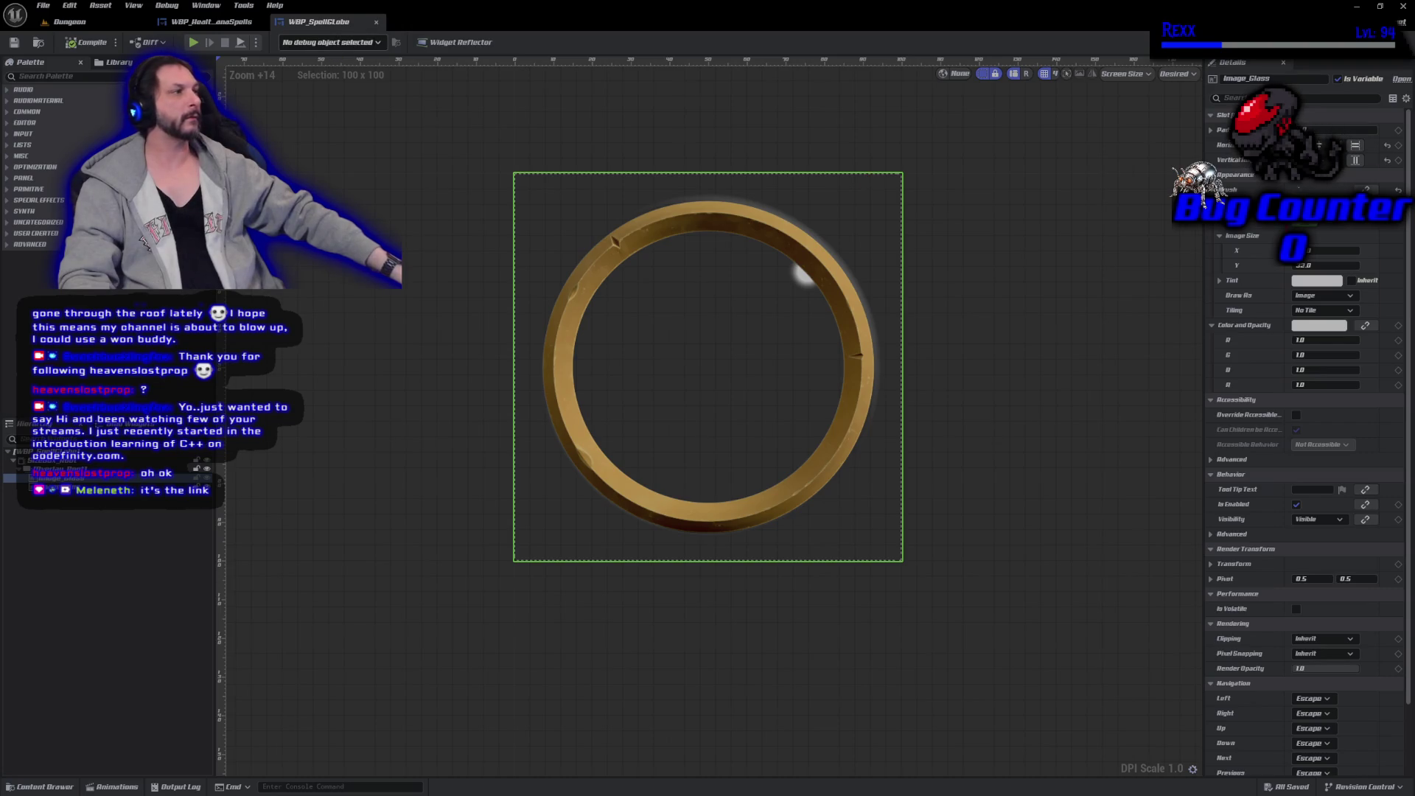
{"action": "left_click", "coordinate": [1389, 42]}
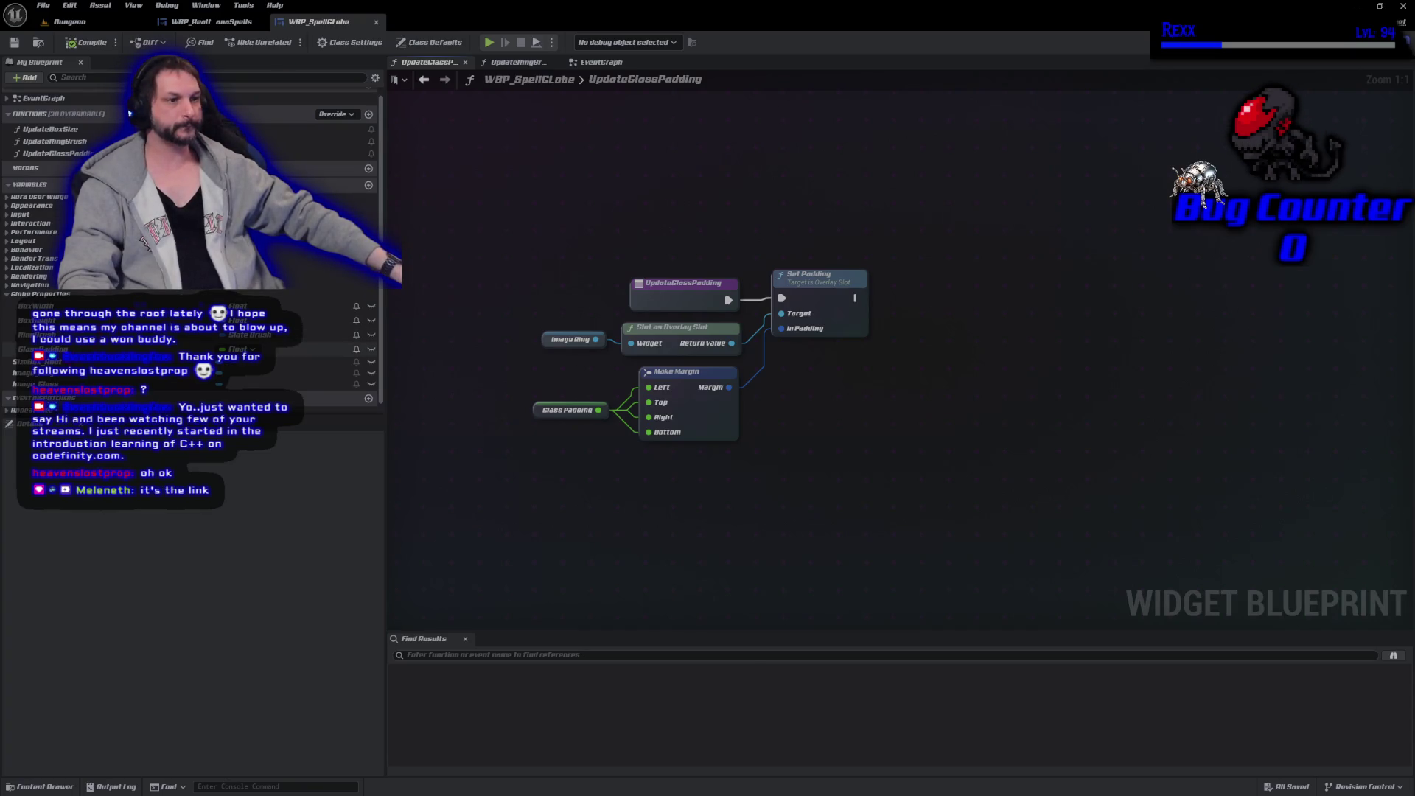
{"action": "left_click_drag", "start_coordinate": [37, 383], "coordinate": [548, 339]}
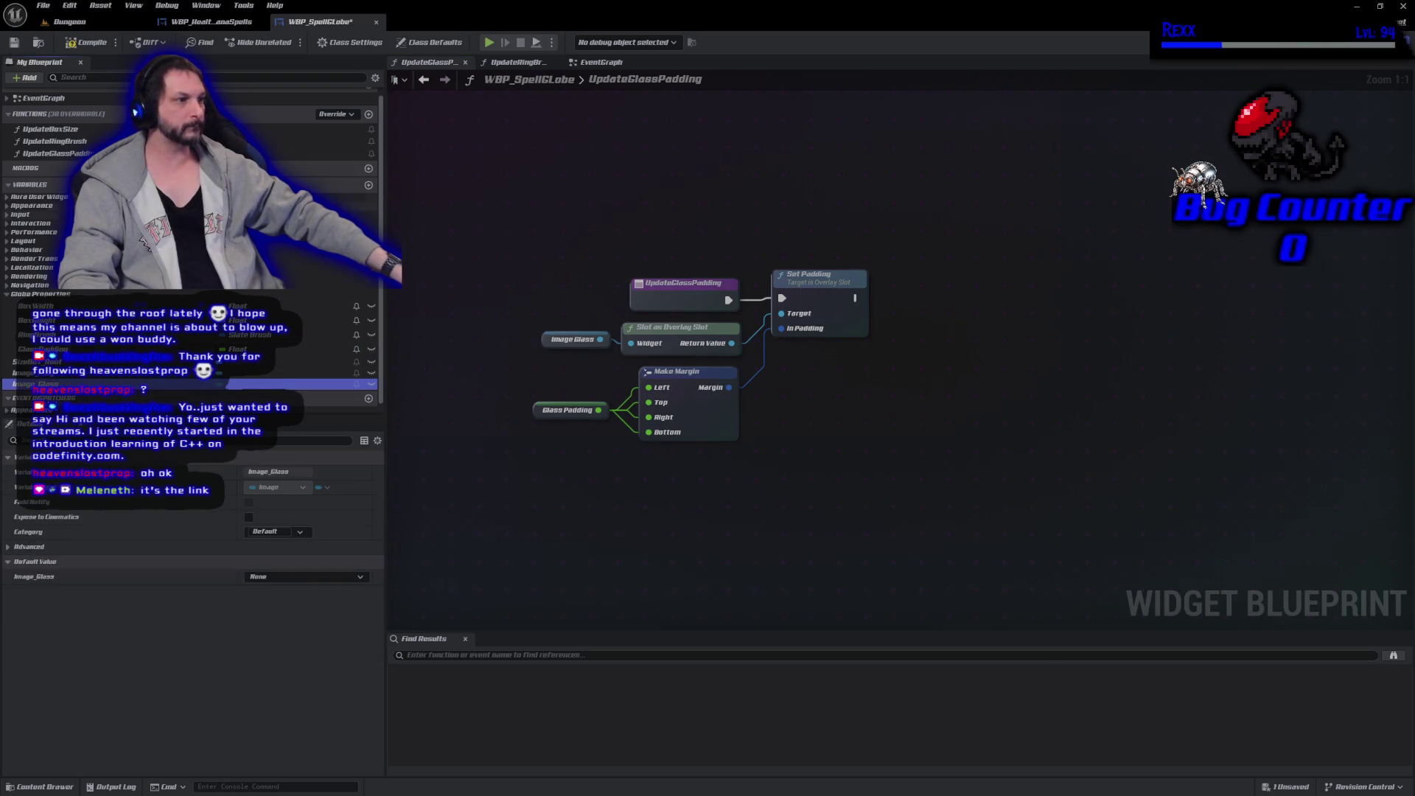
{"action": "key", "text": "ctrl+s"}
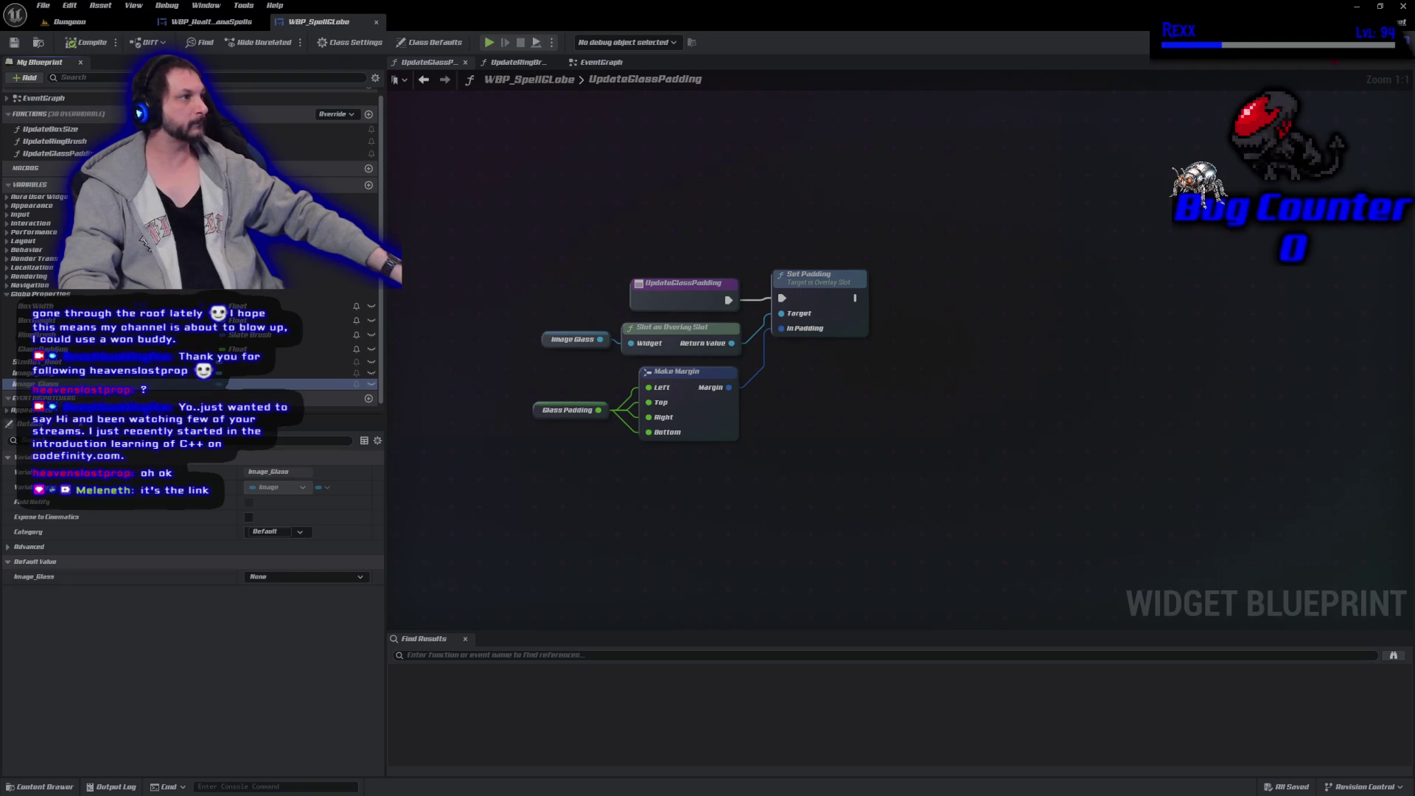
{"action": "left_click", "coordinate": [1357, 42]}
{"action": "scroll", "coordinate": [708, 404], "scroll_direction": "up", "scroll_amount": 10}
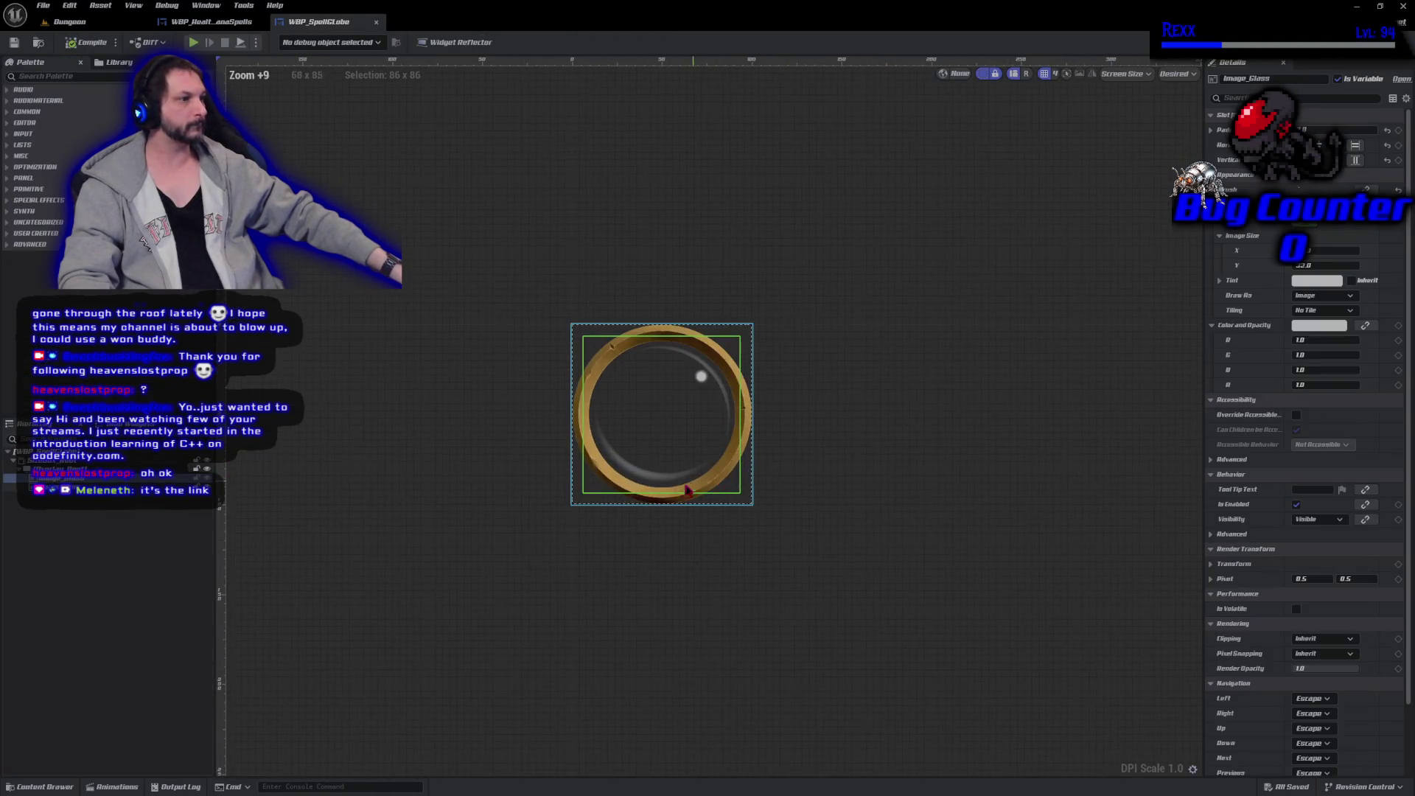
{"action": "mouse_move", "coordinate": [610, 520]}
{"action": "left_mouse_down"}
{"action": "mouse_move", "coordinate": [651, 622]}
{"action": "mouse_move", "coordinate": [811, 709]}
{"action": "left_mouse_up"}
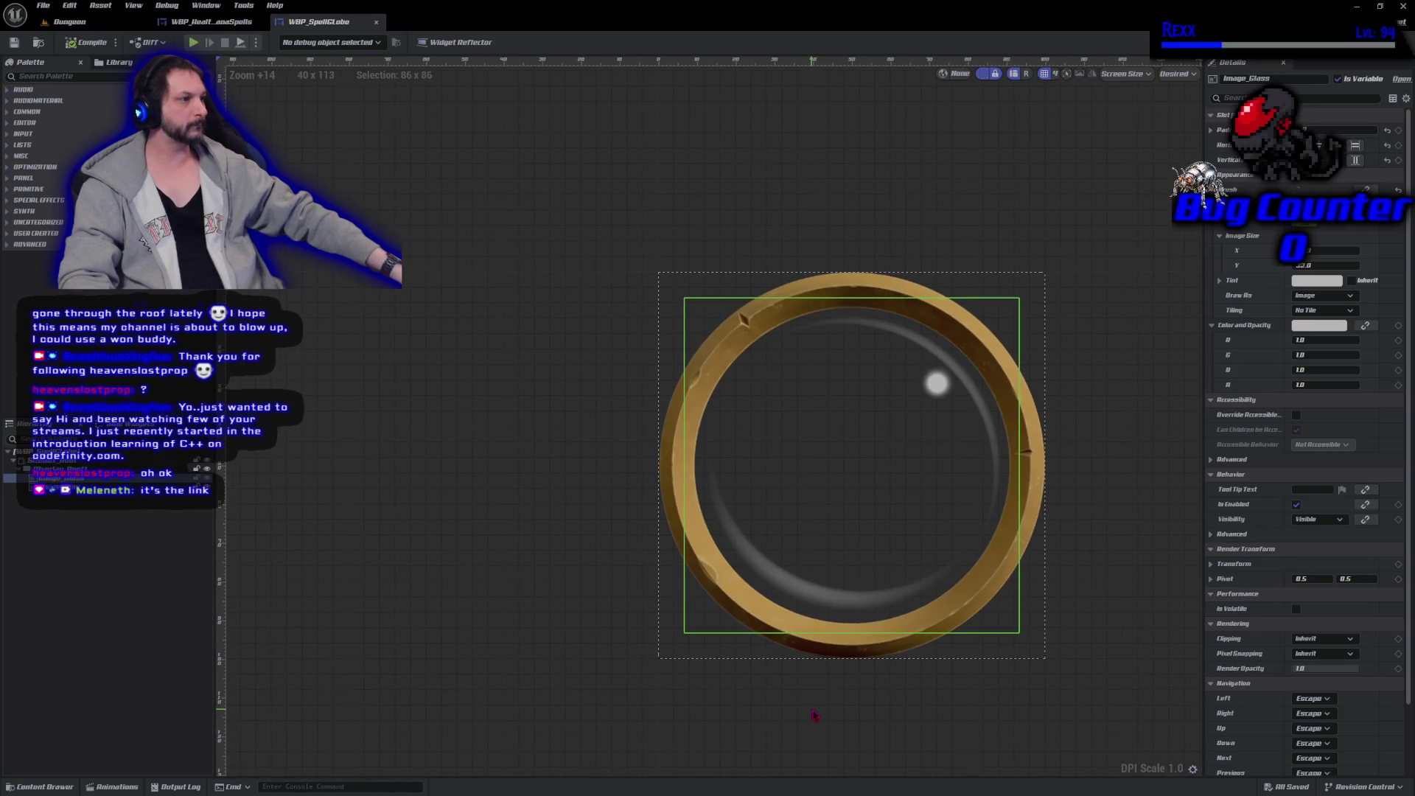
{"action": "left_click", "coordinate": [541, 510]}
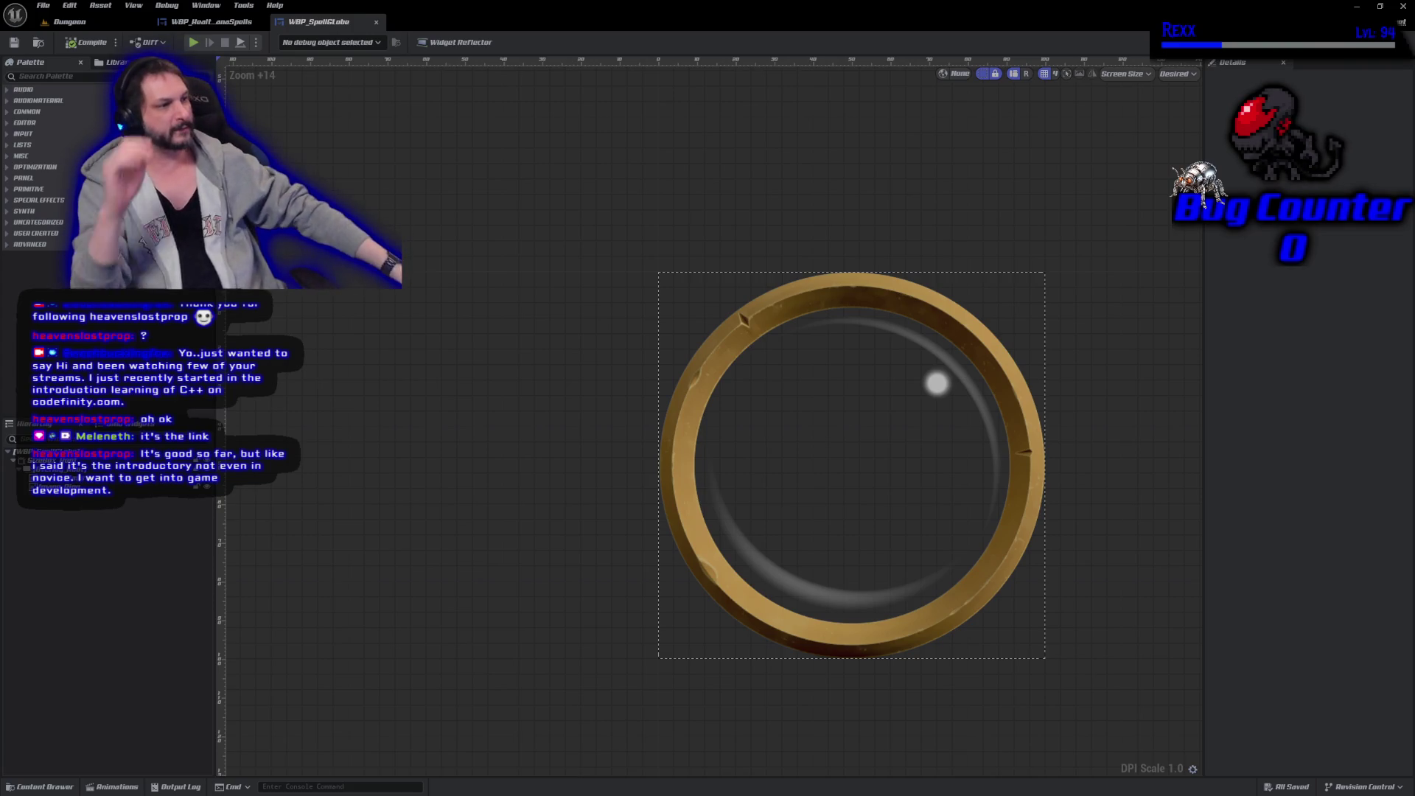
{"action": "mouse_move", "coordinate": [1148, 544]}
{"action": "left_mouse_down"}
{"action": "mouse_move", "coordinate": [1018, 516]}
{"action": "mouse_move", "coordinate": [1029, 506]}
{"action": "left_mouse_up"}
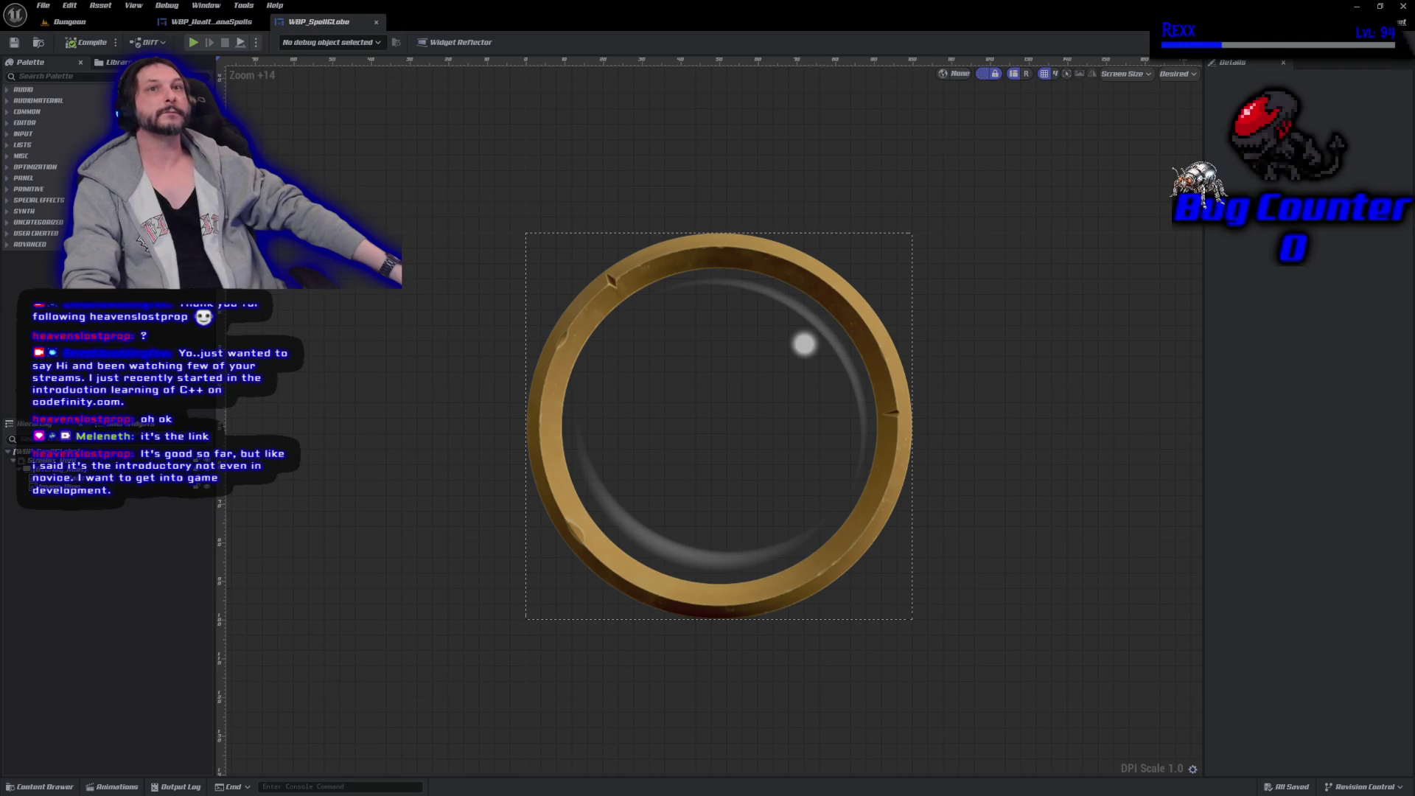
Add an Image widget behind the gold ring, filling horizontally and vertically.
{"action": "left_click", "coordinate": [56, 80]}
{"action": "type", "text": "i"}
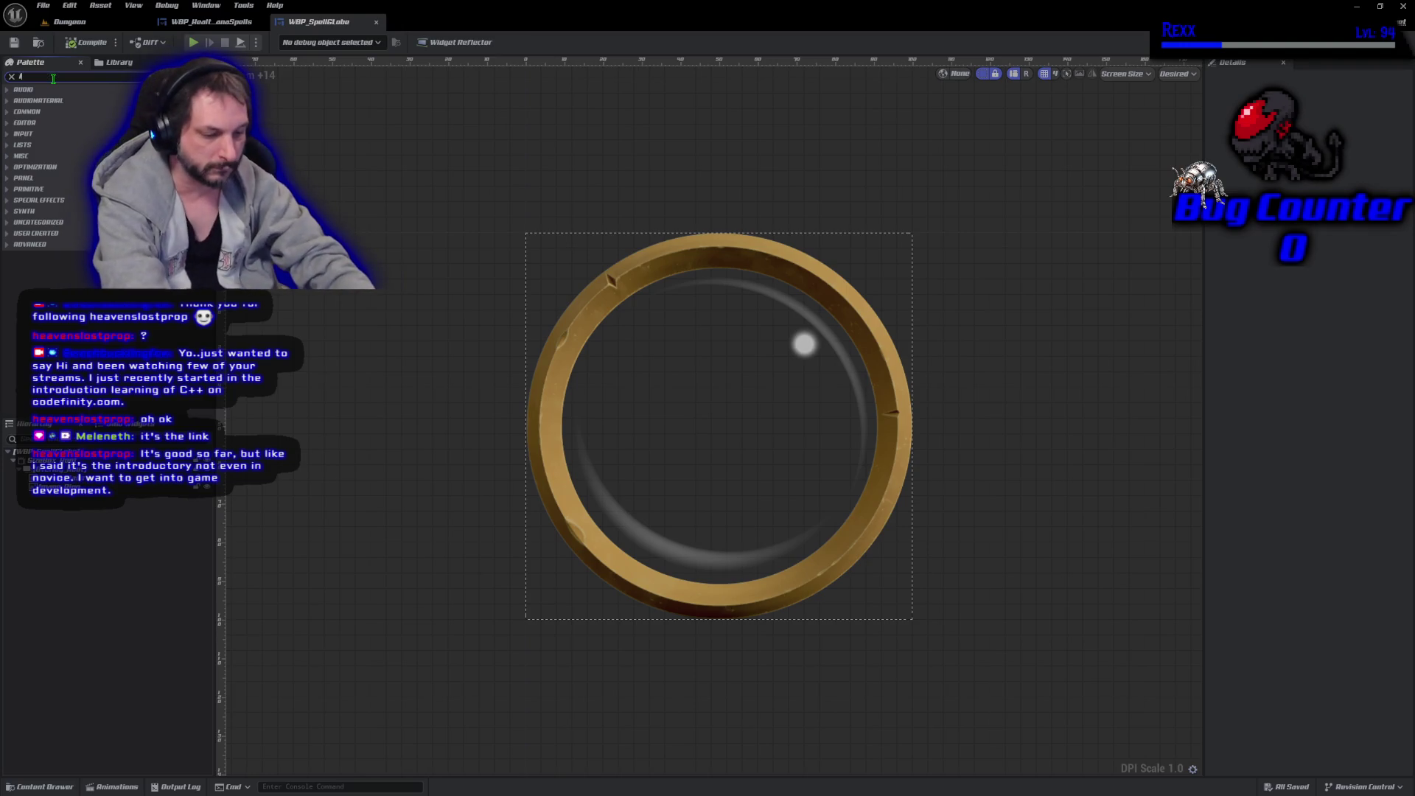
{"action": "type", "text": "mage"}
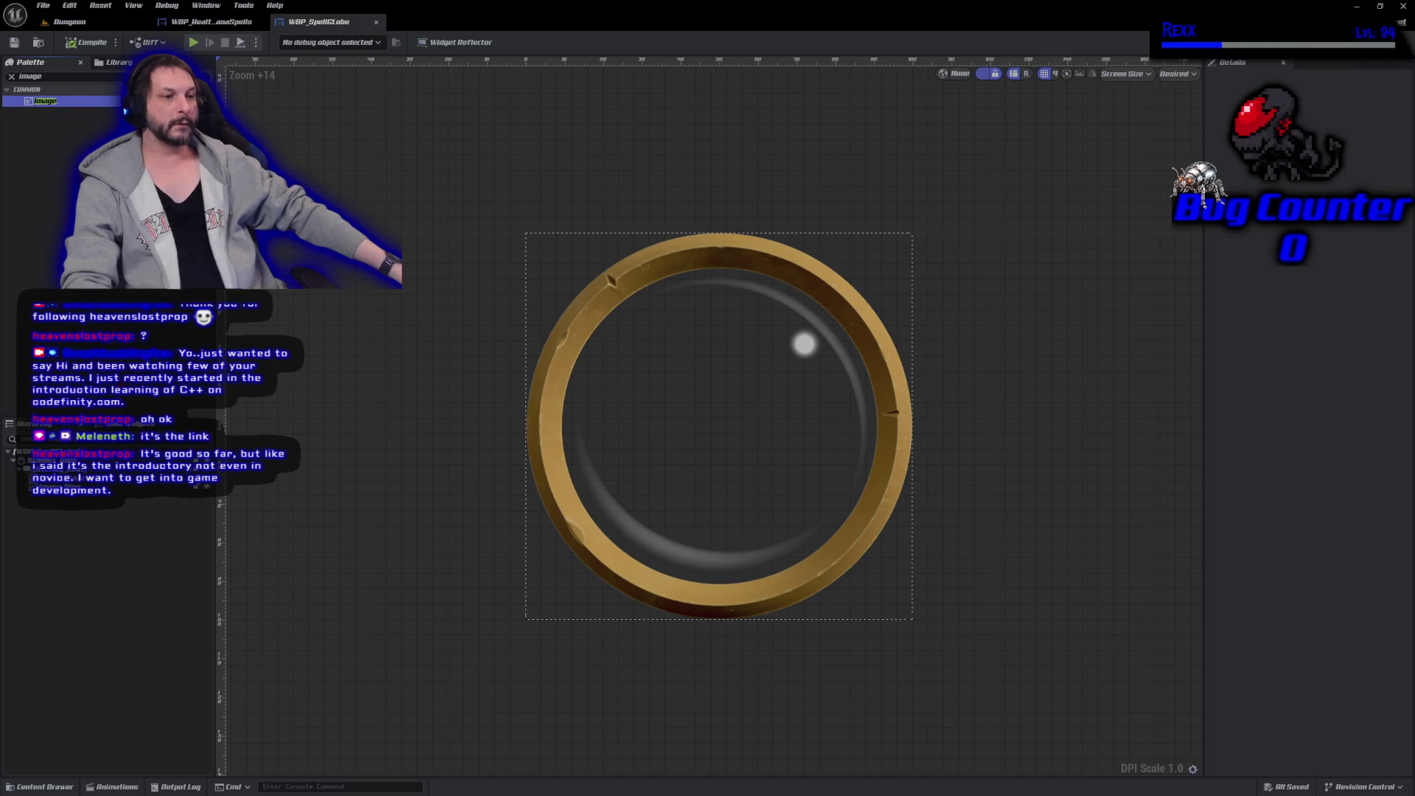
{"action": "left_click_drag", "start_coordinate": [44, 101], "coordinate": [88, 483]}
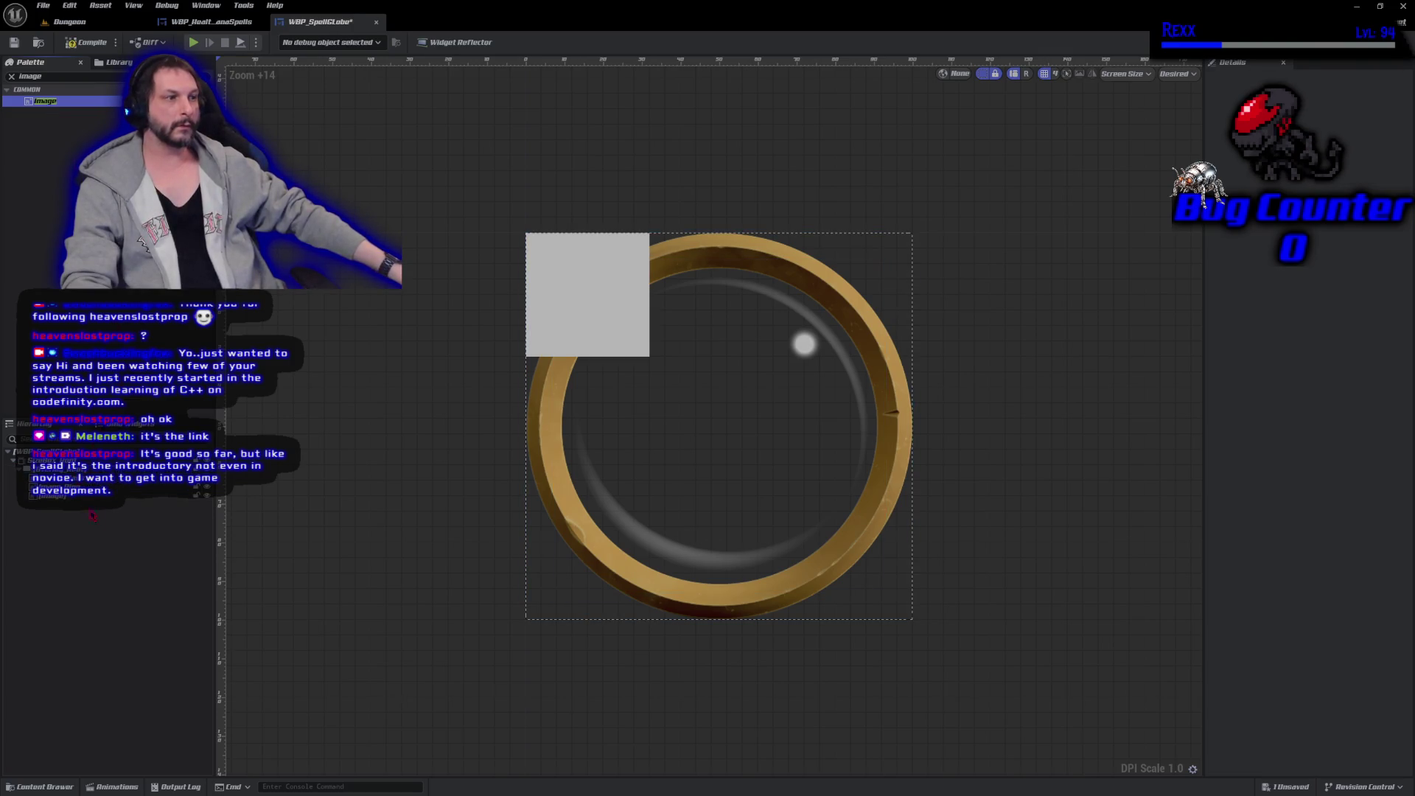
{"action": "left_click", "coordinate": [53, 496]}
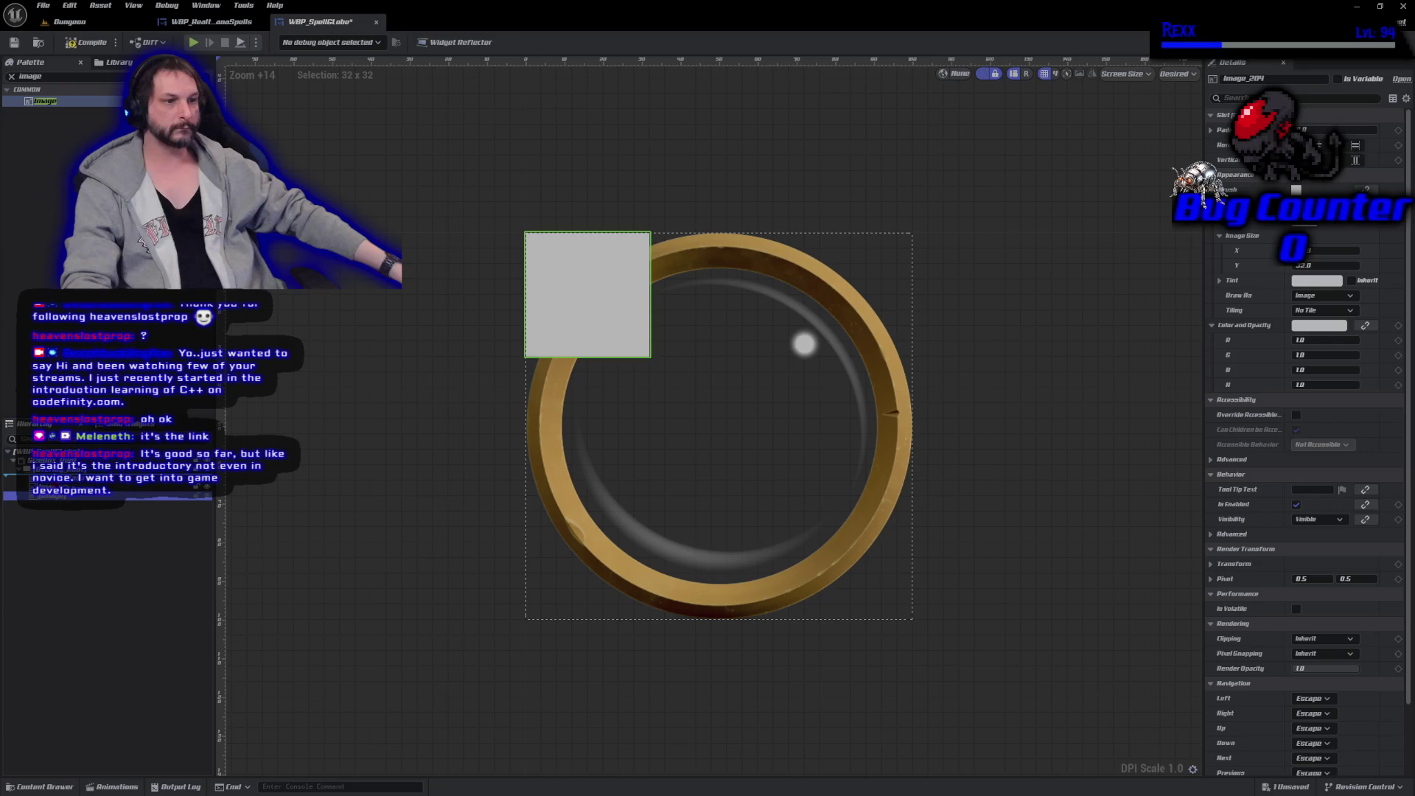
{"action": "left_click_drag", "start_coordinate": [53, 496], "coordinate": [53, 475]}
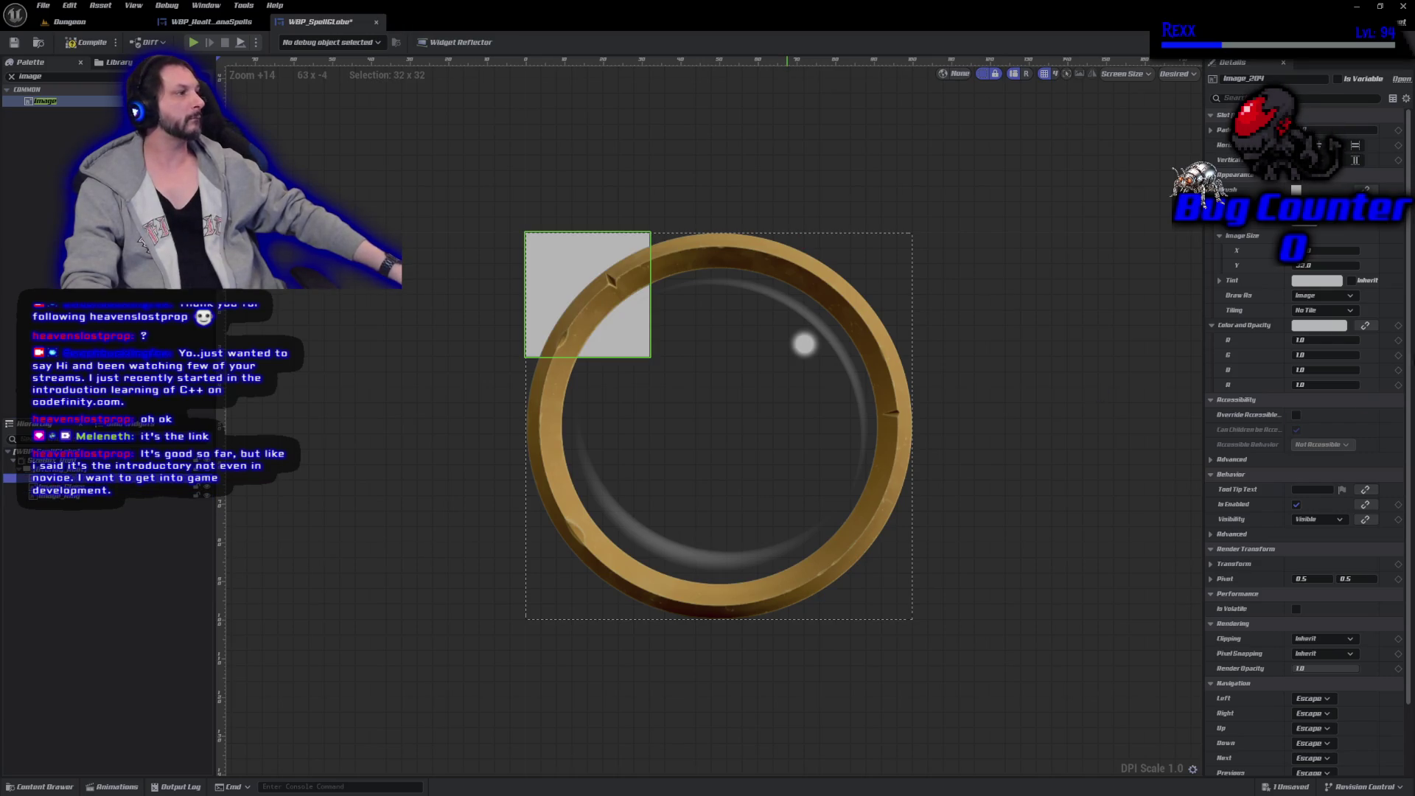
{"action": "left_click", "coordinate": [1359, 161]}
{"action": "left_click", "coordinate": [1356, 147]}
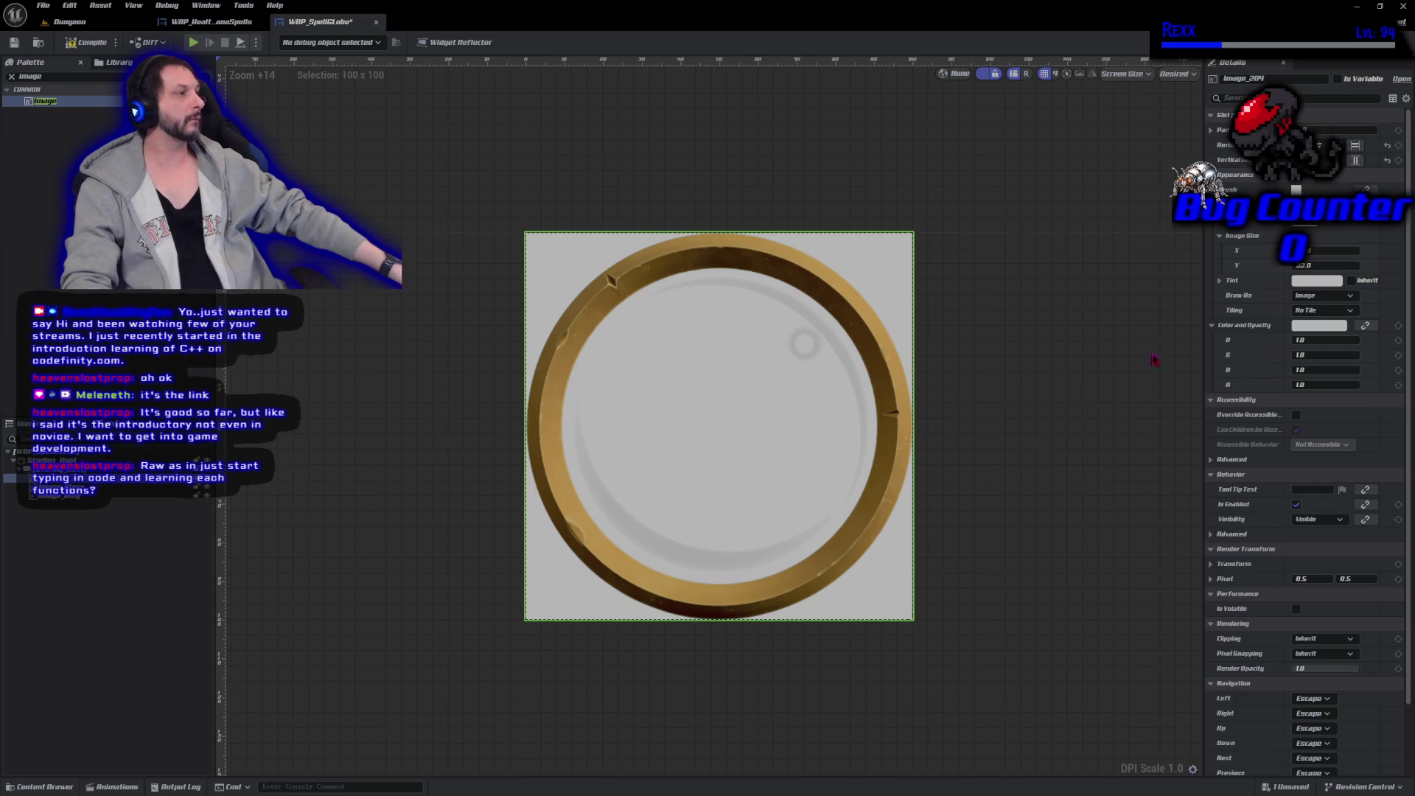
Apply the fire texture to the new image, then compile and save.
{"action": "left_click", "coordinate": [1353, 232]}
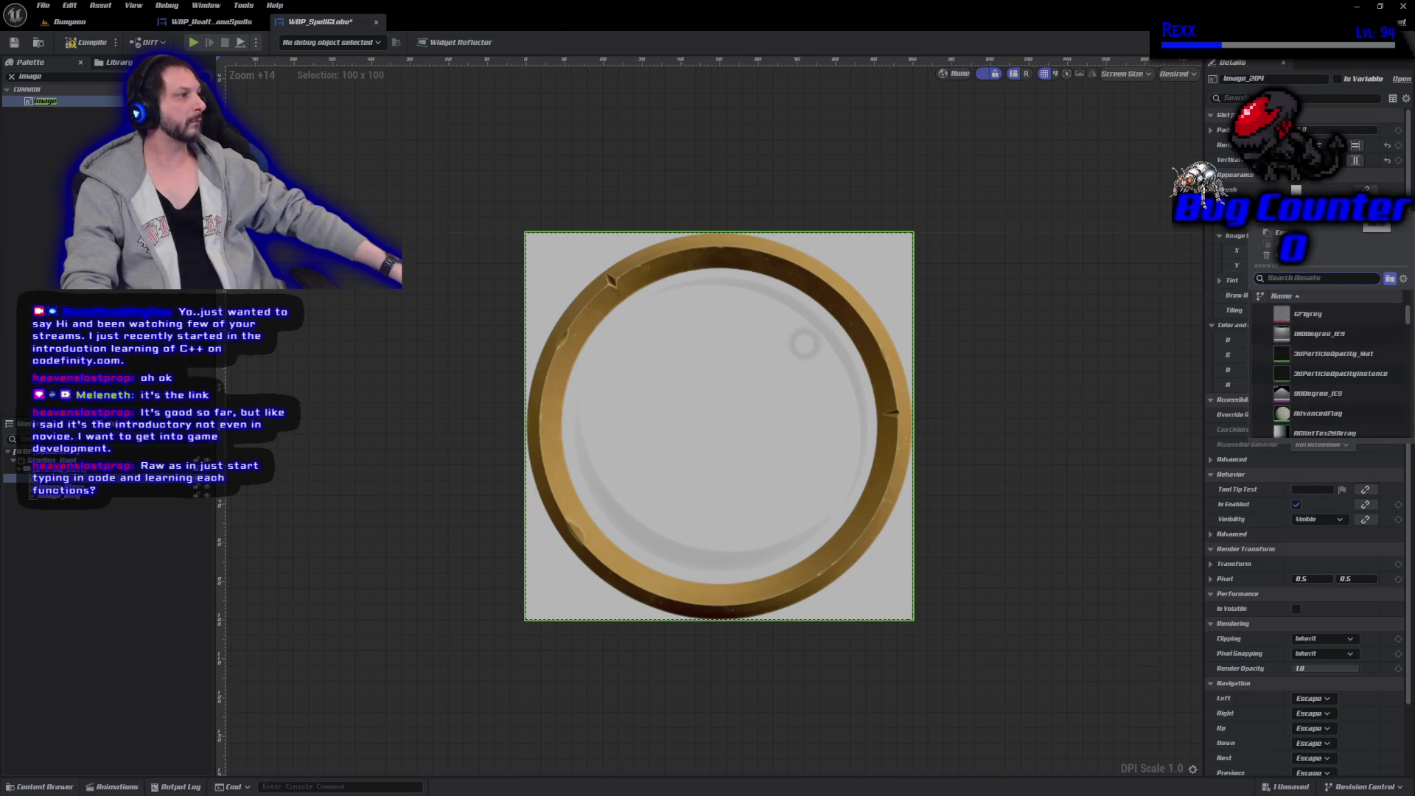
{"action": "type", "text": "fires"}
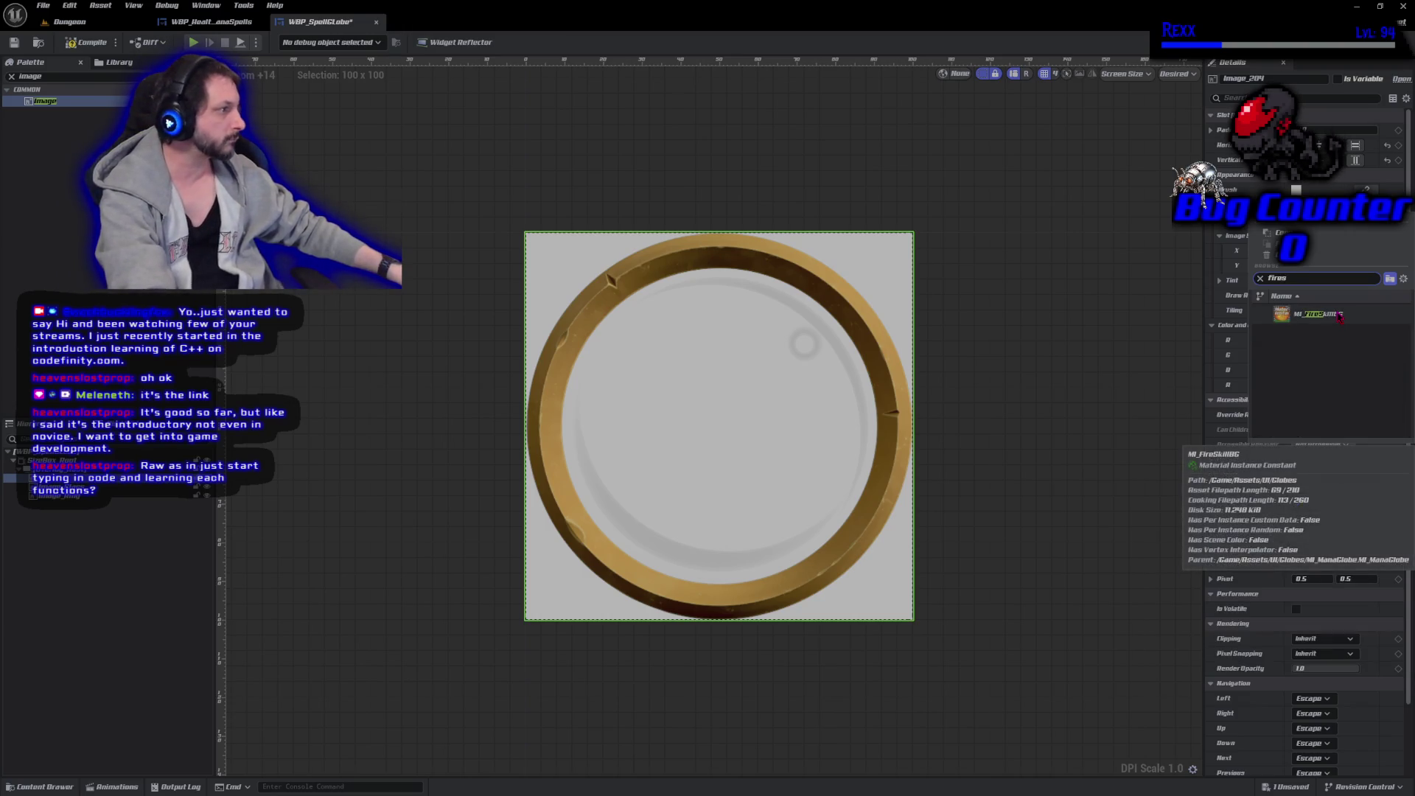
{"action": "left_click", "coordinate": [1339, 317]}
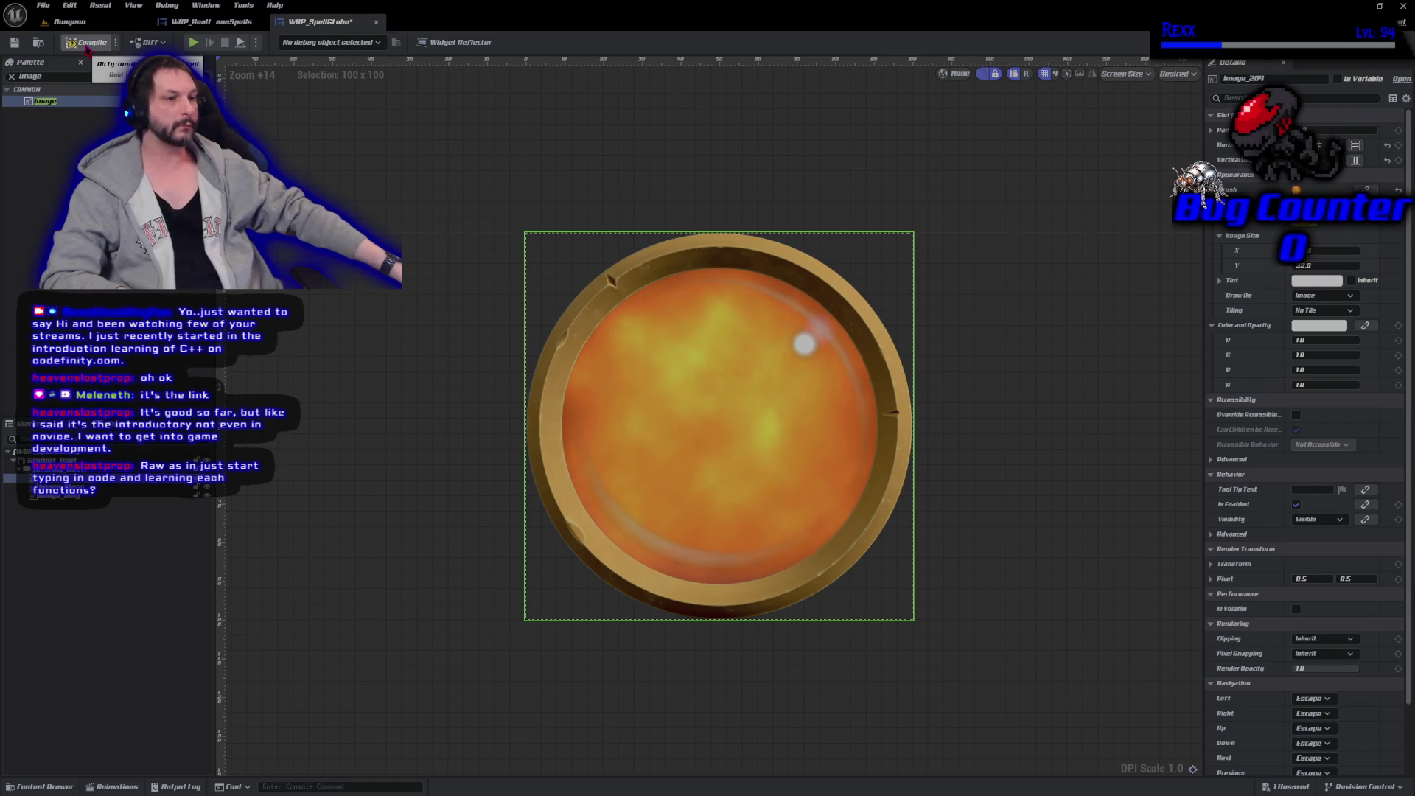
{"action": "left_click", "coordinate": [87, 44]}
{"action": "left_click", "coordinate": [13, 43]}
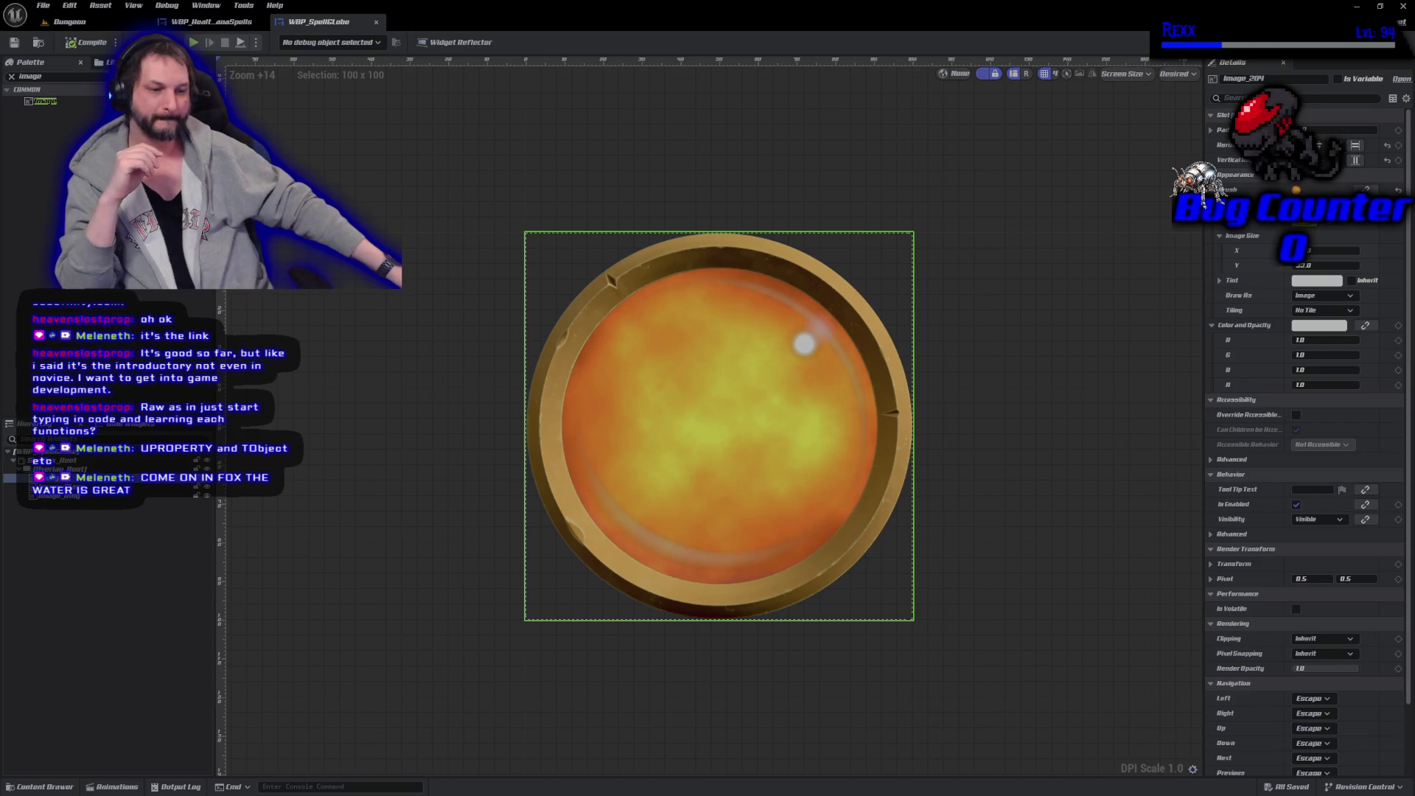
{"action": "left_click", "coordinate": [415, 491]}
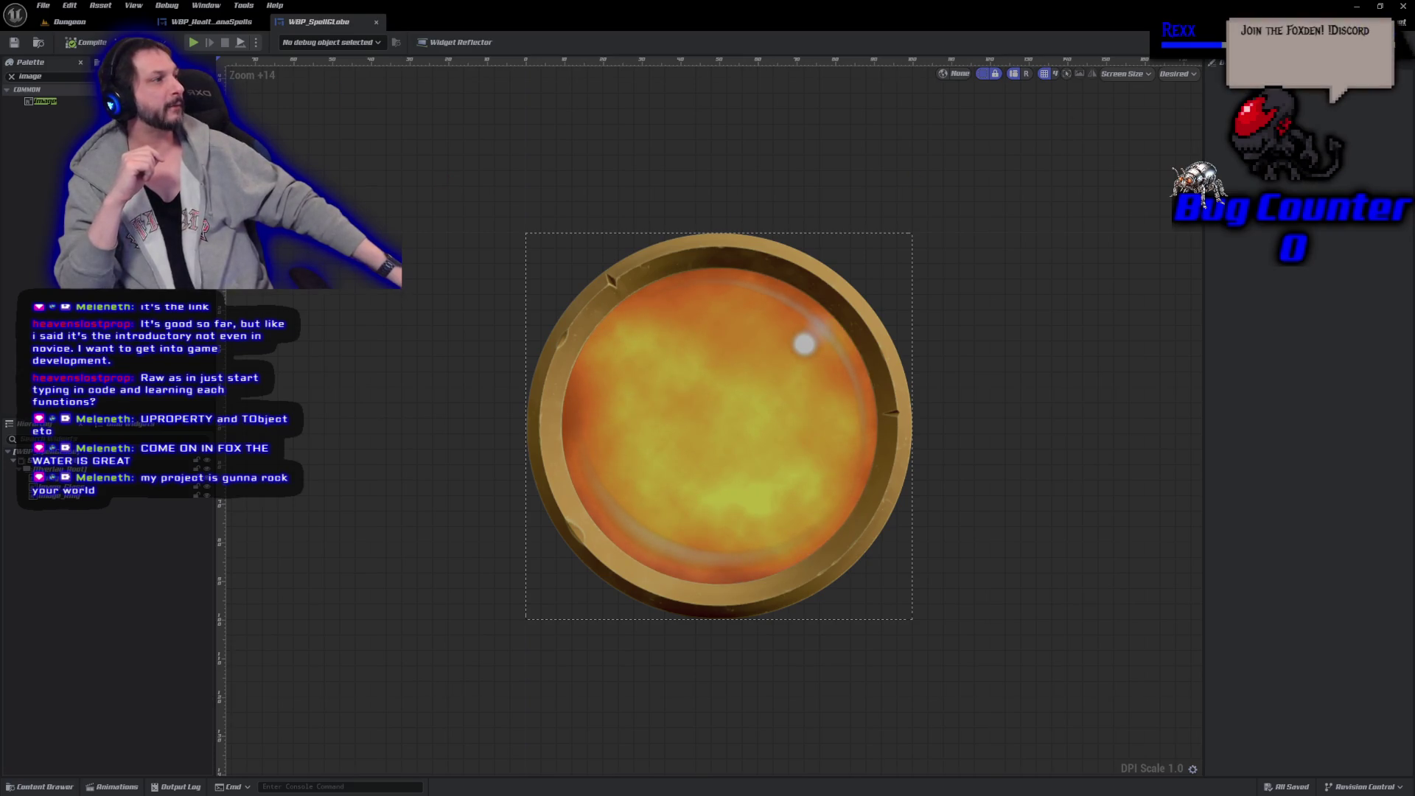
Rename the UpdateGlassPadding function to UpdateGlobePadding and save the blueprint.
{"action": "left_click", "coordinate": [1386, 42]}
{"action": "left_click", "coordinate": [52, 154]}
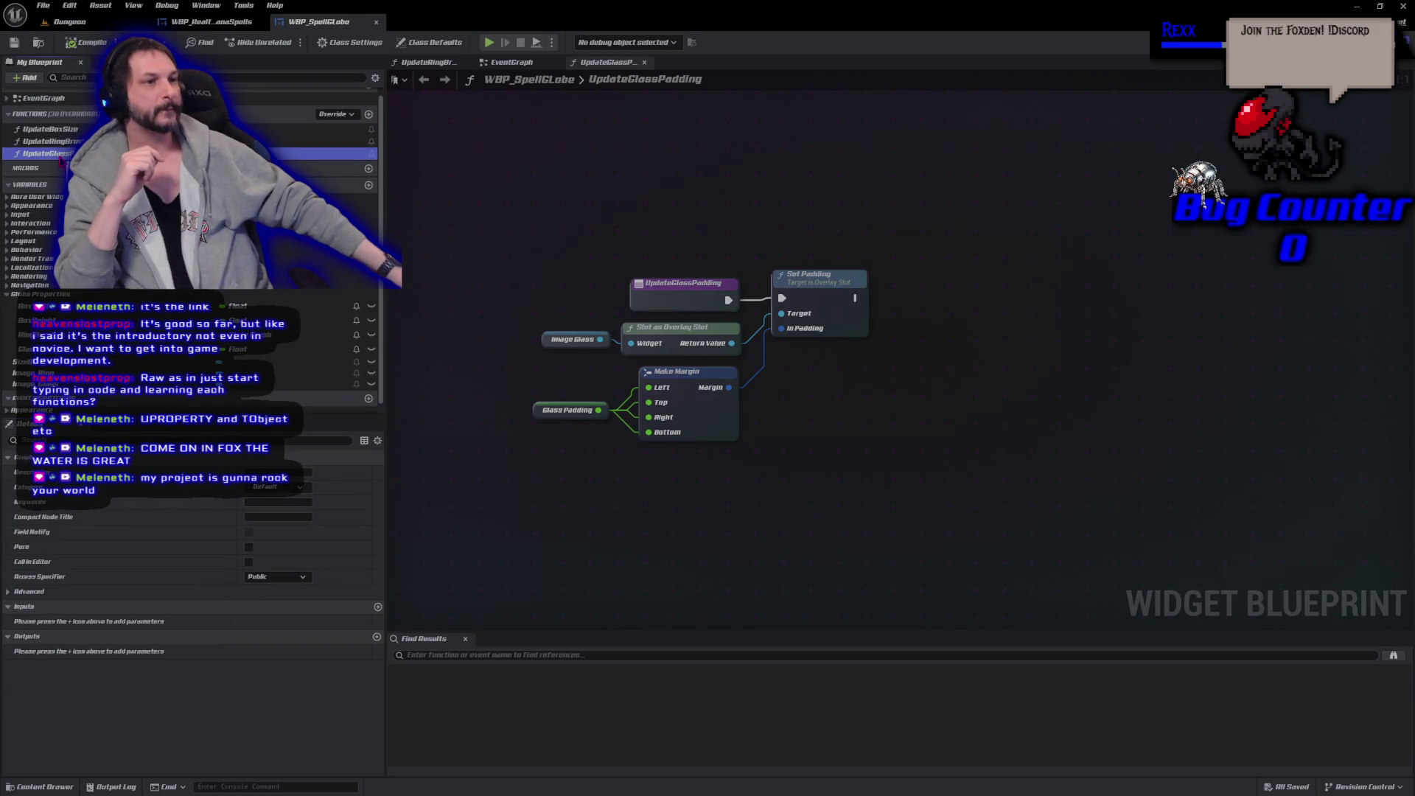
{"action": "left_click", "coordinate": [931, 410]}
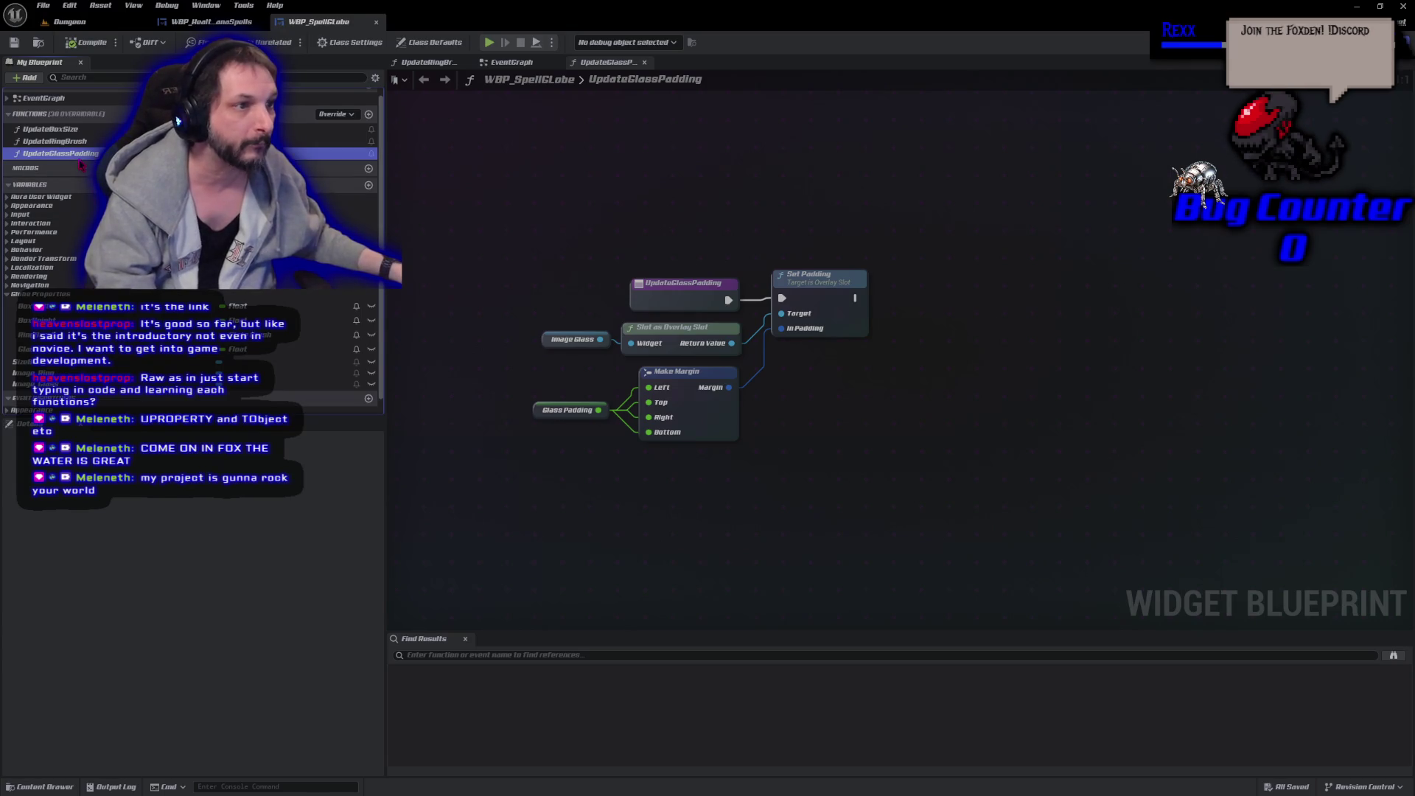
{"action": "key", "text": "F2"}
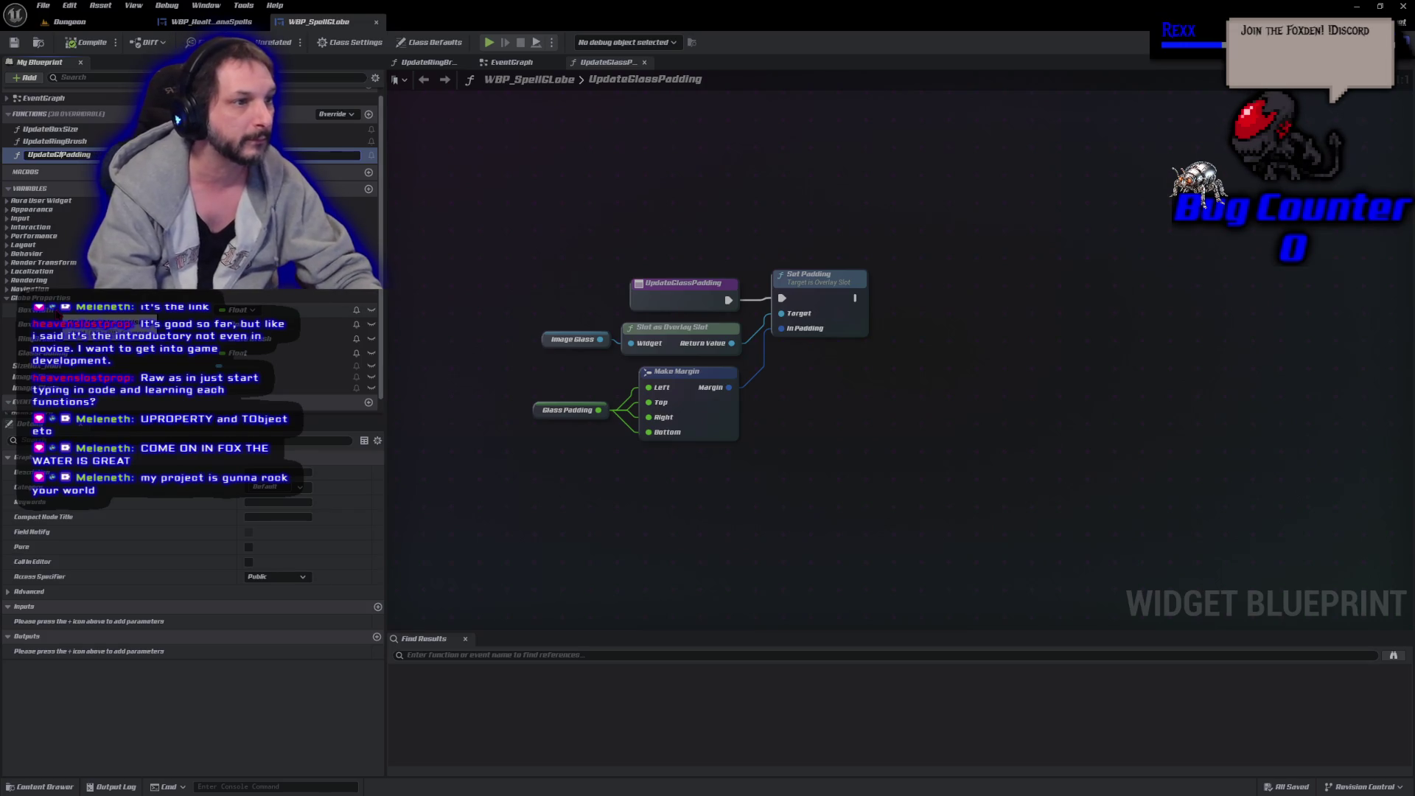
{"action": "type", "text": "obe"}
{"action": "key", "text": "Return"}
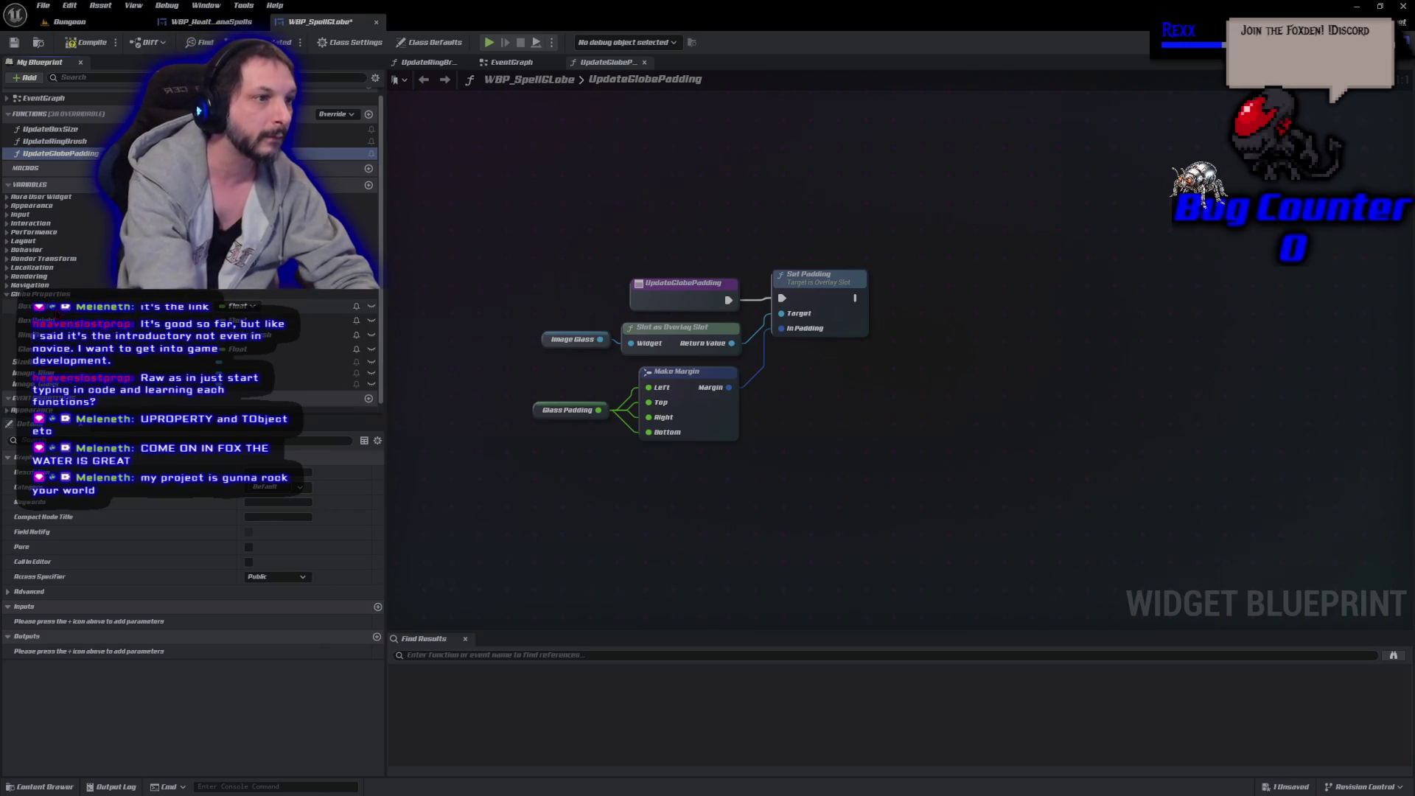
{"action": "key", "text": "ctrl+s"}
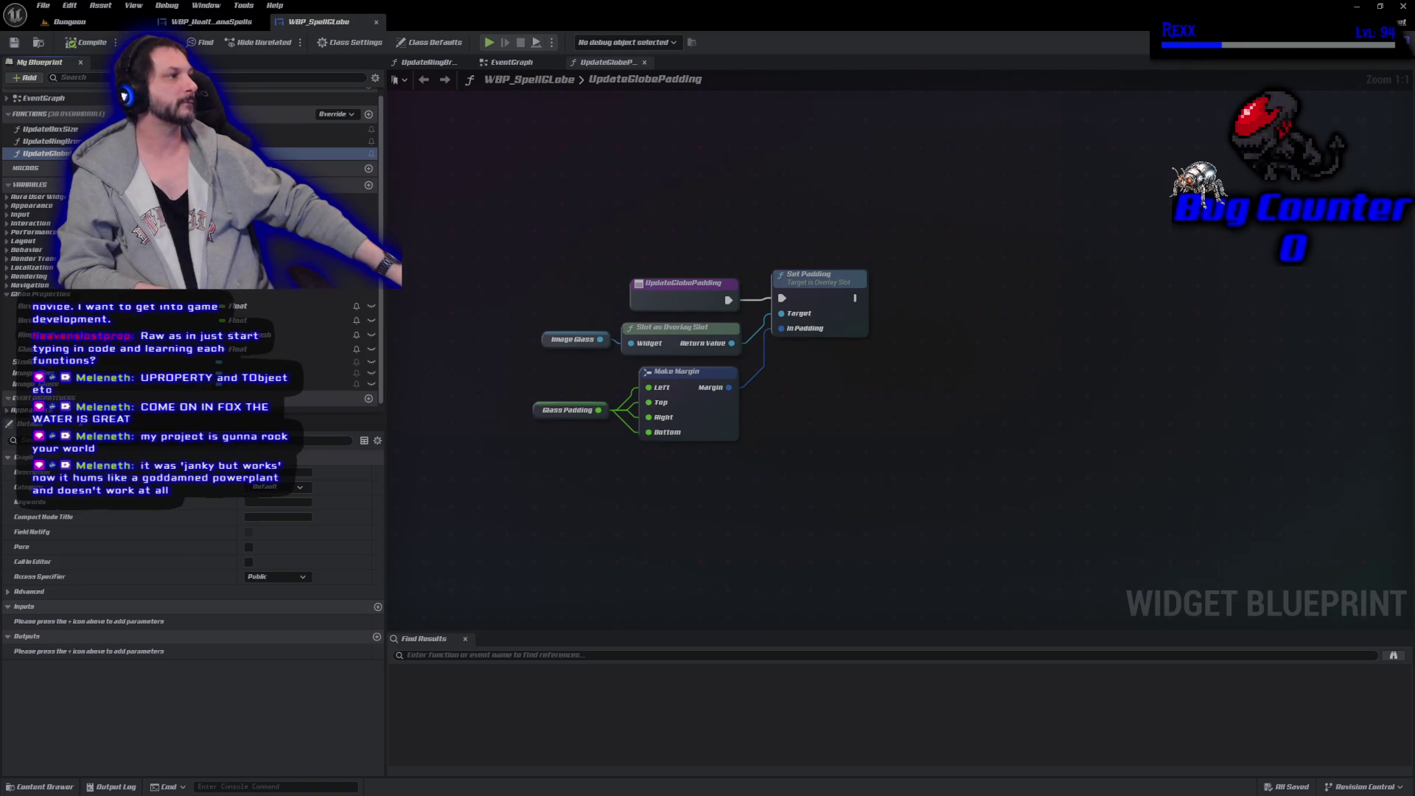
Select the fire image, then drag from Image Background and search 'slot as overlay'.
{"action": "left_click", "coordinate": [1357, 42]}
{"action": "left_click", "coordinate": [59, 477]}
{"action": "left_click_drag", "start_coordinate": [878, 375], "coordinate": [914, 379]}
{"action": "type", "text": "slot as overlay"}
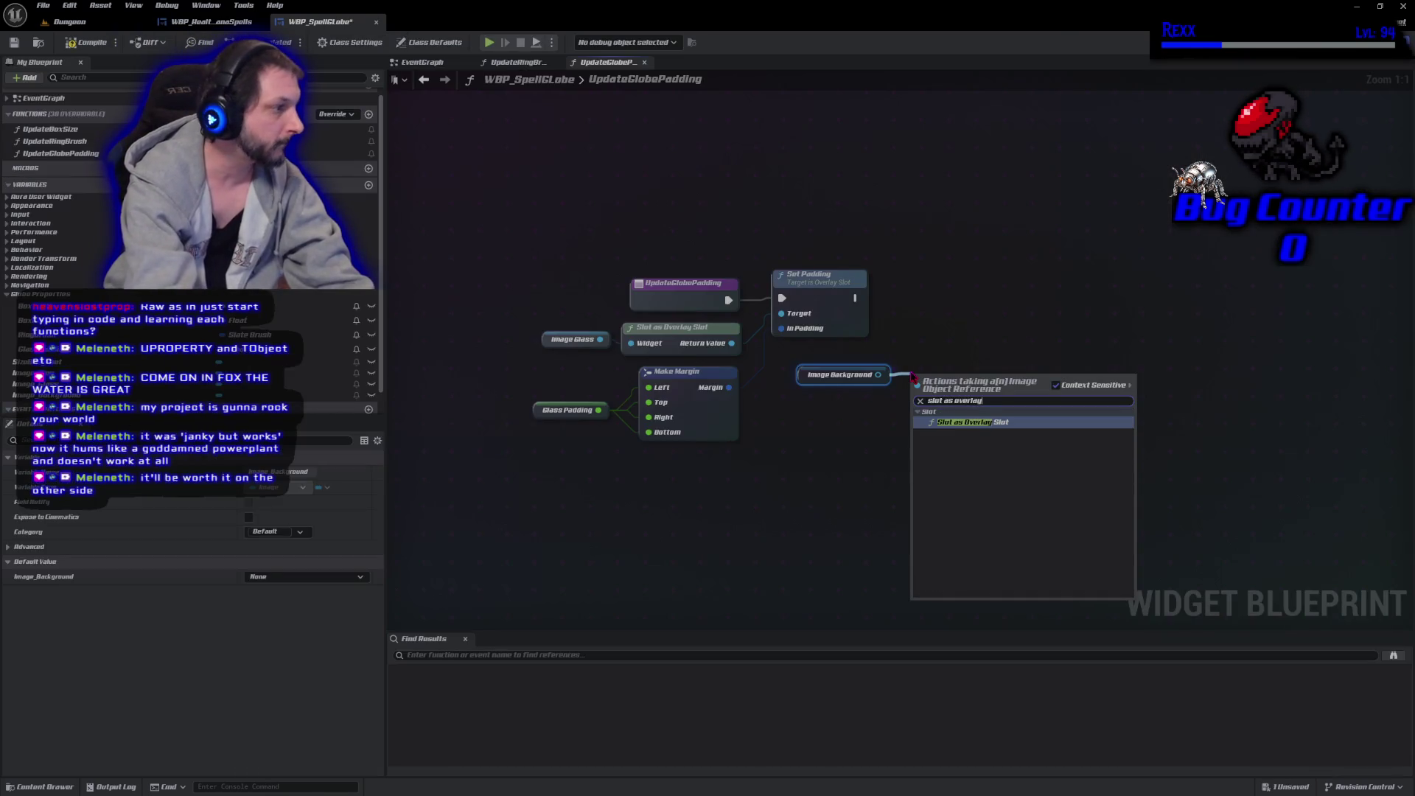
Add Image Background's overlay slot into a duplicated Set Padding chained after the first.
{"action": "key", "text": "Return"}
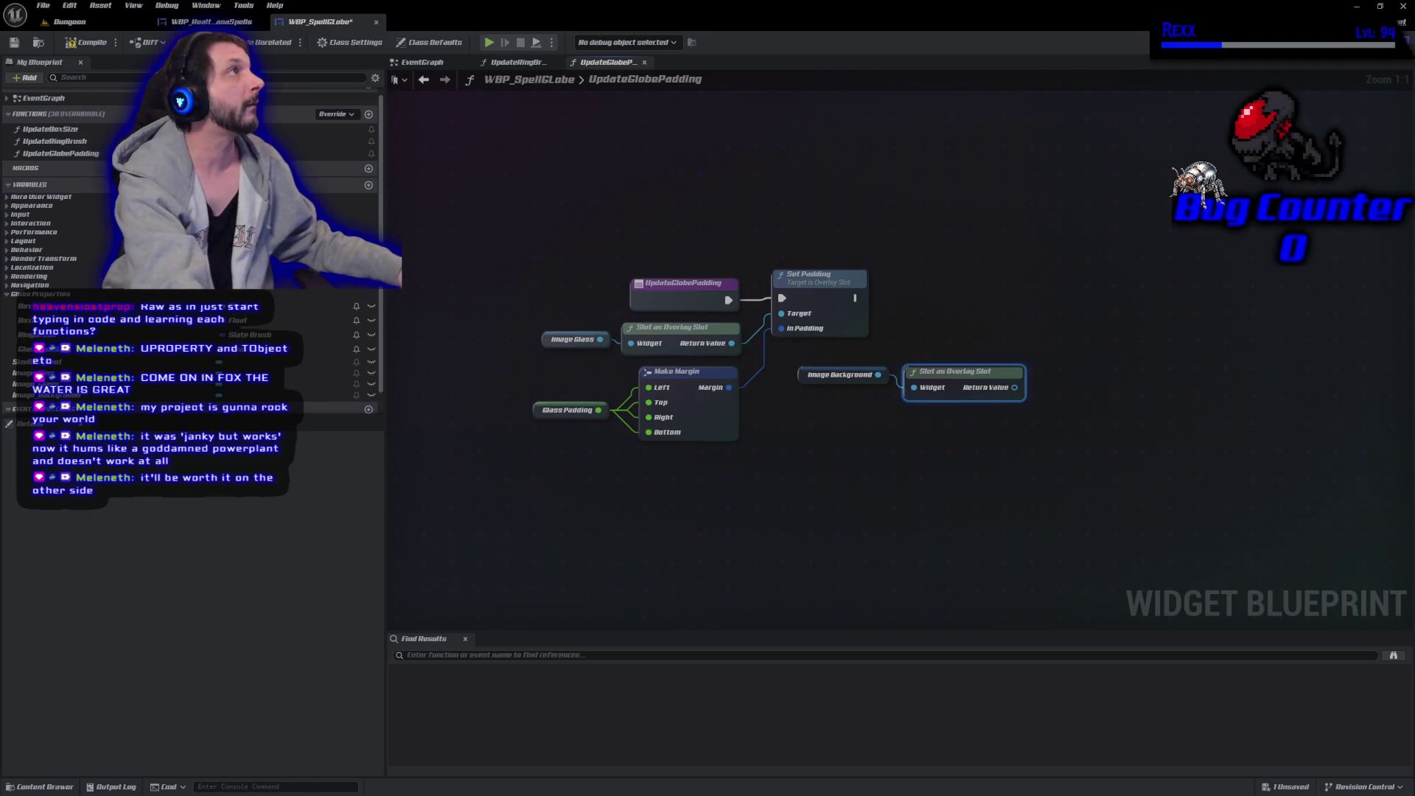
{"action": "left_click", "coordinate": [818, 275]}
{"action": "key", "text": "ctrl+c"}
{"action": "key", "text": "ctrl+v"}
{"action": "mouse_move", "coordinate": [1018, 372]}
{"action": "left_mouse_down"}
{"action": "mouse_move", "coordinate": [1032, 398]}
{"action": "mouse_move", "coordinate": [1038, 358]}
{"action": "left_mouse_up"}
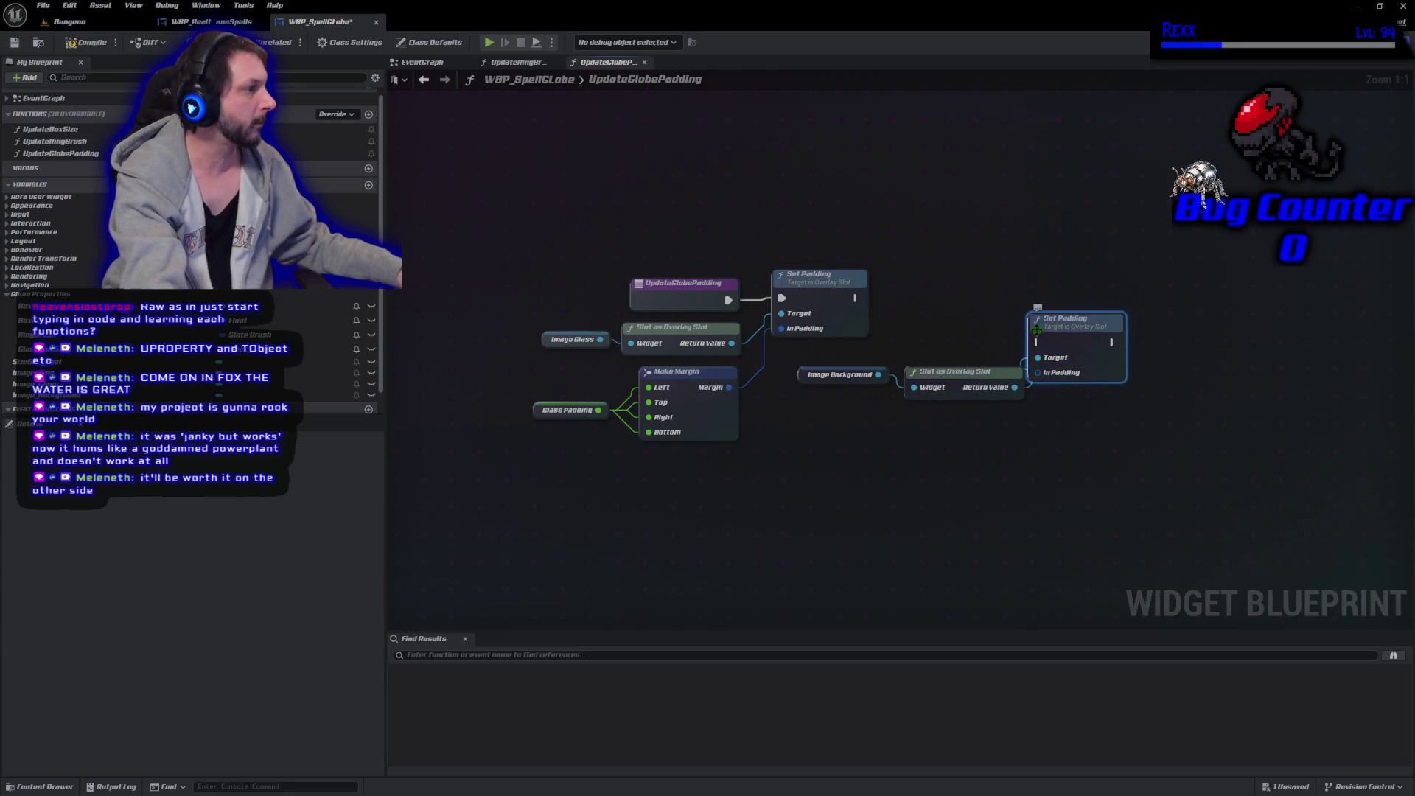
{"action": "mouse_move", "coordinate": [855, 298]}
{"action": "left_mouse_down"}
{"action": "mouse_move", "coordinate": [1040, 343]}
{"action": "mouse_move", "coordinate": [1069, 274]}
{"action": "left_mouse_up"}
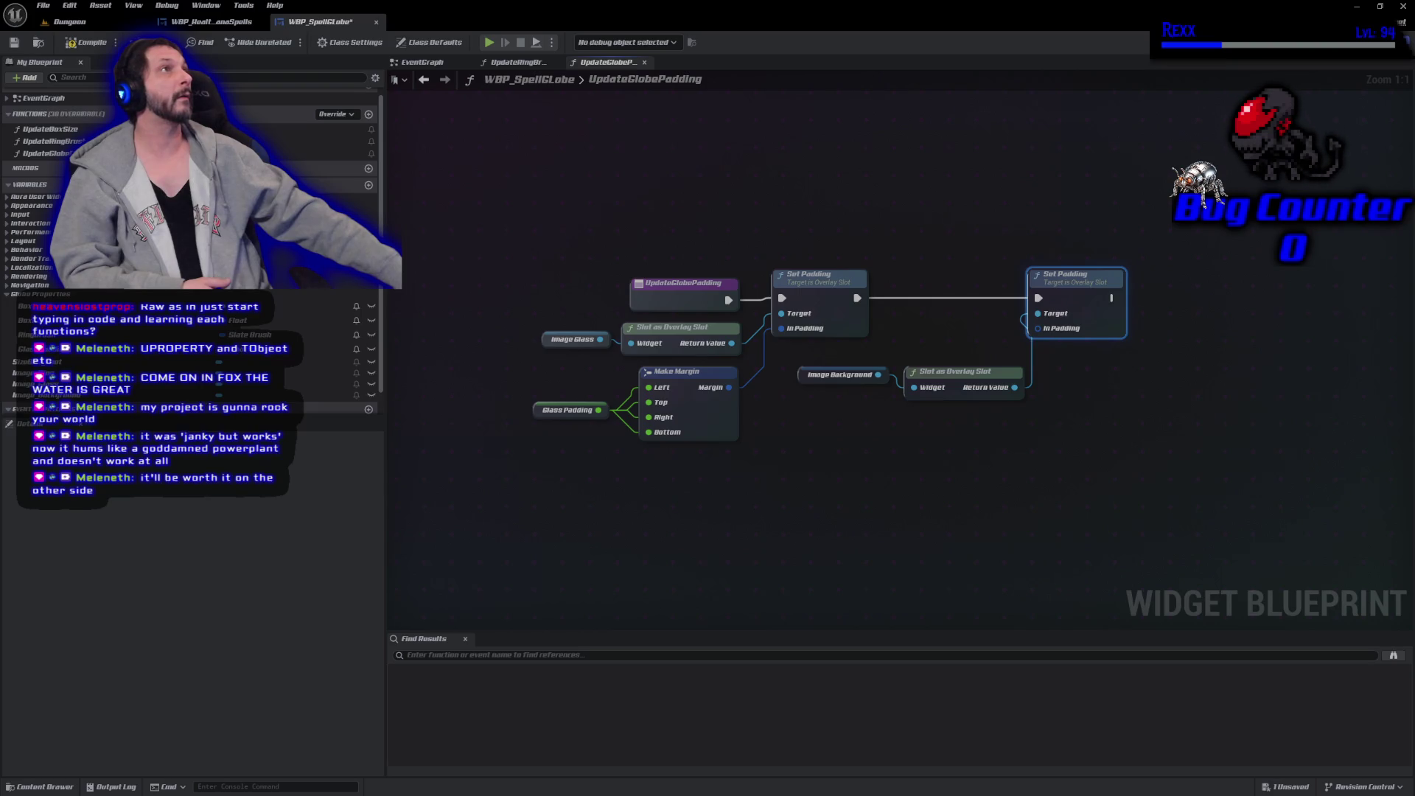
Feed the Make Margin output into the second Set Padding and compile.
{"action": "mouse_move", "coordinate": [729, 387]}
{"action": "left_mouse_down"}
{"action": "mouse_move", "coordinate": [767, 401]}
{"action": "mouse_move", "coordinate": [1037, 329]}
{"action": "left_mouse_up"}
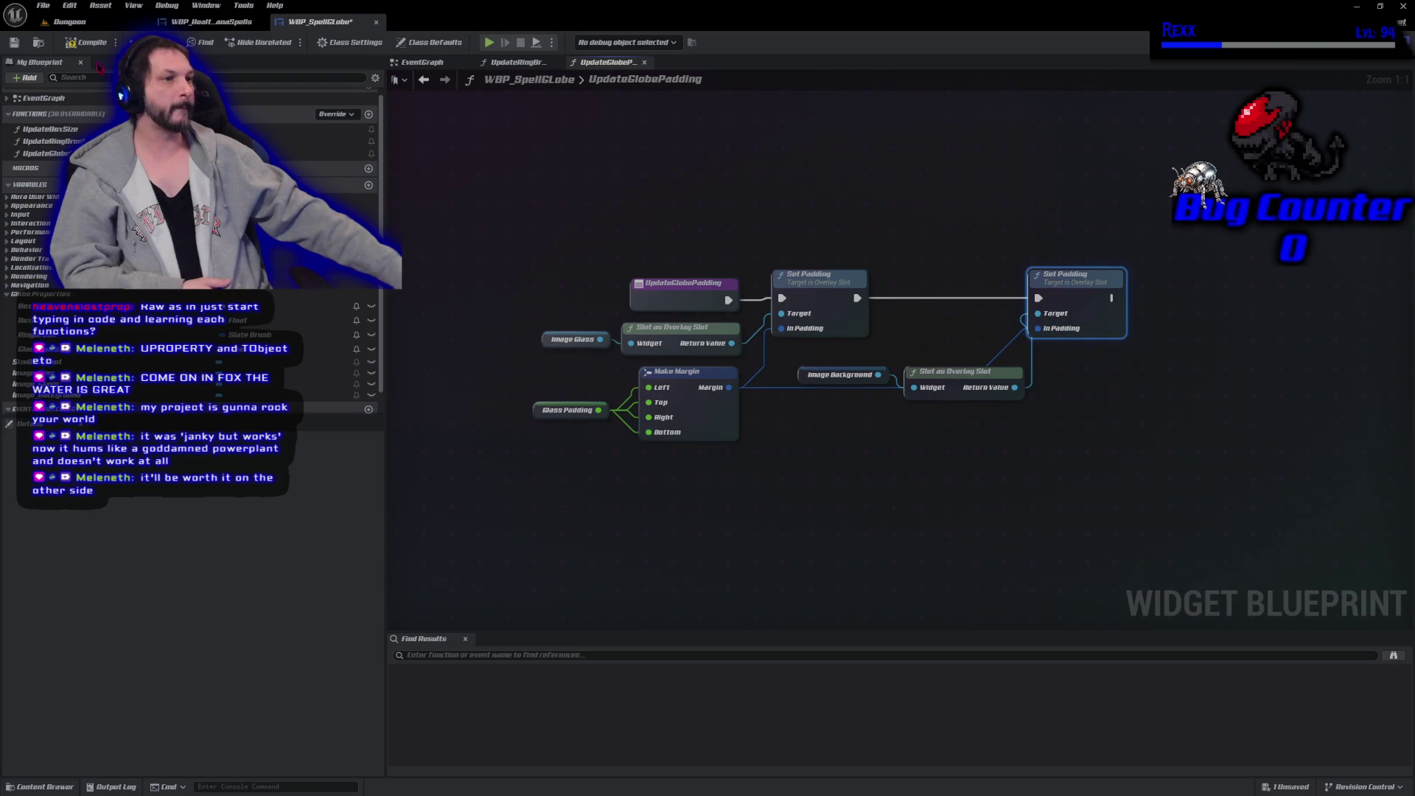
{"action": "left_click", "coordinate": [78, 44]}
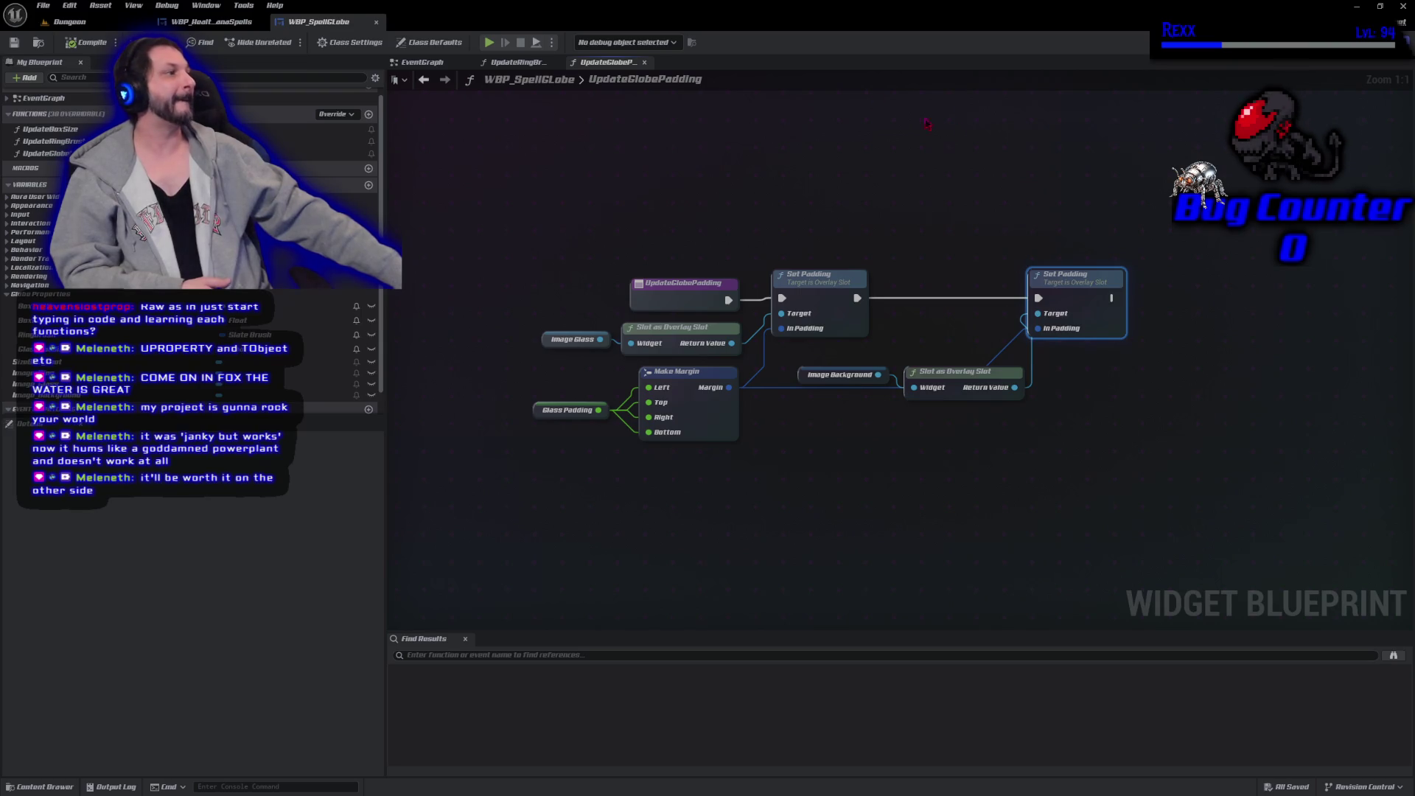
{"action": "left_click", "coordinate": [1312, 42]}
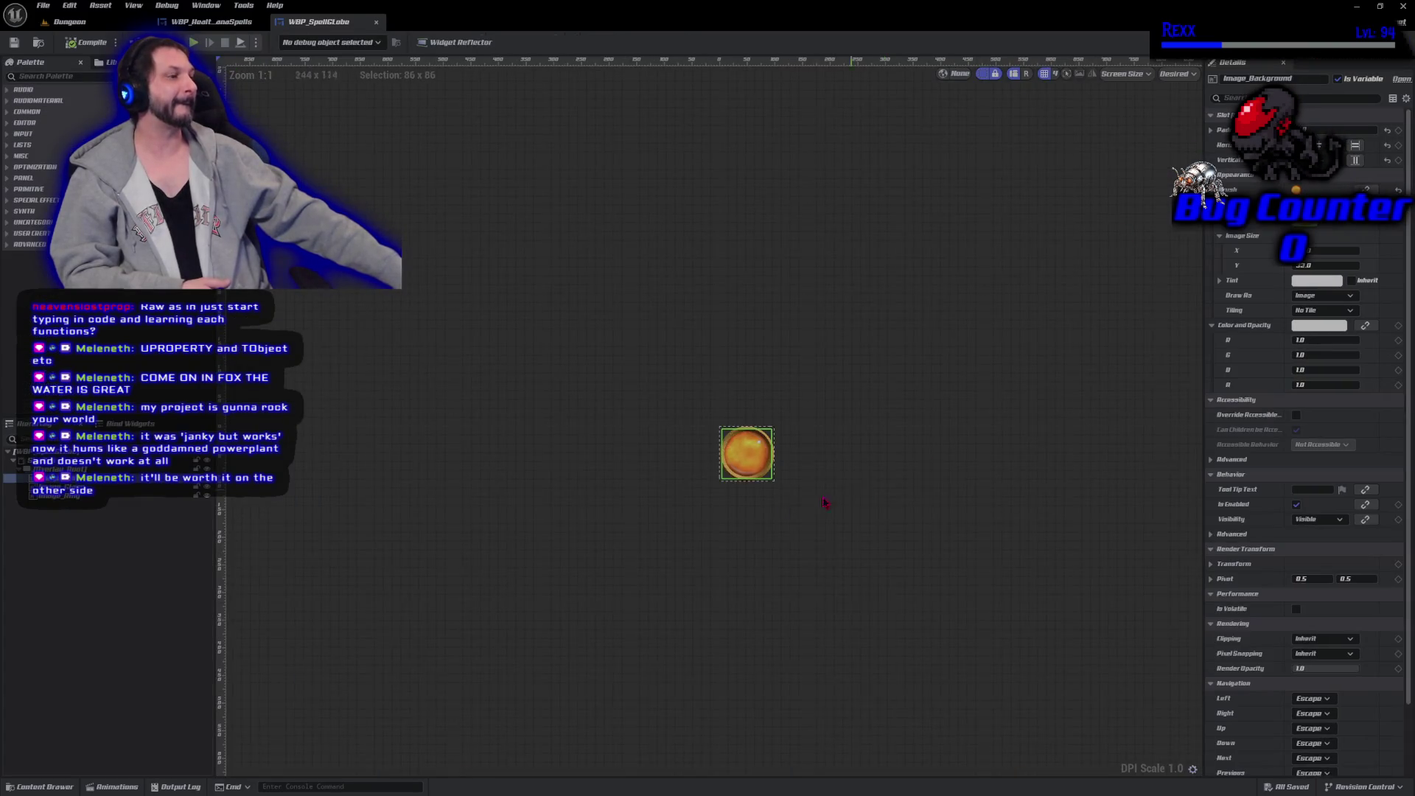
{"action": "scroll", "coordinate": [732, 490], "scroll_direction": "up", "scroll_amount": 5}
{"action": "left_click", "coordinate": [771, 540]}
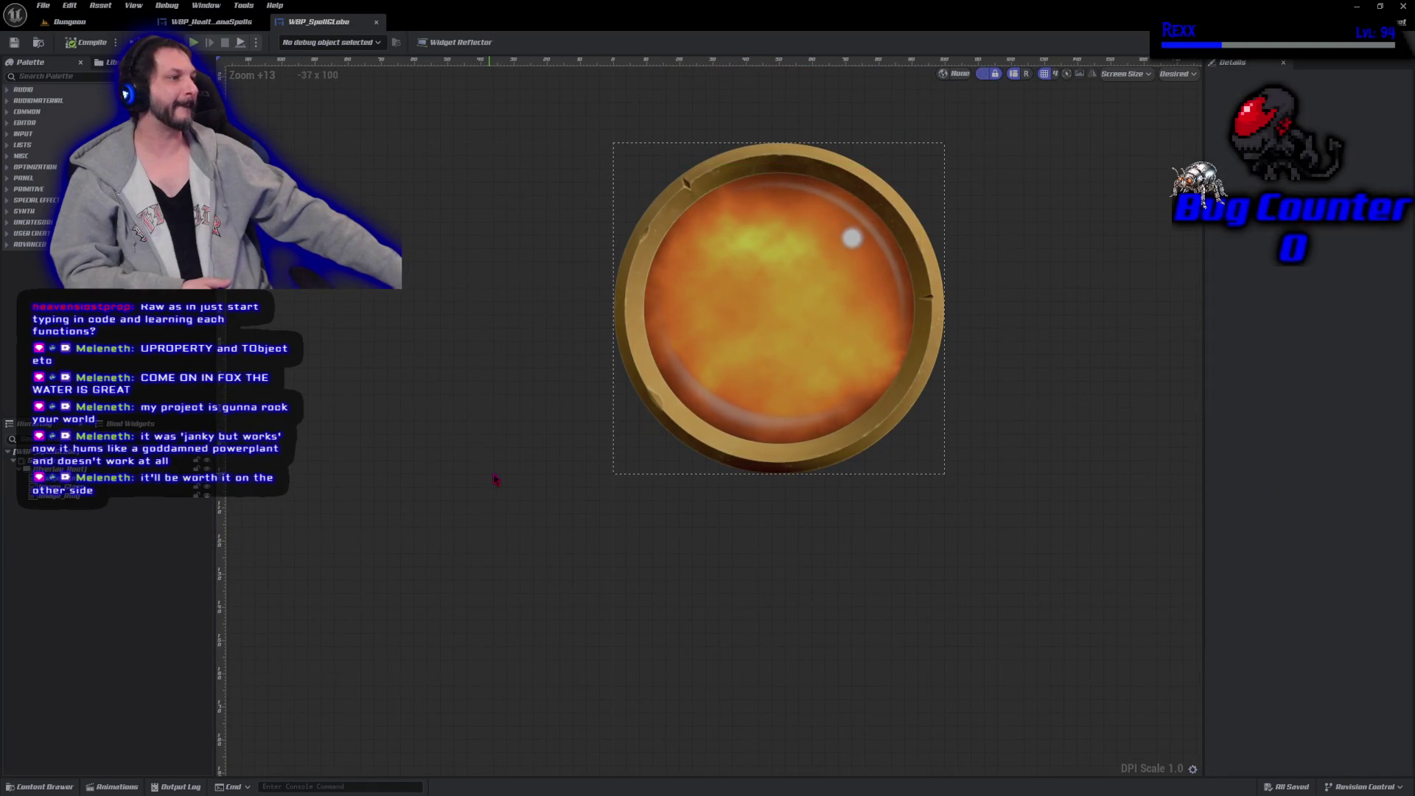
{"action": "scroll", "coordinate": [702, 522], "scroll_direction": "up", "scroll_amount": 3}
{"action": "mouse_move", "coordinate": [701, 522]}
{"action": "left_mouse_down"}
{"action": "mouse_move", "coordinate": [702, 660]}
{"action": "mouse_move", "coordinate": [749, 749]}
{"action": "left_mouse_up"}
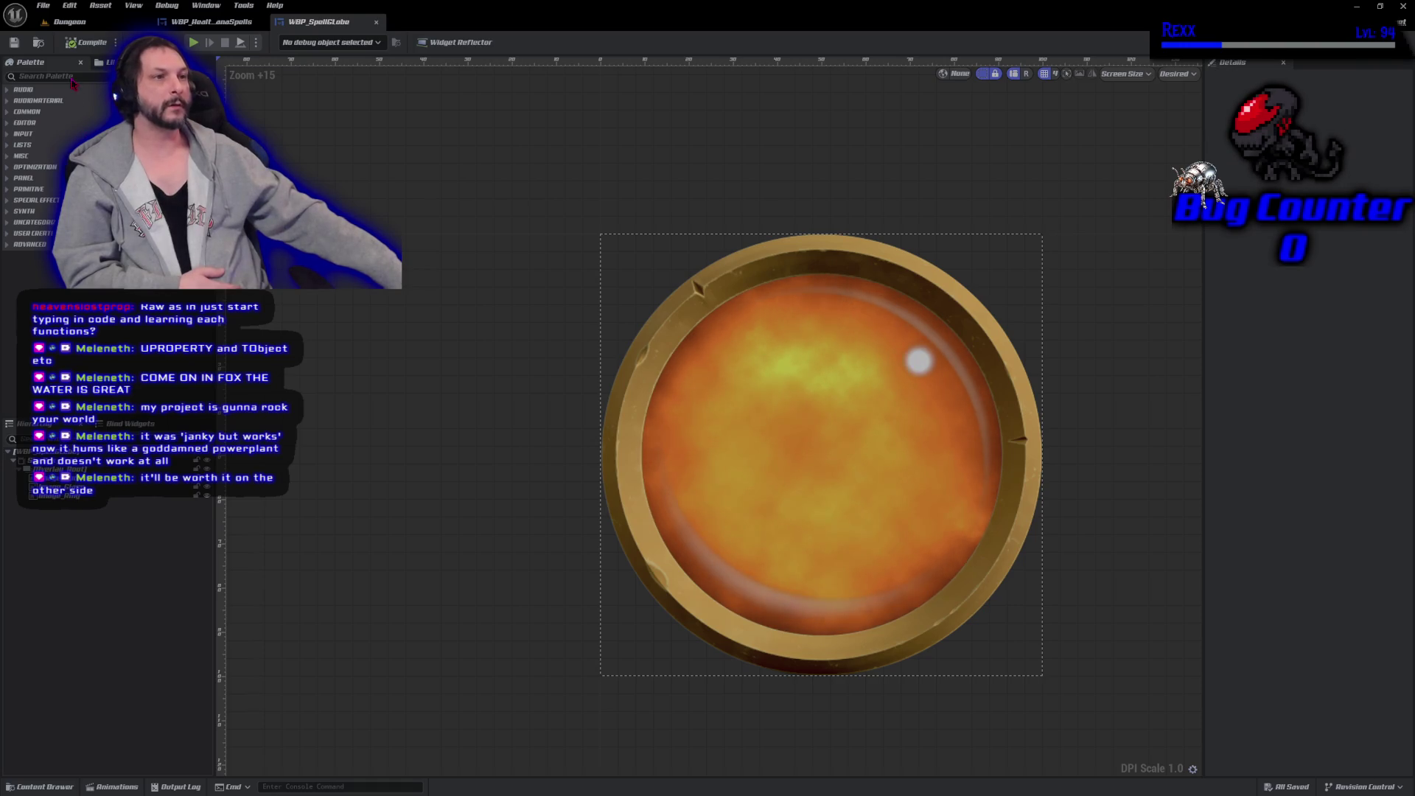
{"action": "left_click", "coordinate": [70, 77]}
Add a new Image widget to the globe set to fill horizontally and vertically.
{"action": "type", "text": "imas"}
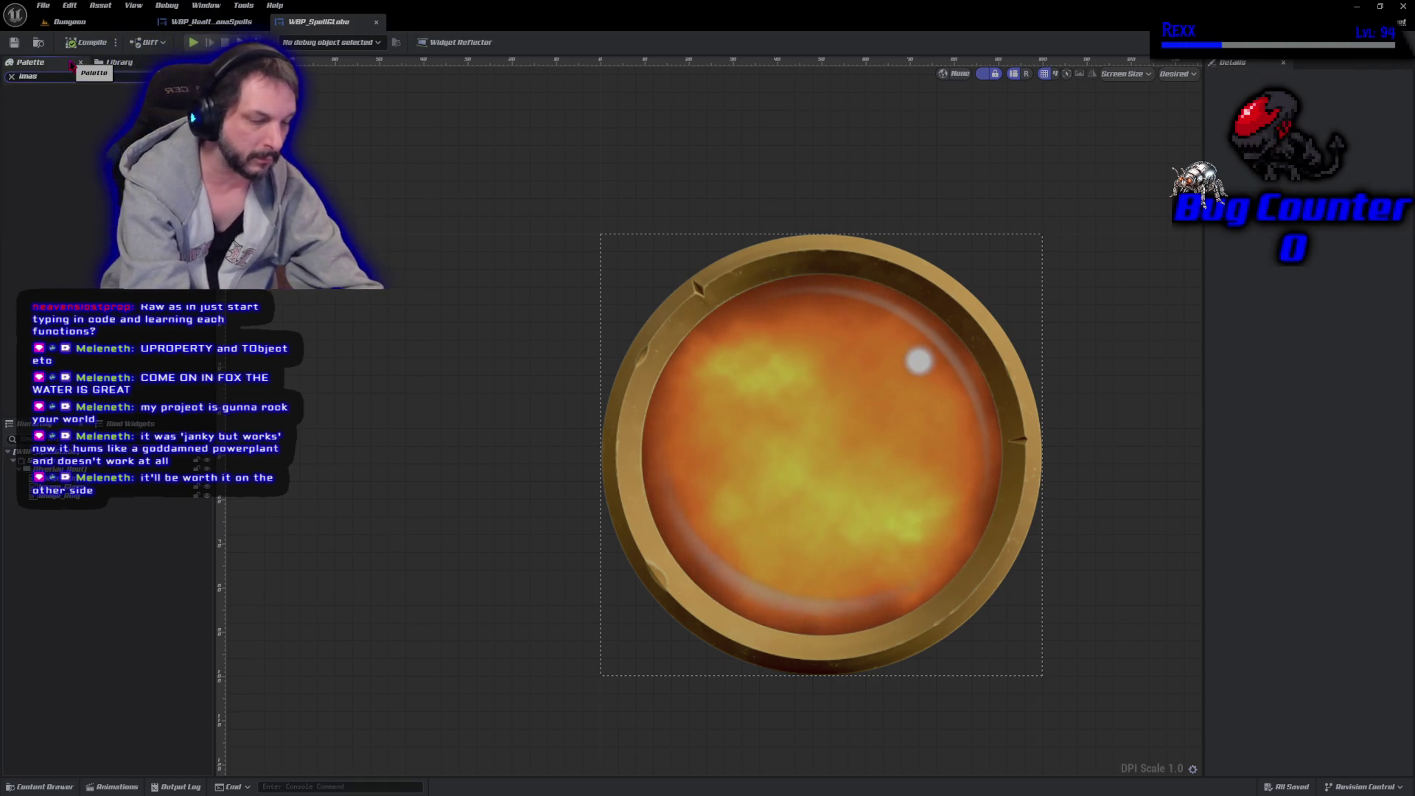
{"action": "key", "text": "BackSpace"}
{"action": "type", "text": "ge"}
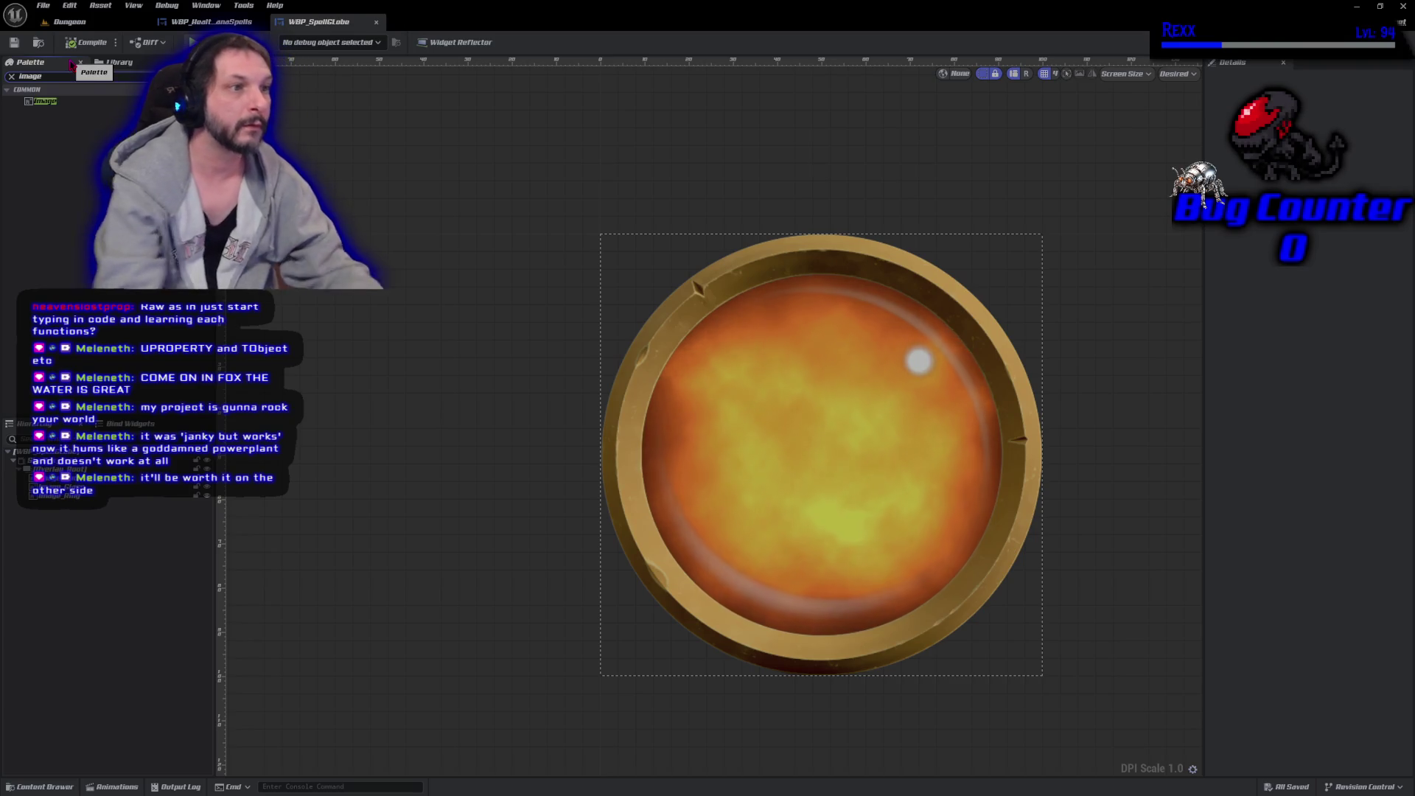
{"action": "left_click", "coordinate": [111, 101]}
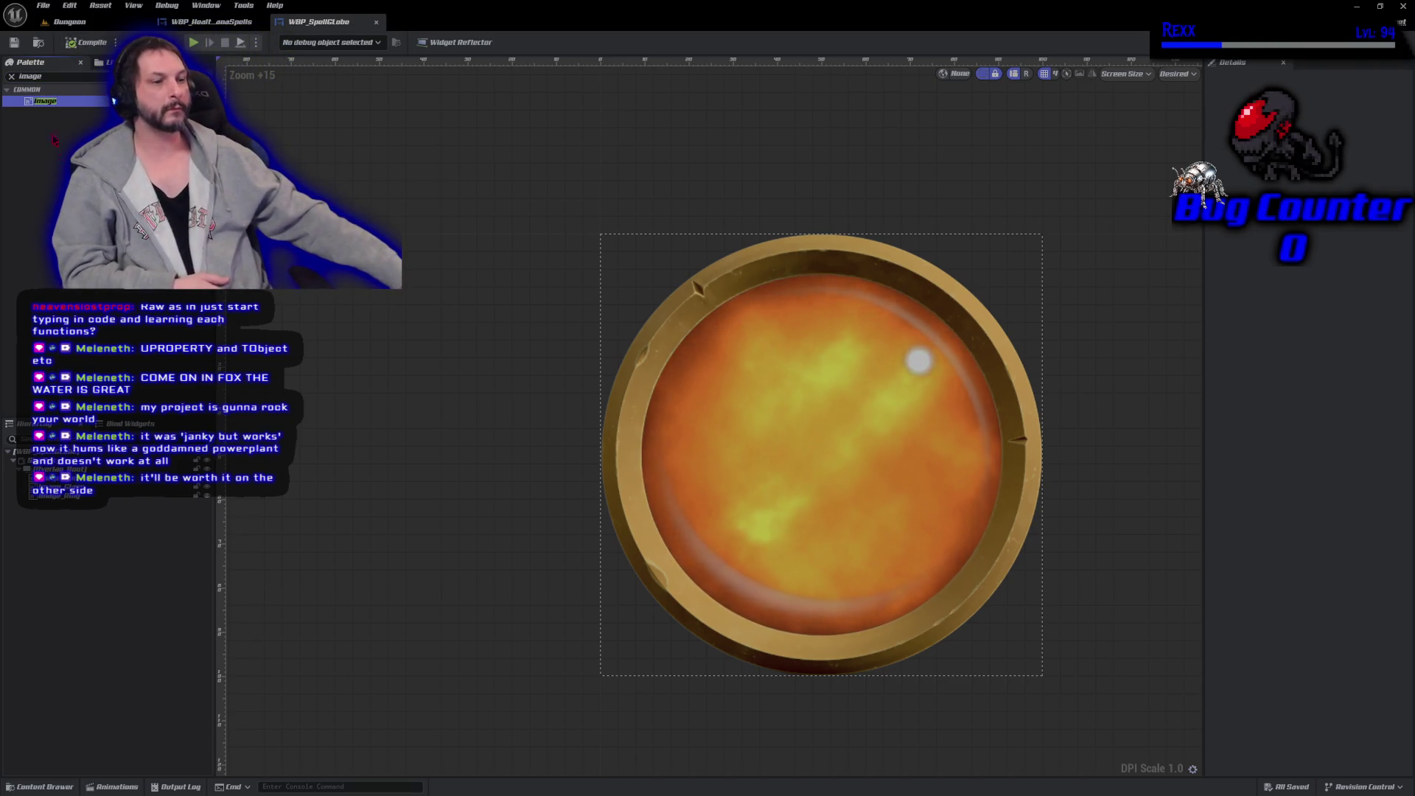
{"action": "double_click", "coordinate": [115, 101]}
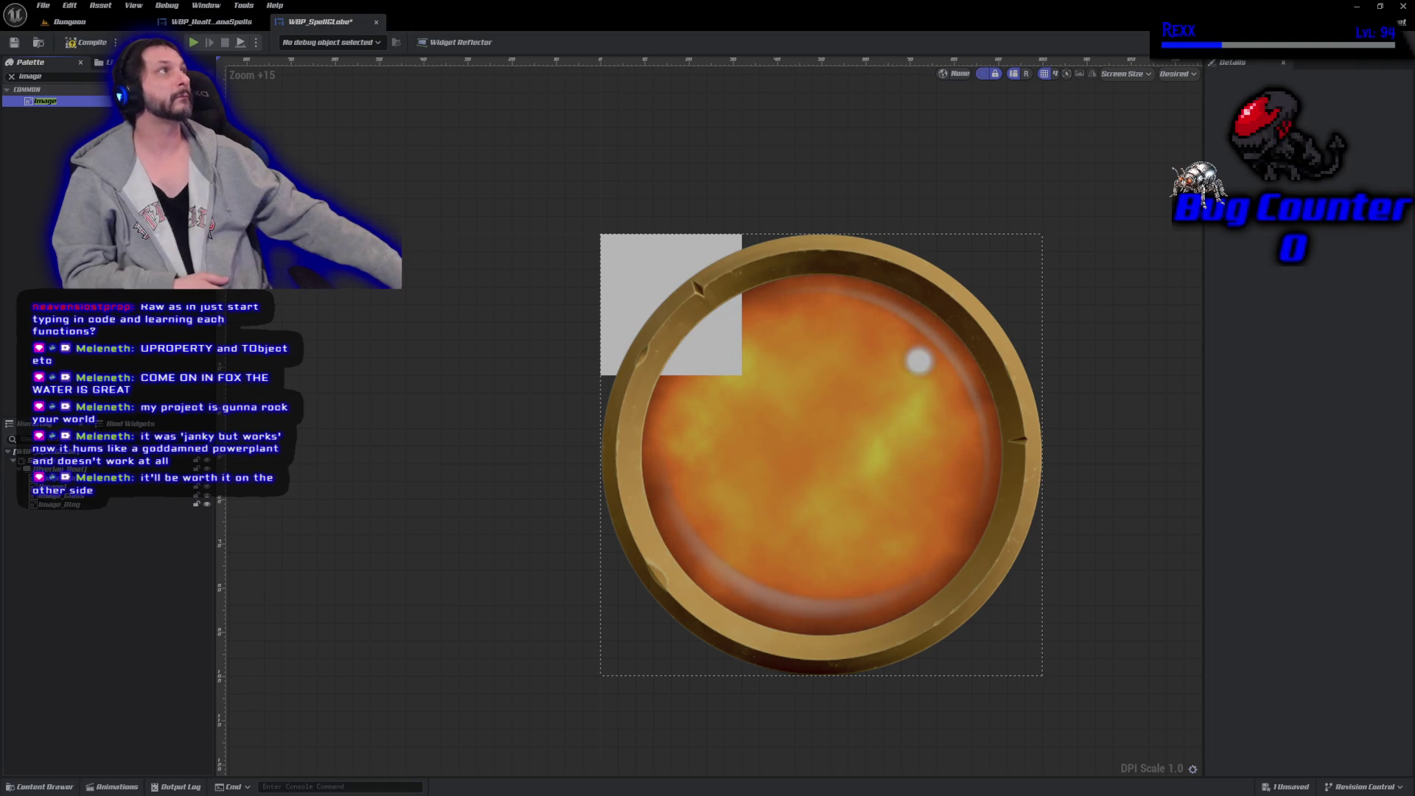
{"action": "left_click", "coordinate": [59, 486]}
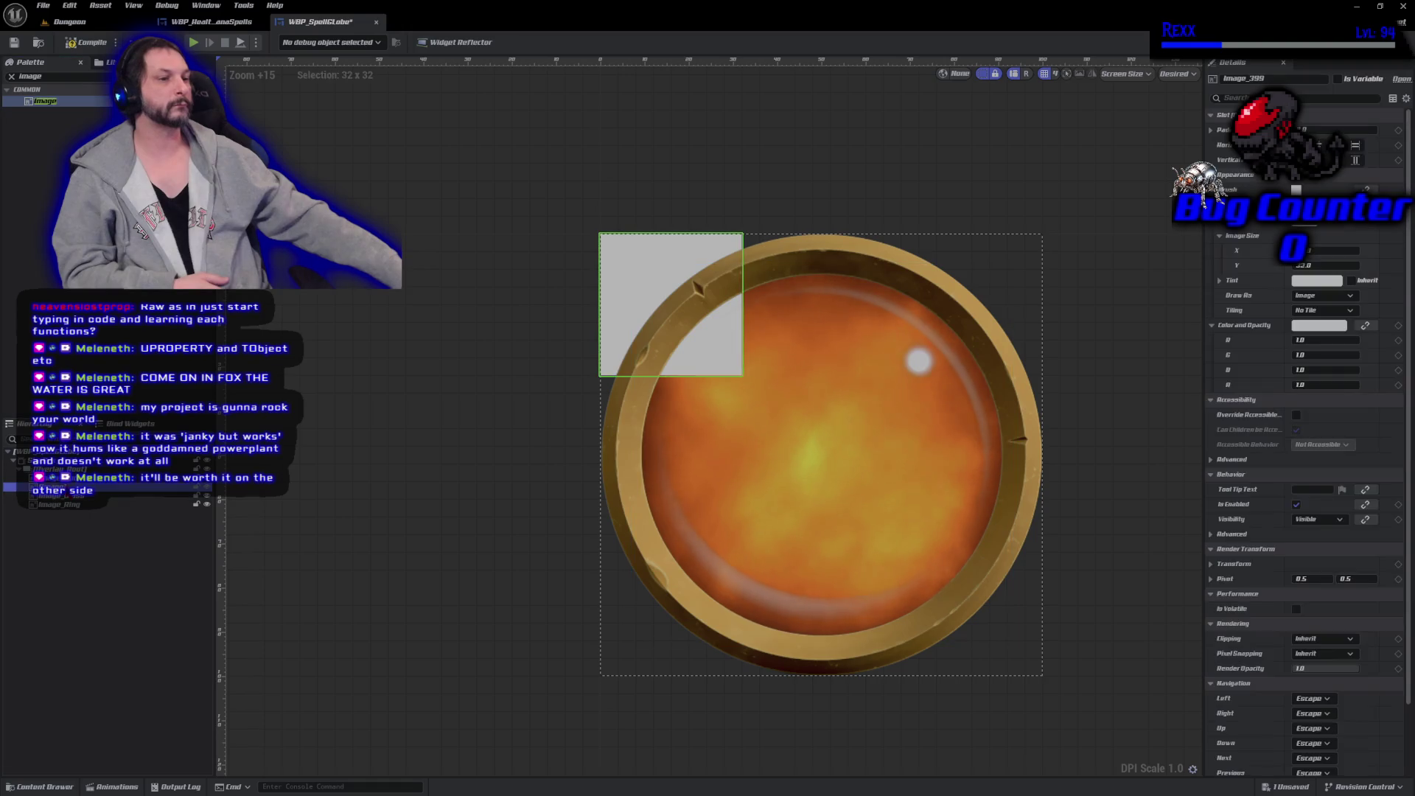
{"action": "left_click", "coordinate": [1355, 160]}
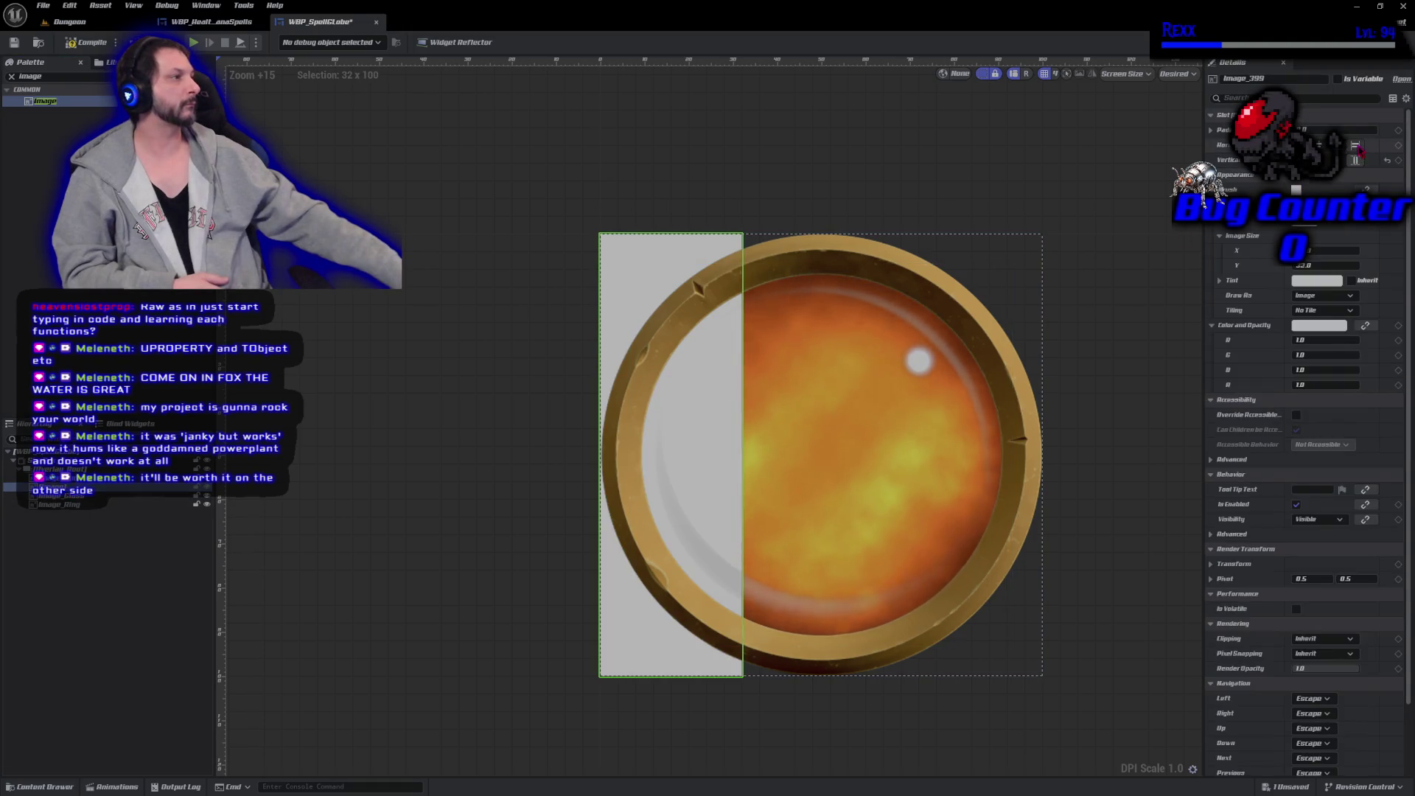
{"action": "left_click", "coordinate": [1356, 145]}
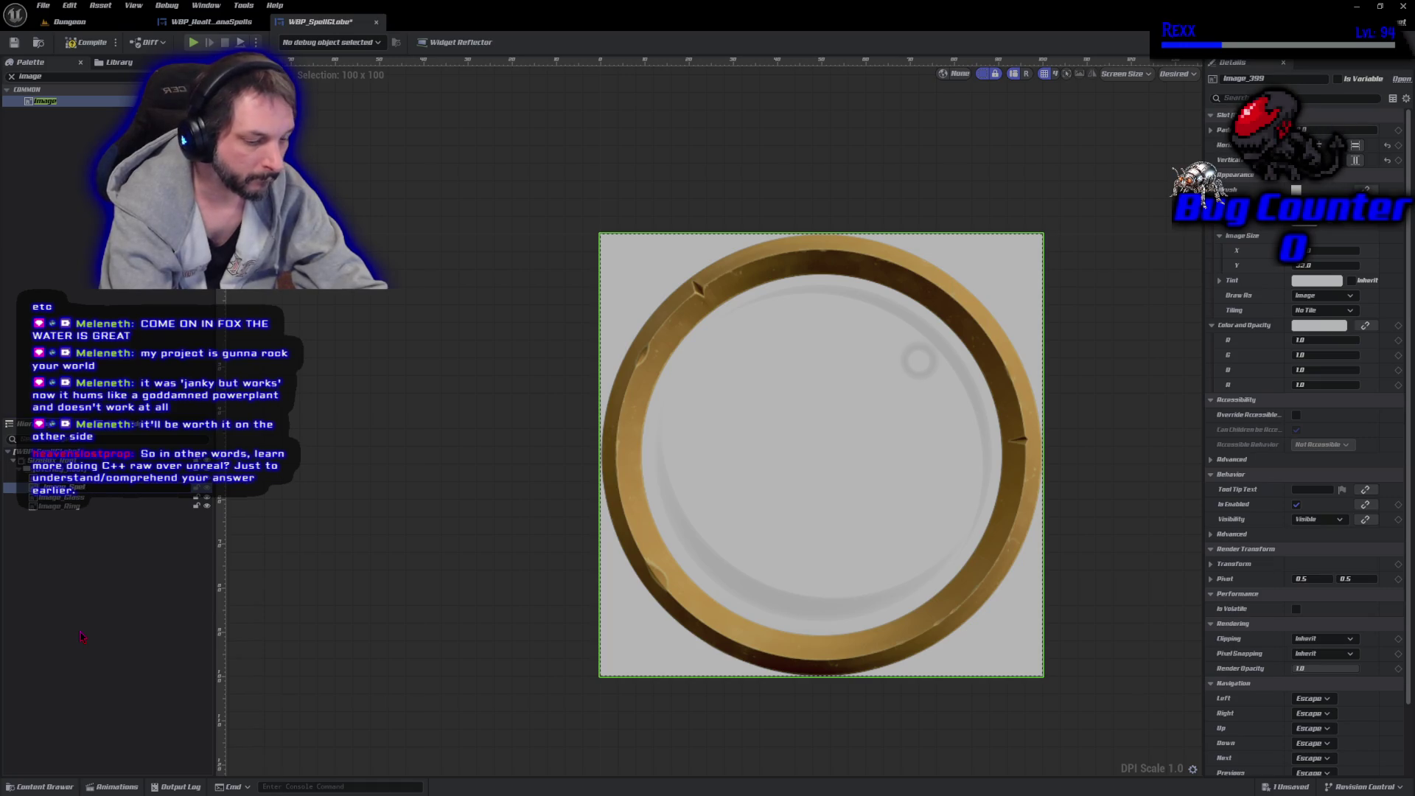
Rename the new image to Image_SpellIcon, then switch to the browser.
{"action": "type", "text": "Glo"}
{"action": "key", "text": "Return"}
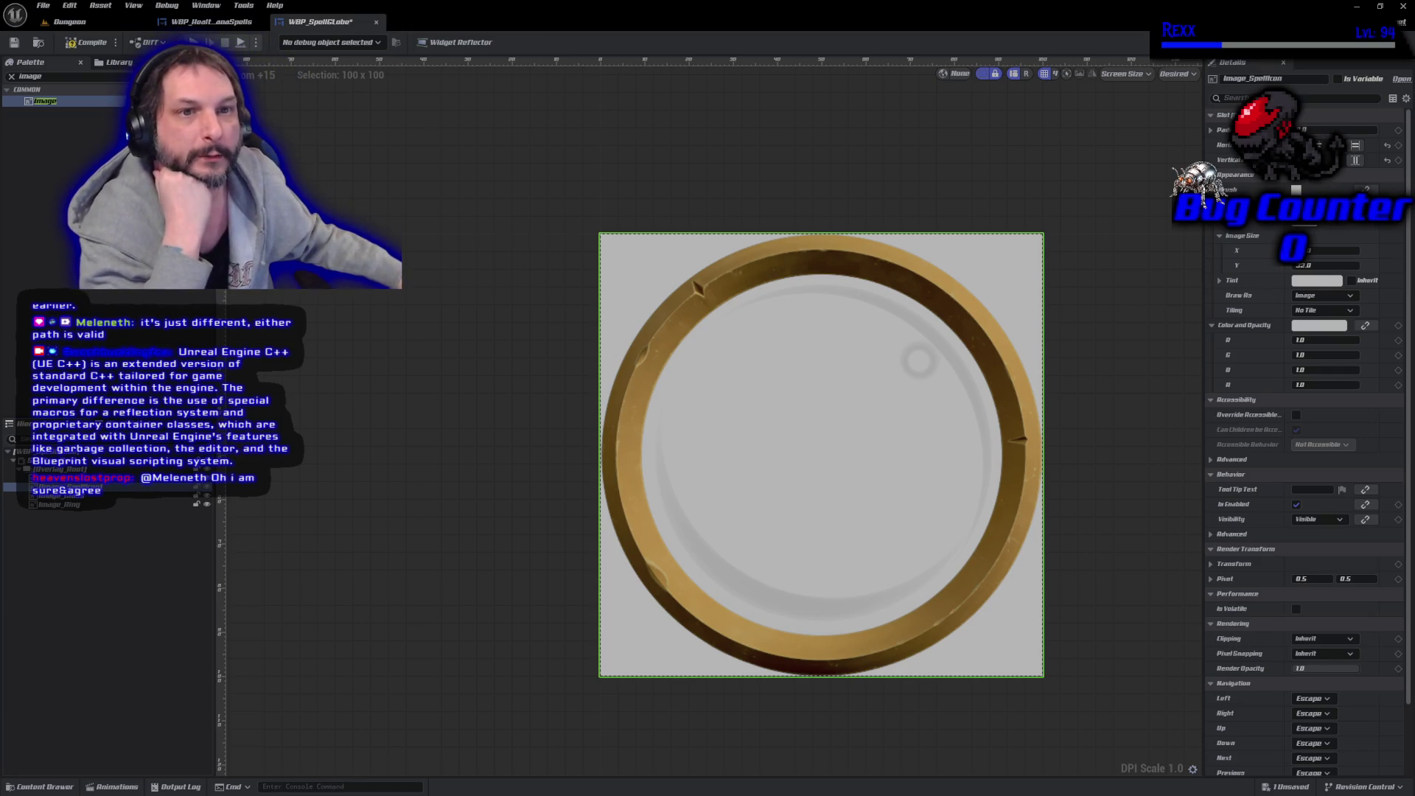
{"action": "key", "text": "alt+Tab"}
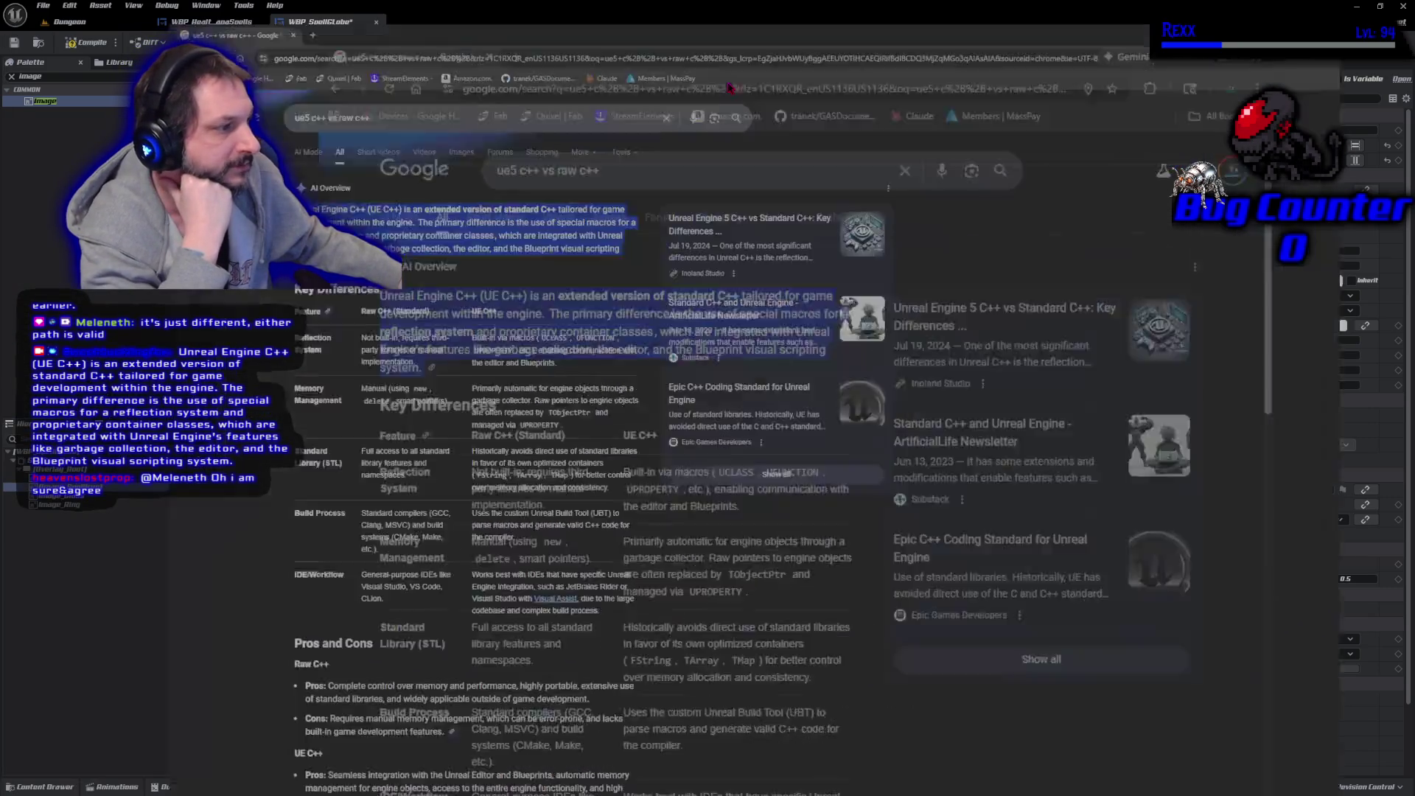
Scroll through the Google results on UE C++ versus standard C++, then return to Unreal.
{"action": "key", "text": "super+Down"}
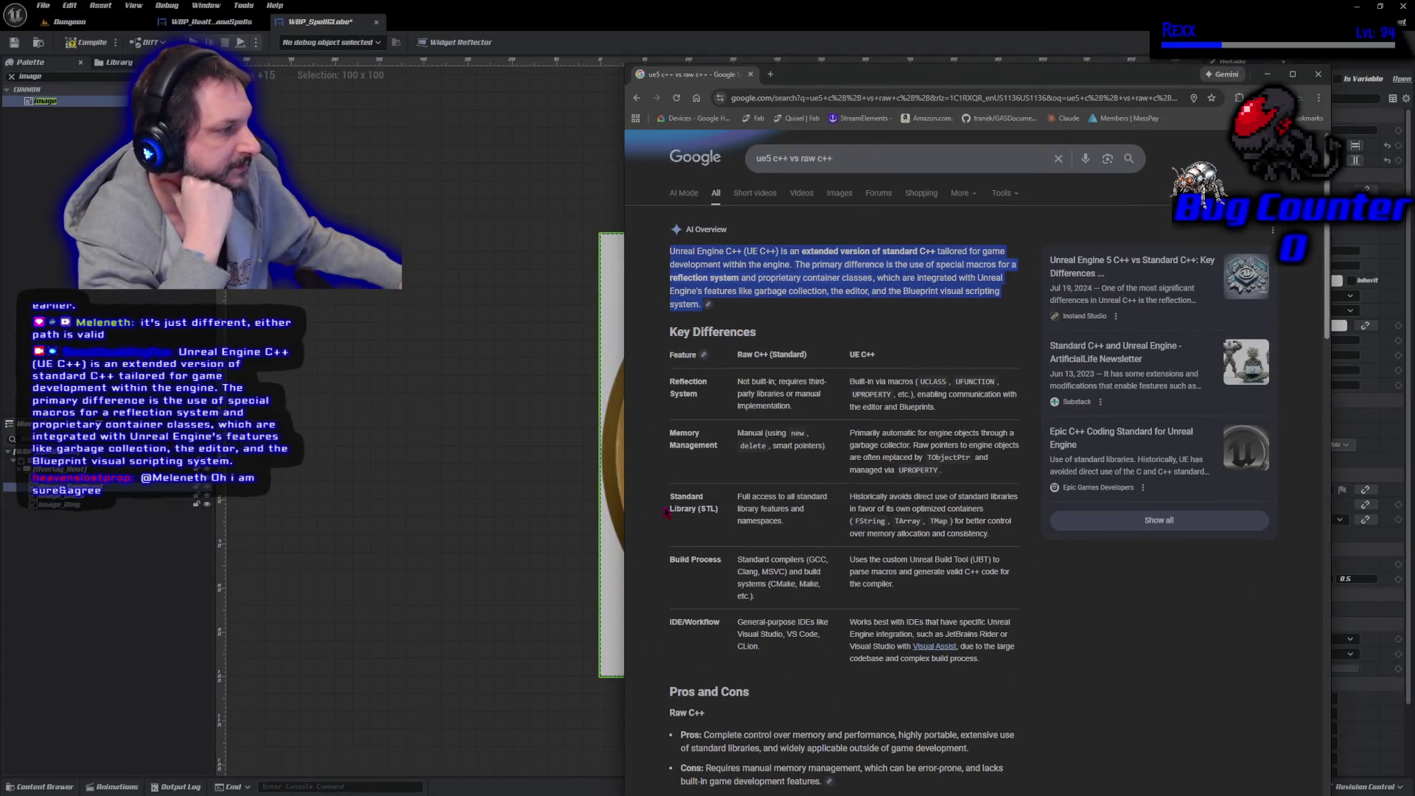
{"action": "scroll", "coordinate": [666, 512], "scroll_direction": "down", "scroll_amount": 1}
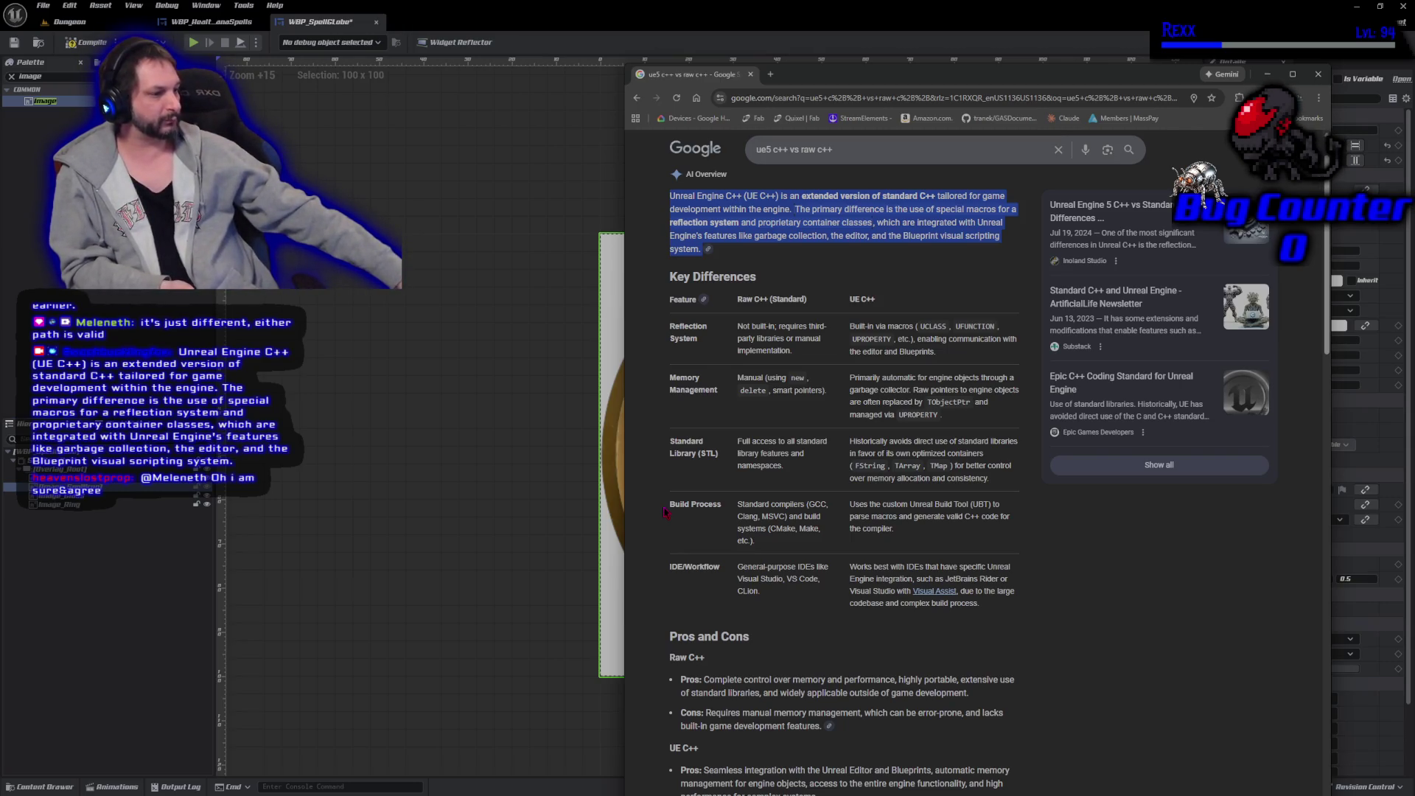
{"action": "scroll", "coordinate": [664, 512], "scroll_direction": "down", "scroll_amount": 3}
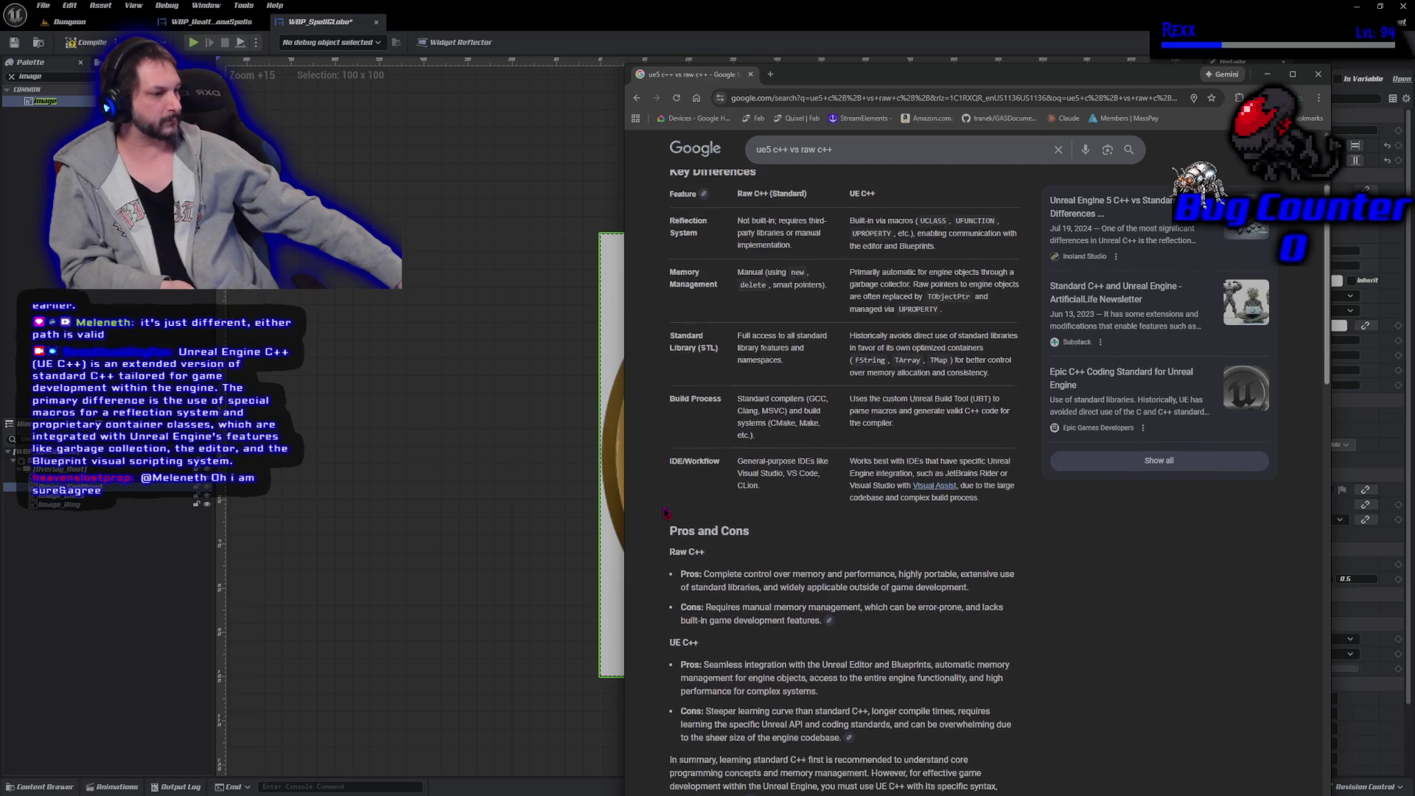
{"action": "key", "text": "alt+Tab"}
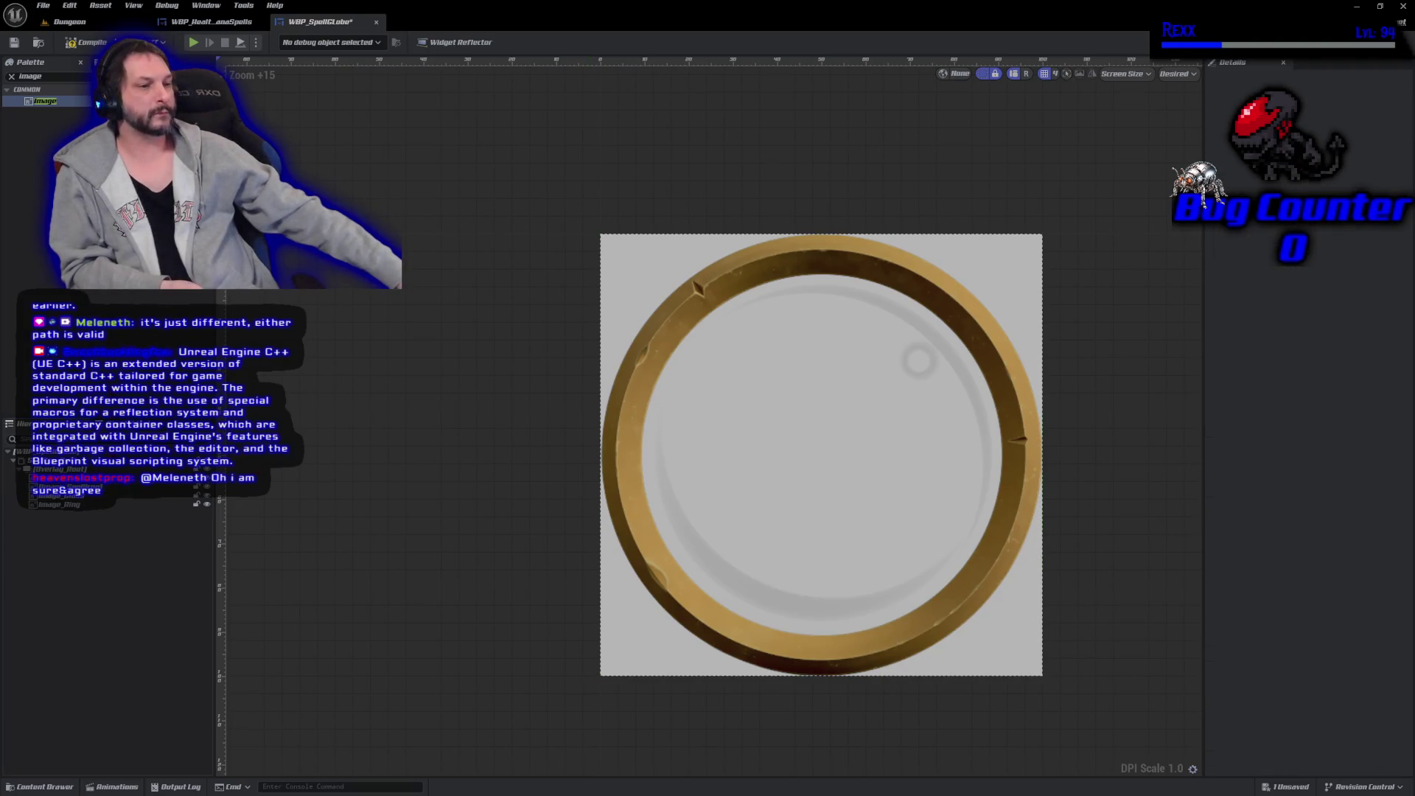
Set Image_SpellIcon's brush image to the FireBolt texture and commit its slot padding to inset it.
{"action": "left_click", "coordinate": [111, 477]}
{"action": "left_click", "coordinate": [110, 486]}
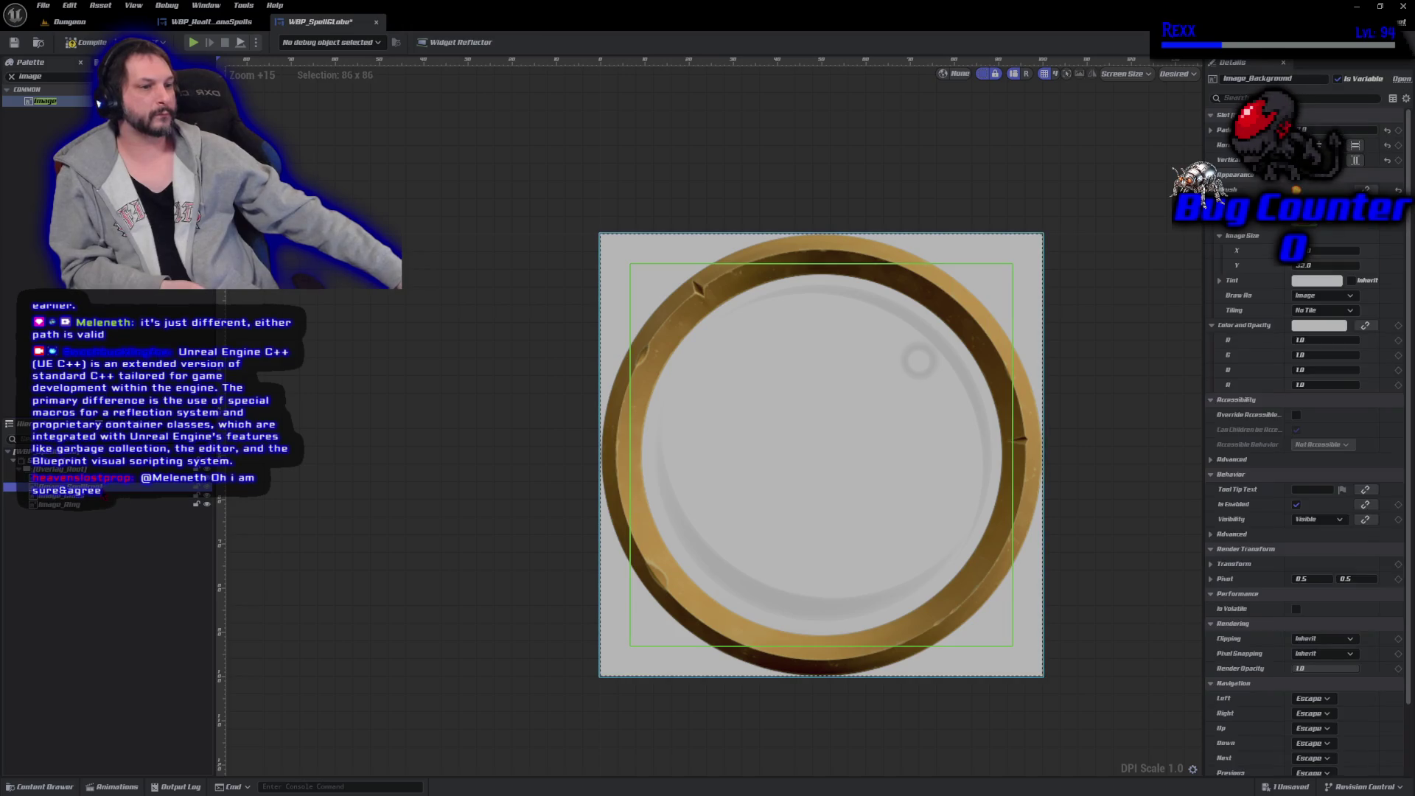
{"action": "left_click", "coordinate": [1320, 220]}
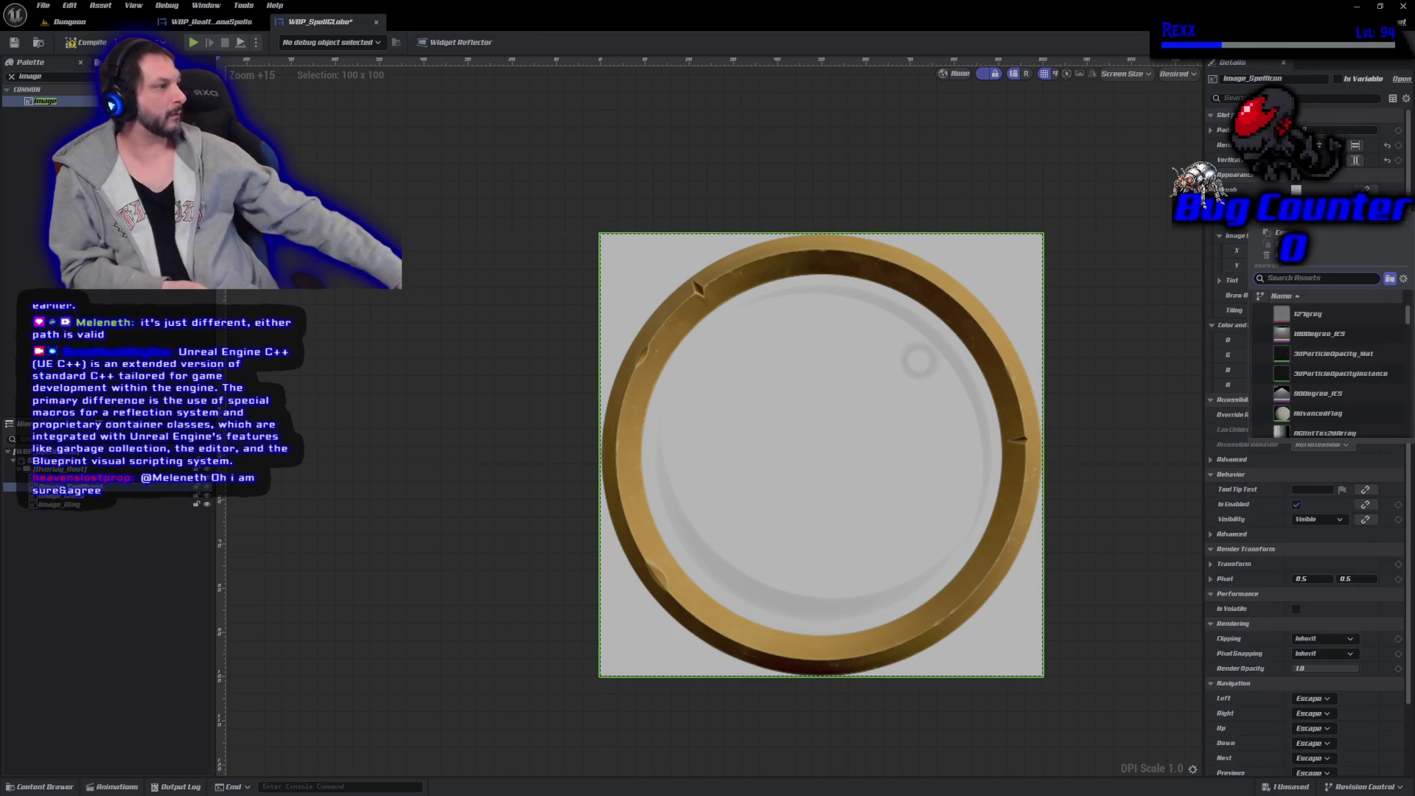
{"action": "type", "text": "fire"}
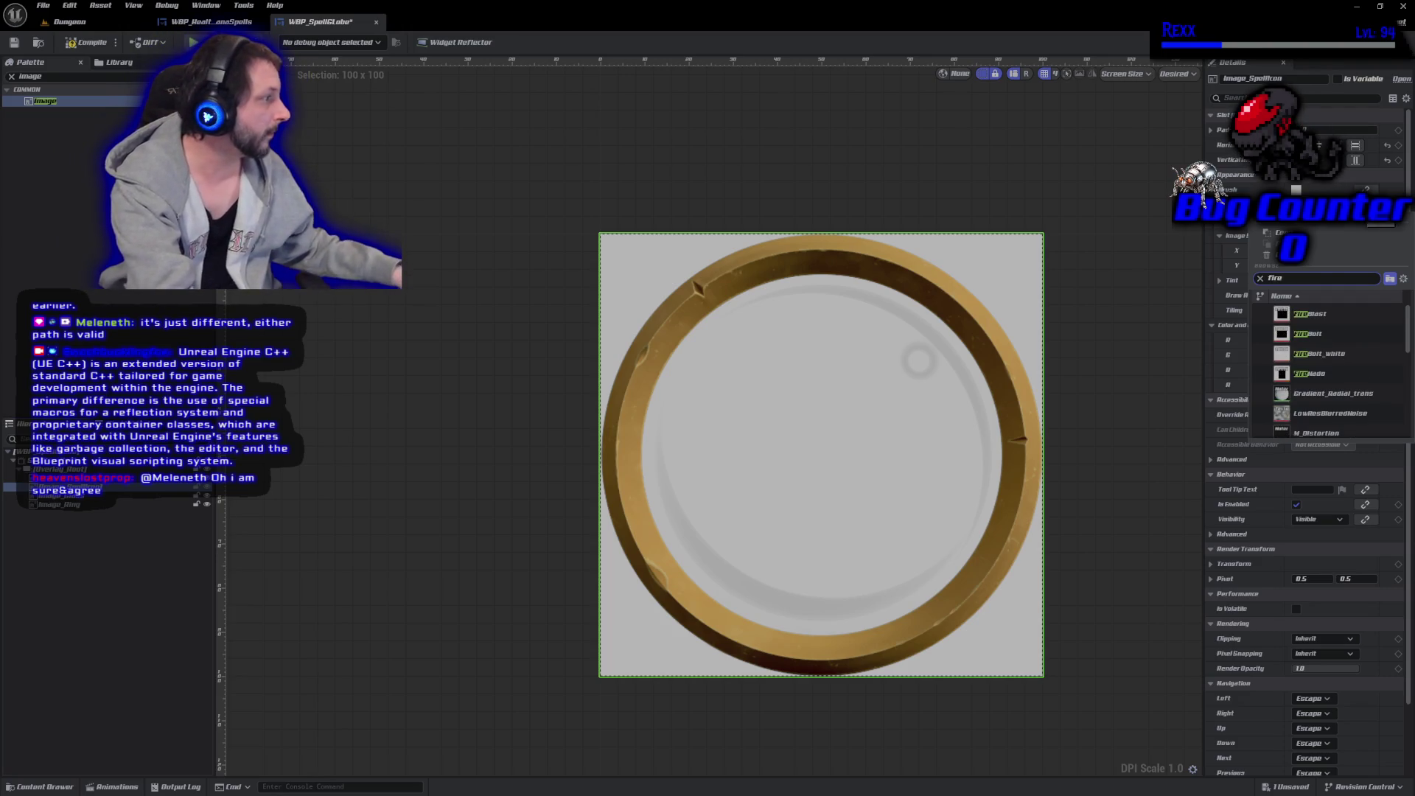
{"action": "left_click", "coordinate": [1319, 334]}
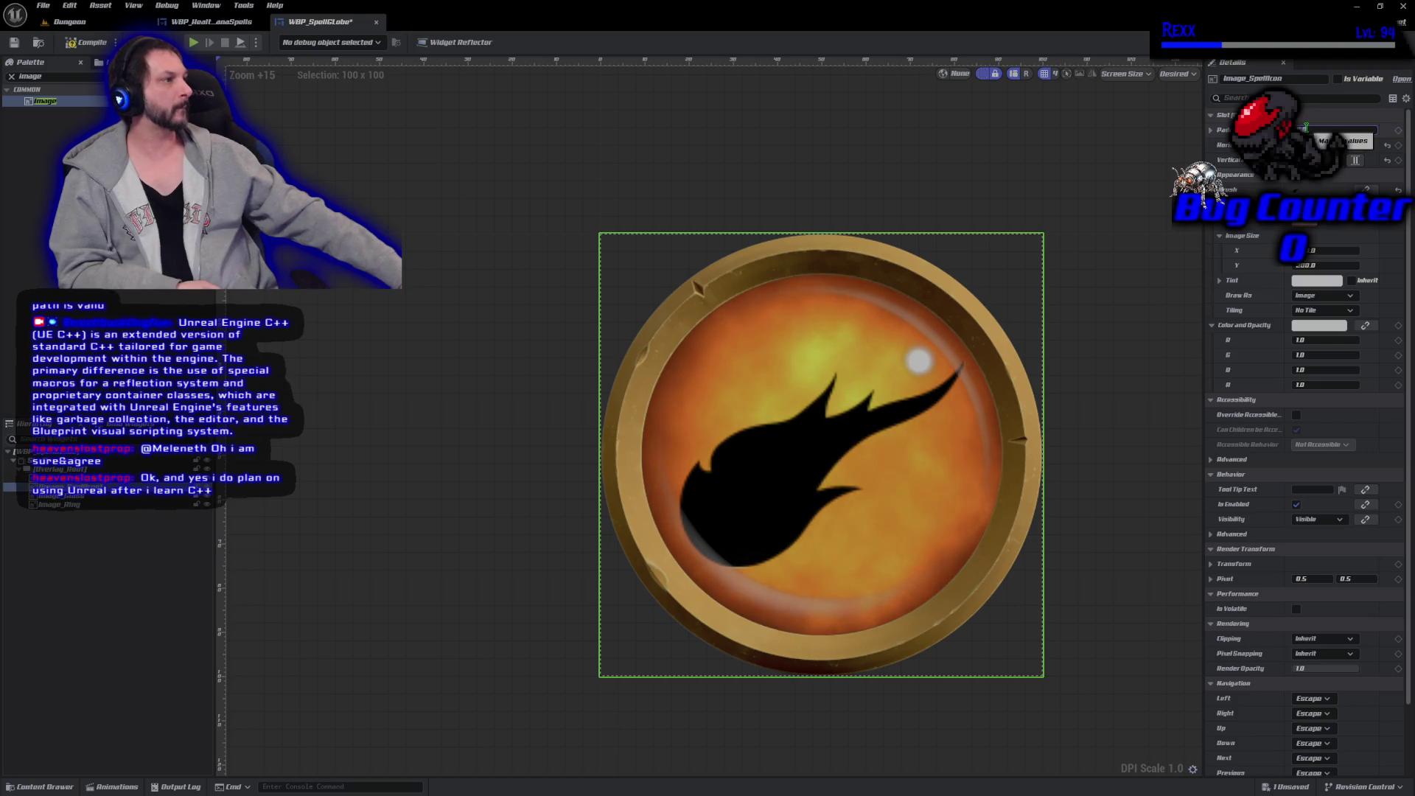
{"action": "key", "text": "Return"}
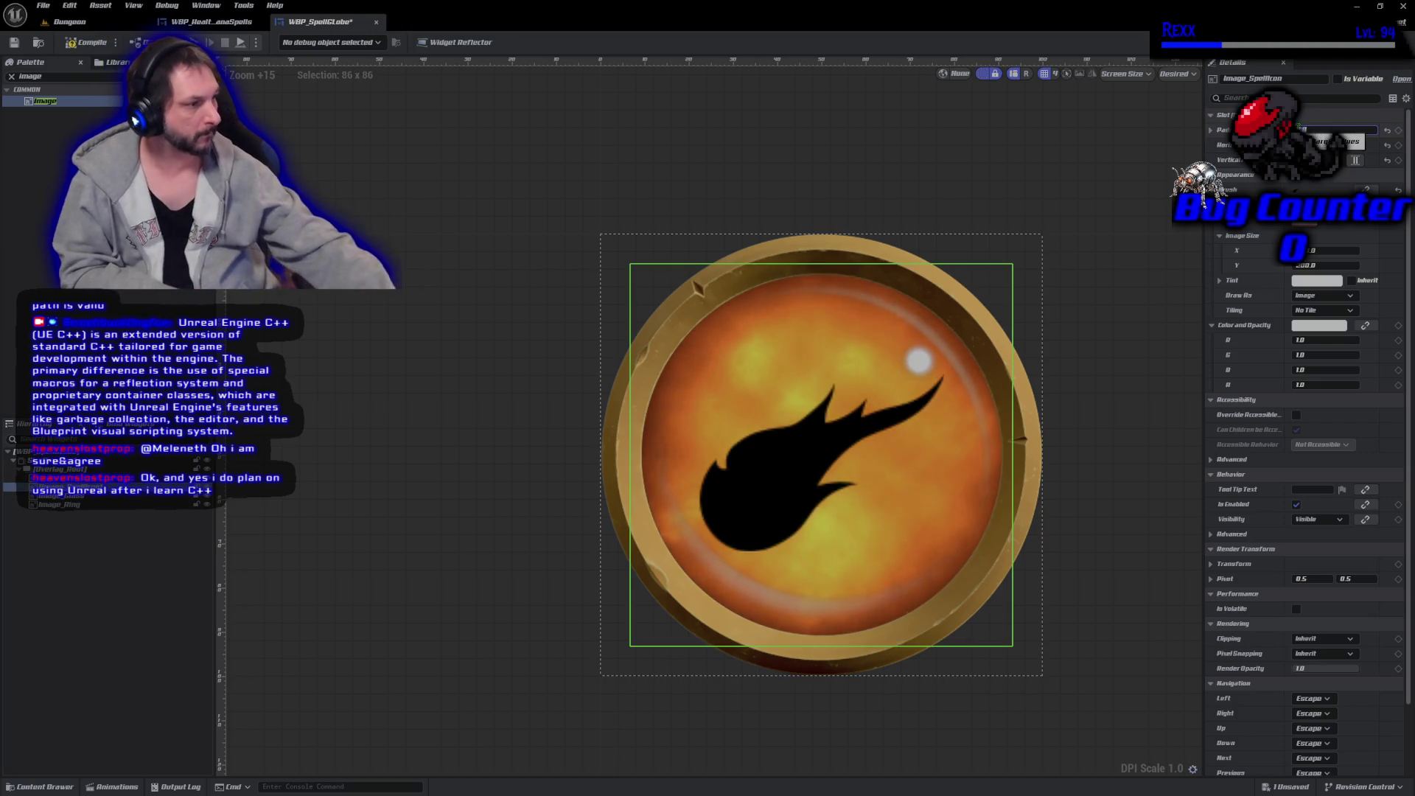